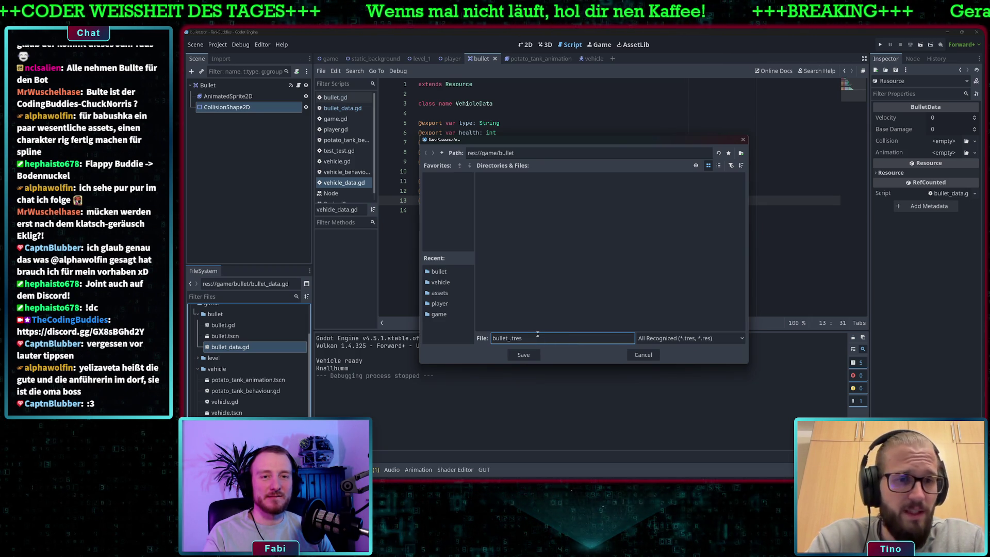
Name the new resource potato_bullet.tres and save it in the bullet folder
{"action": "key", "text": "BackSpace"}
{"action": "key", "text": "BackSpace"}
{"action": "key", "text": "BackSpace"}
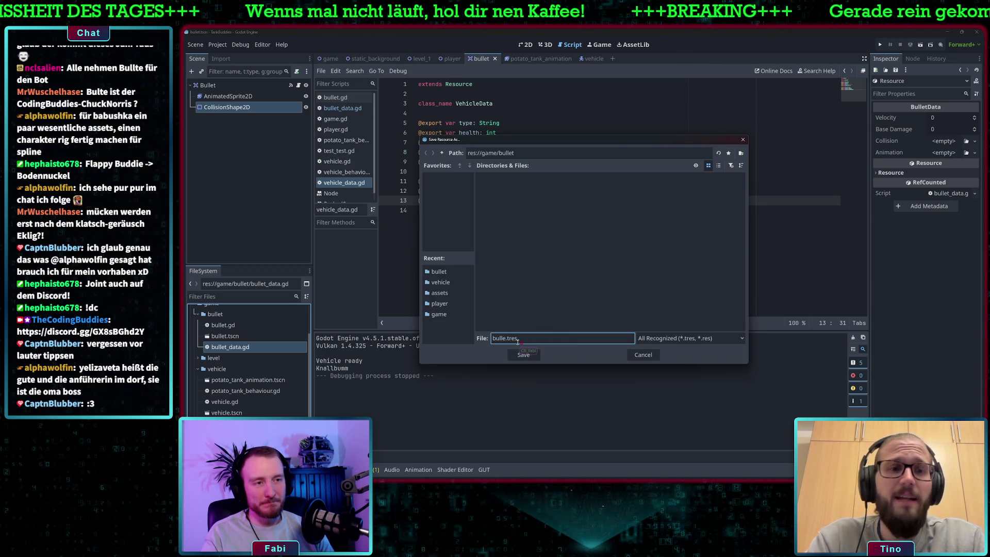
{"action": "key", "text": "BackSpace"}
{"action": "key", "text": "BackSpace"}
{"action": "key", "text": "BackSpace"}
{"action": "type", "text": "potato"}
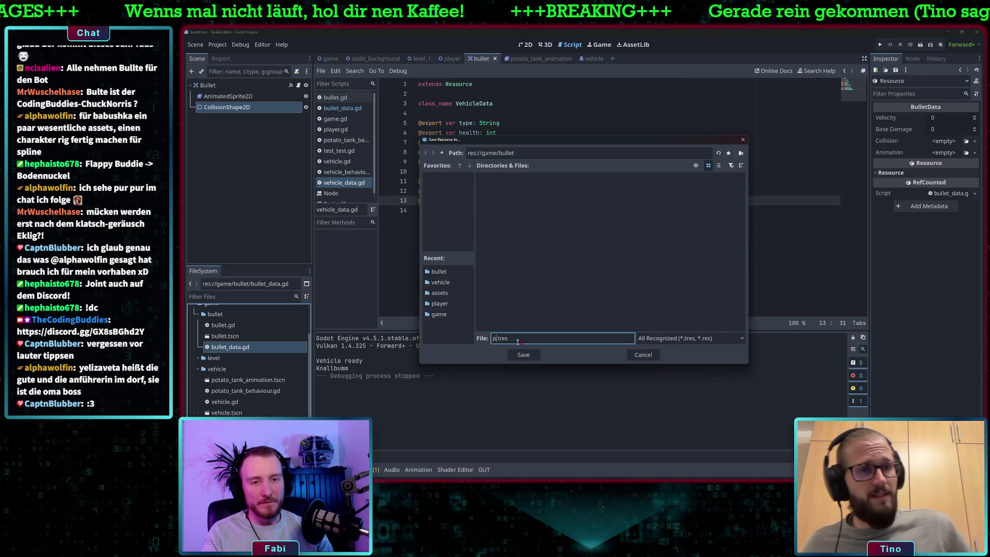
{"action": "type", "text": "_bullet"}
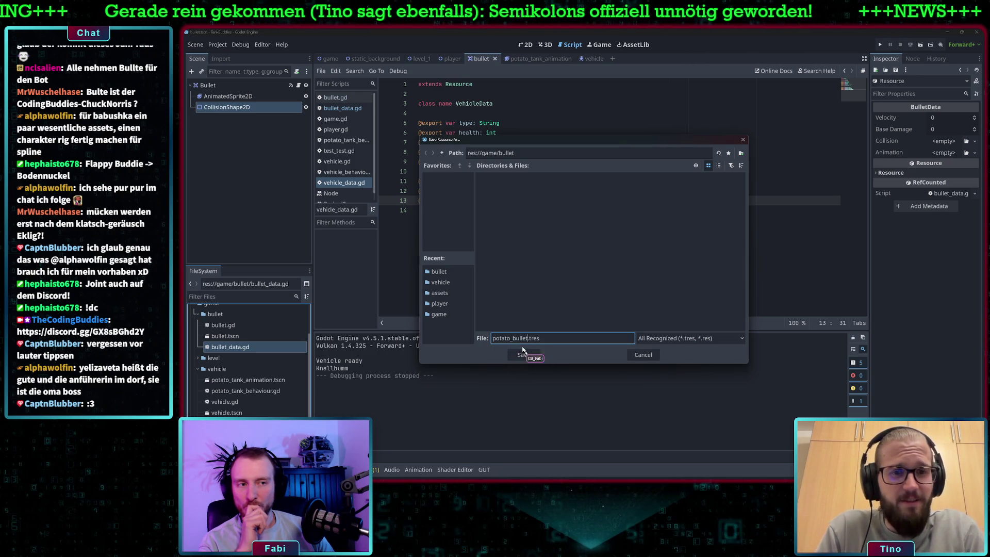
{"action": "left_click", "coordinate": [524, 355]}
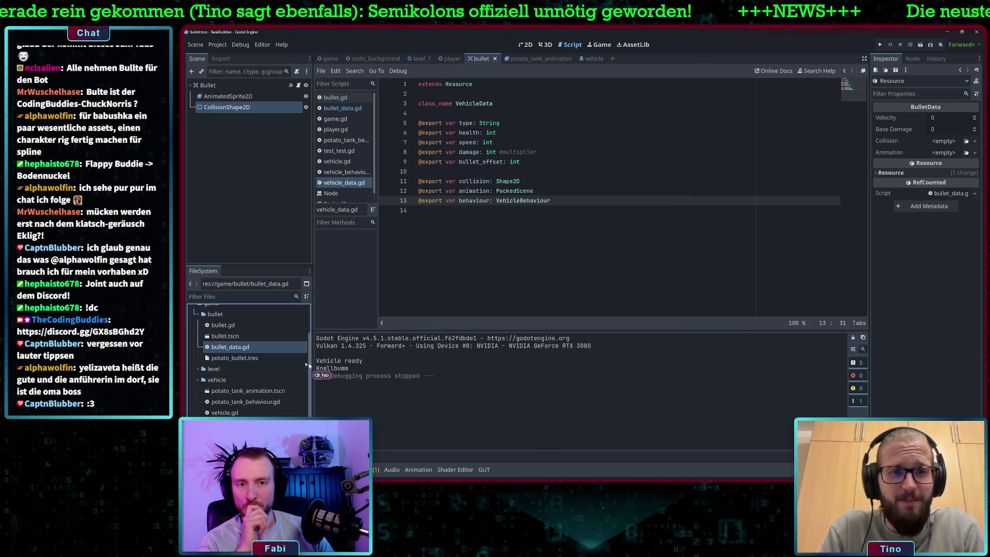
Set potato_bullet.tres Velocity to 300 and Base Damage to 10 in the Inspector
{"action": "left_click", "coordinate": [256, 359]}
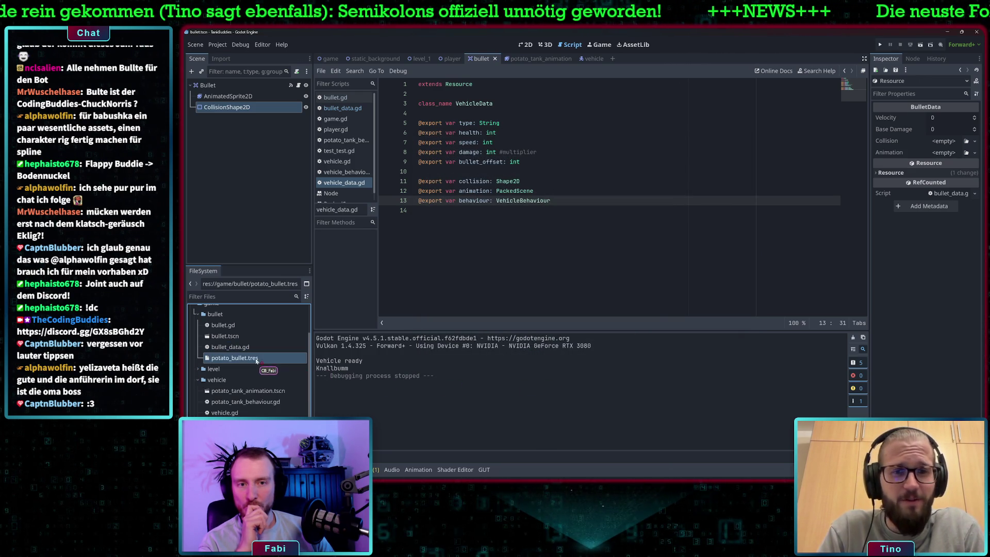
{"action": "left_click", "coordinate": [941, 119]}
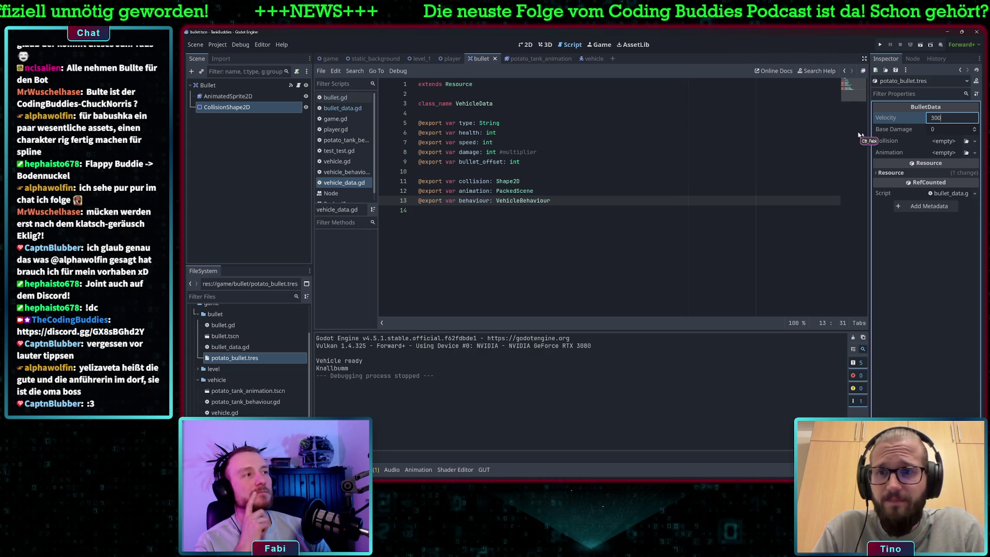
{"action": "left_click", "coordinate": [939, 131]}
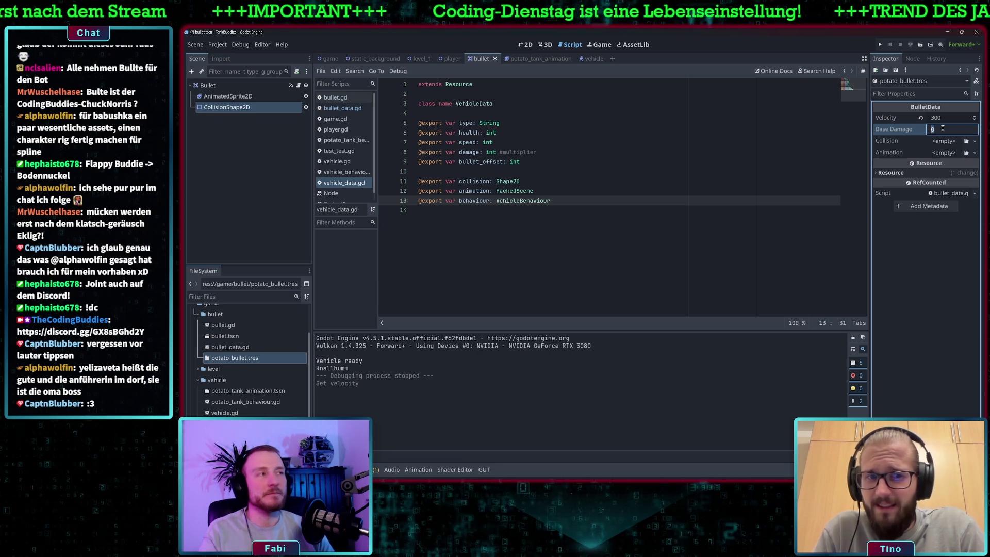
{"action": "double_click", "coordinate": [943, 129]}
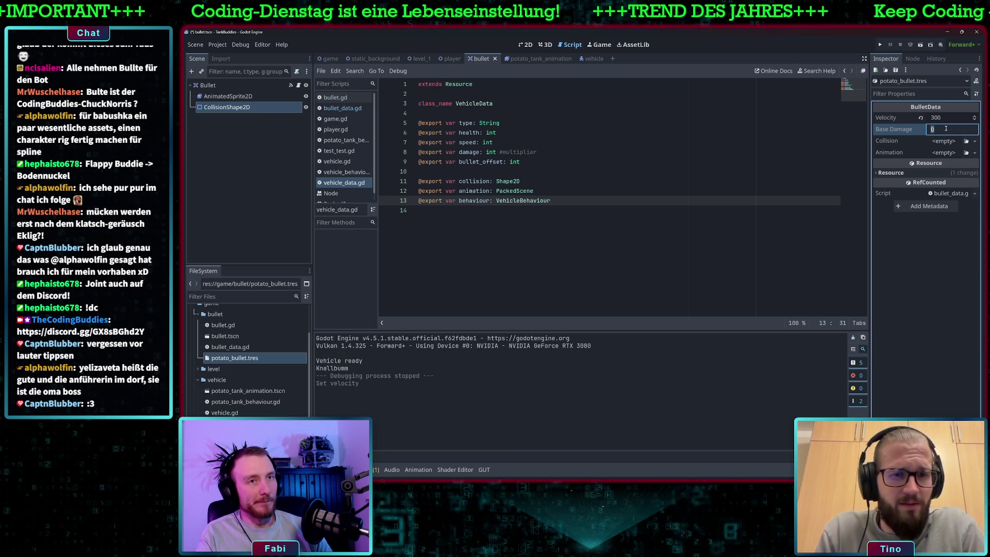
{"action": "type", "text": "10"}
{"action": "key", "text": "Return"}
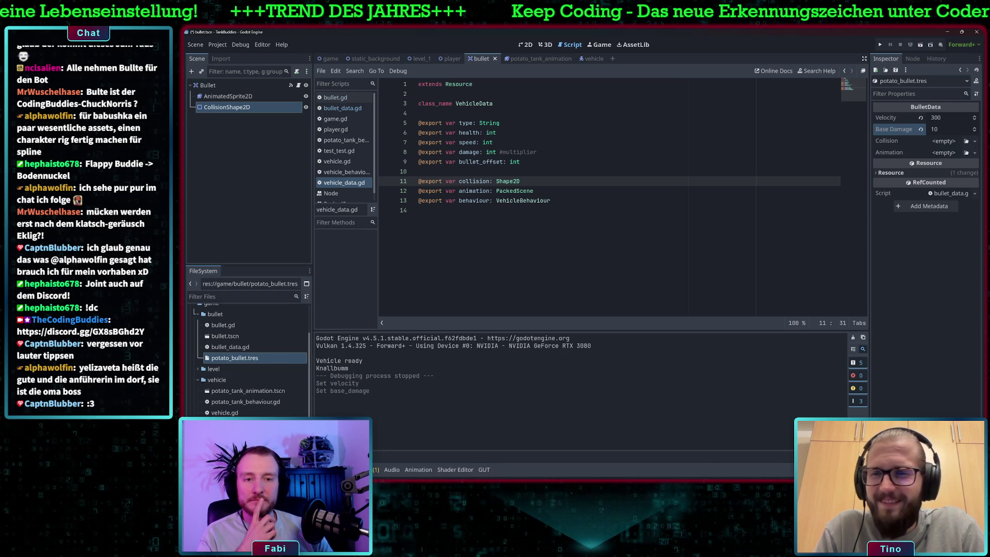
Assign a new CircleShape2D as potato_bullet's Collision shape and check its radius
{"action": "left_click", "coordinate": [248, 449]}
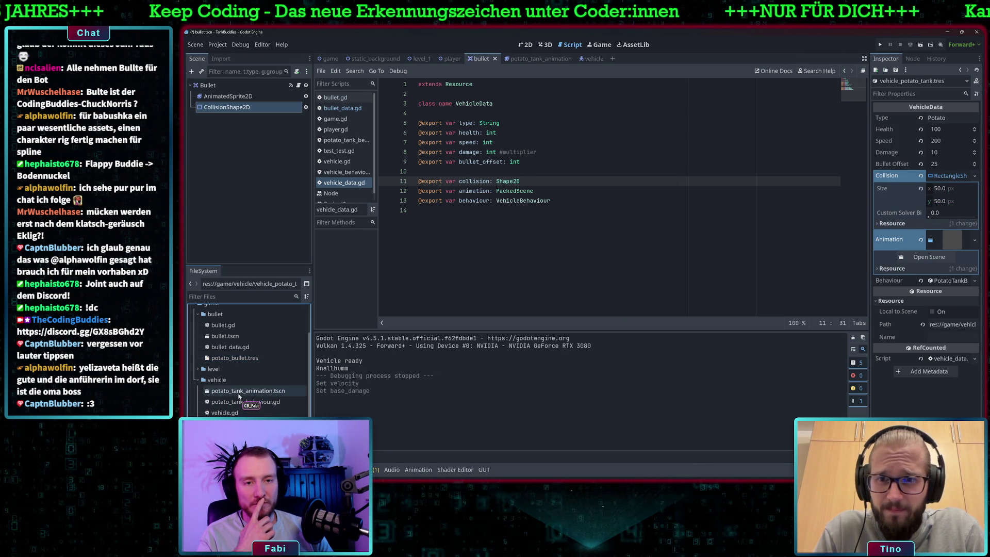
{"action": "left_click", "coordinate": [237, 359]}
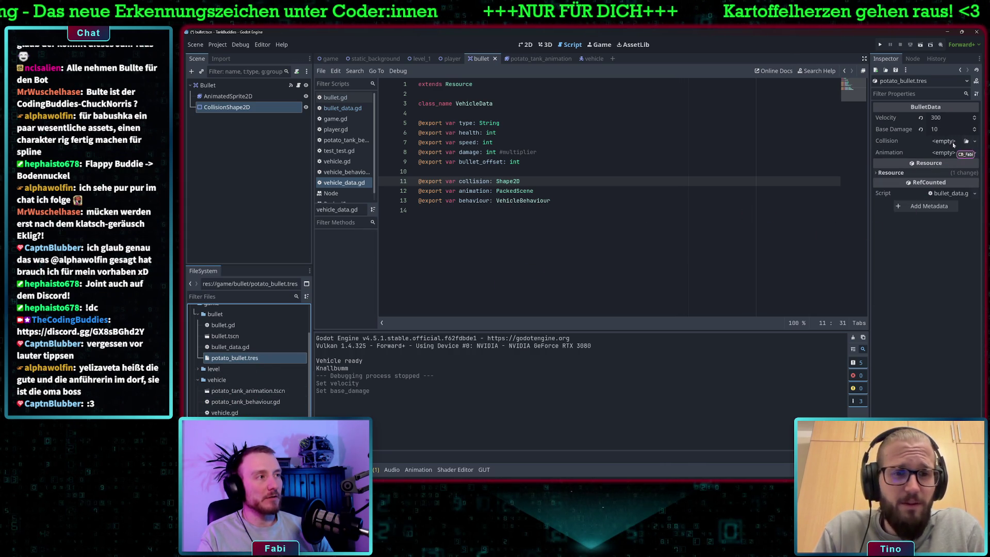
{"action": "left_click", "coordinate": [952, 142]}
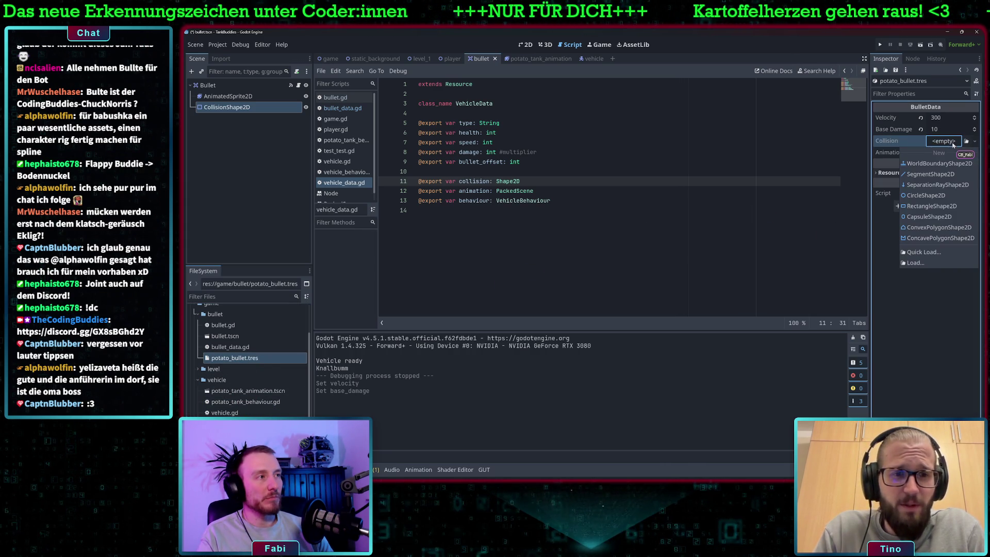
{"action": "left_click", "coordinate": [927, 196]}
{"action": "left_click", "coordinate": [956, 142]}
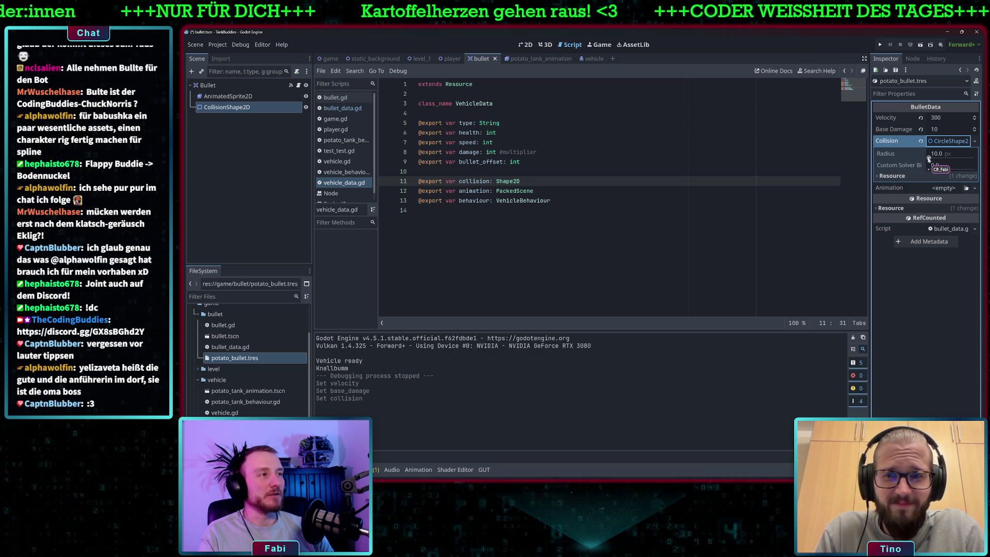
{"action": "left_click", "coordinate": [753, 160]}
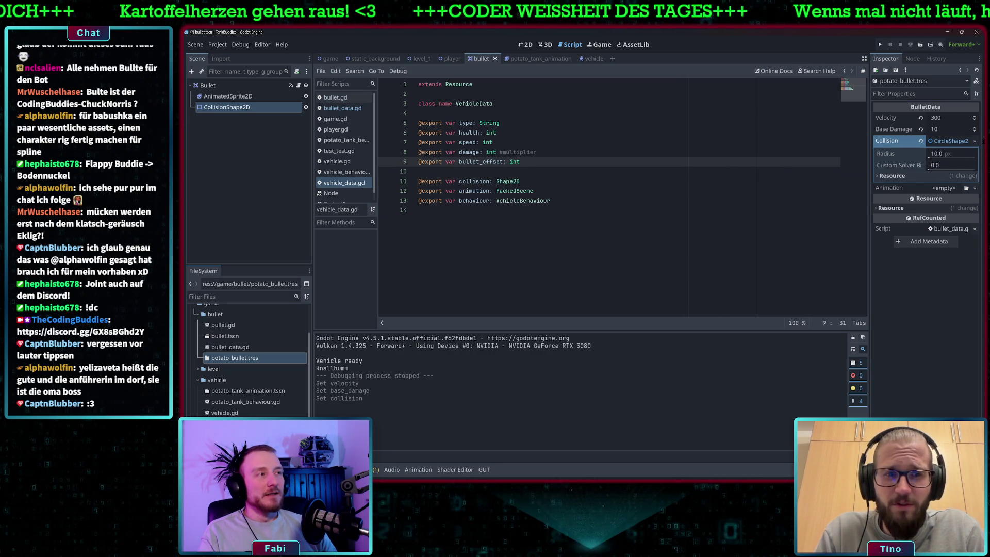
{"action": "left_click", "coordinate": [706, 186], "text": "shift"}
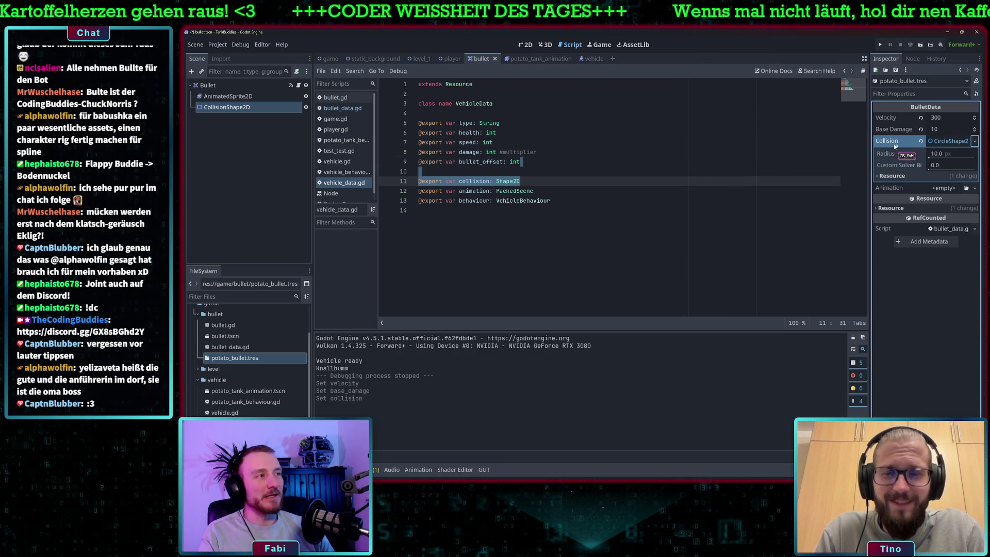
{"action": "left_click", "coordinate": [947, 142]}
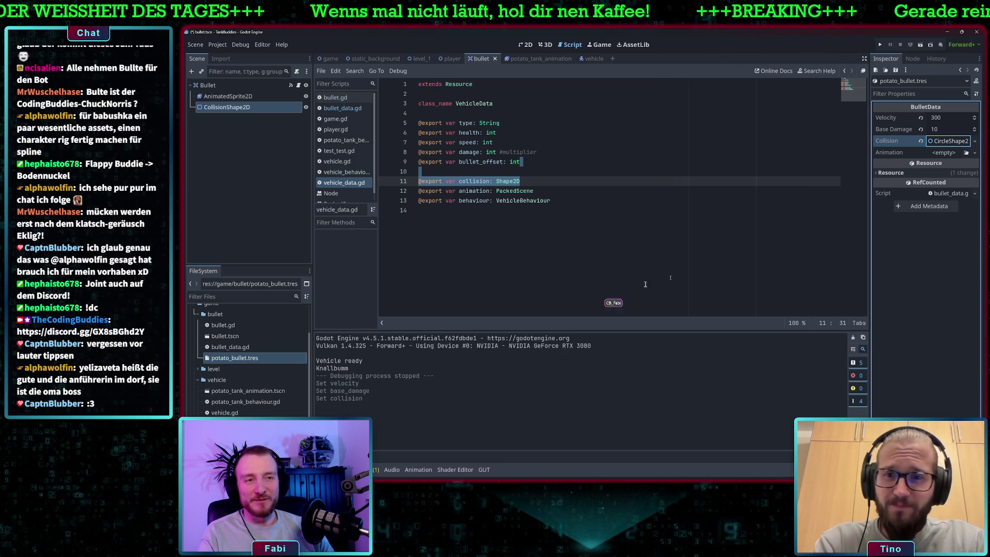
{"action": "left_click", "coordinate": [940, 152]}
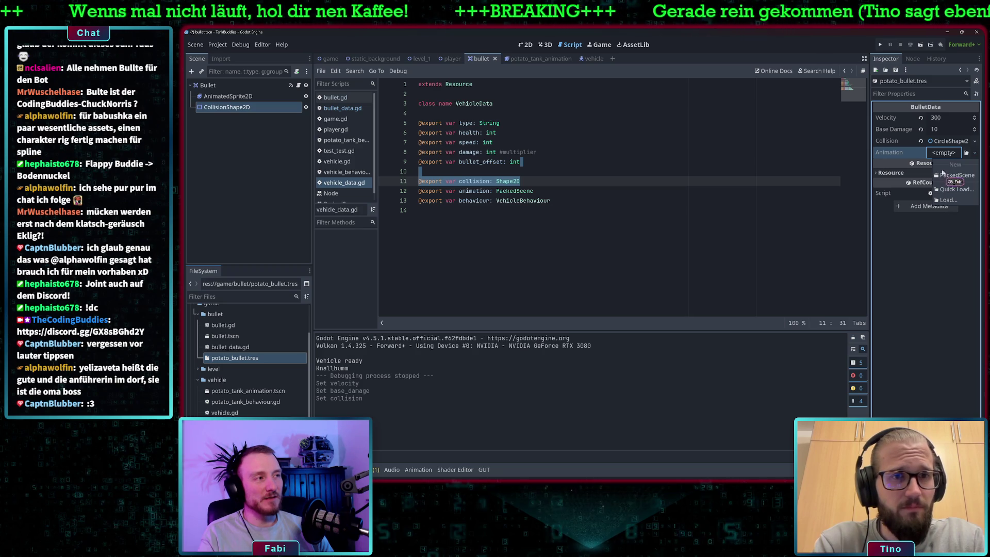
Open potato_tank_animation.tscn from the bullet folder, then return to the bullet scene
{"action": "left_click", "coordinate": [820, 174]}
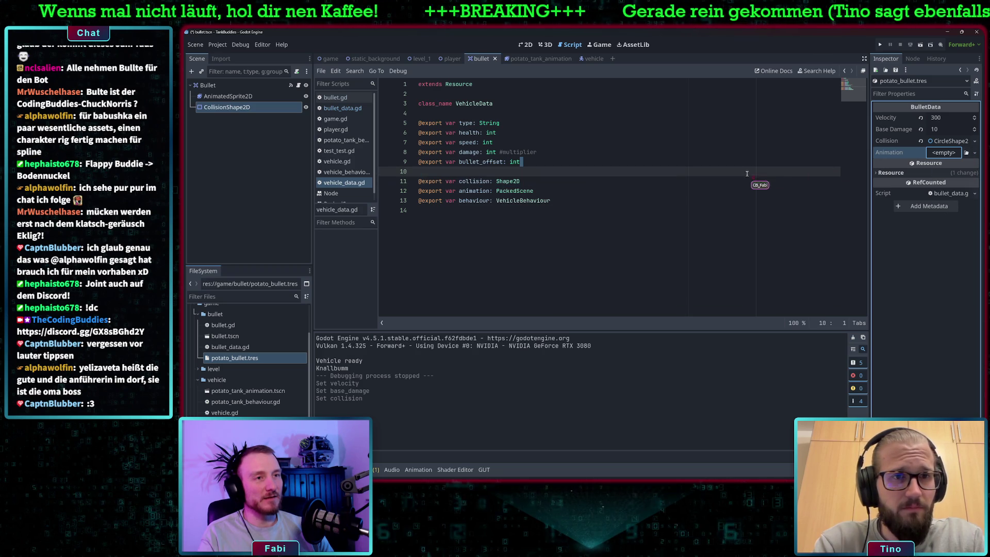
{"action": "left_click", "coordinate": [215, 315]}
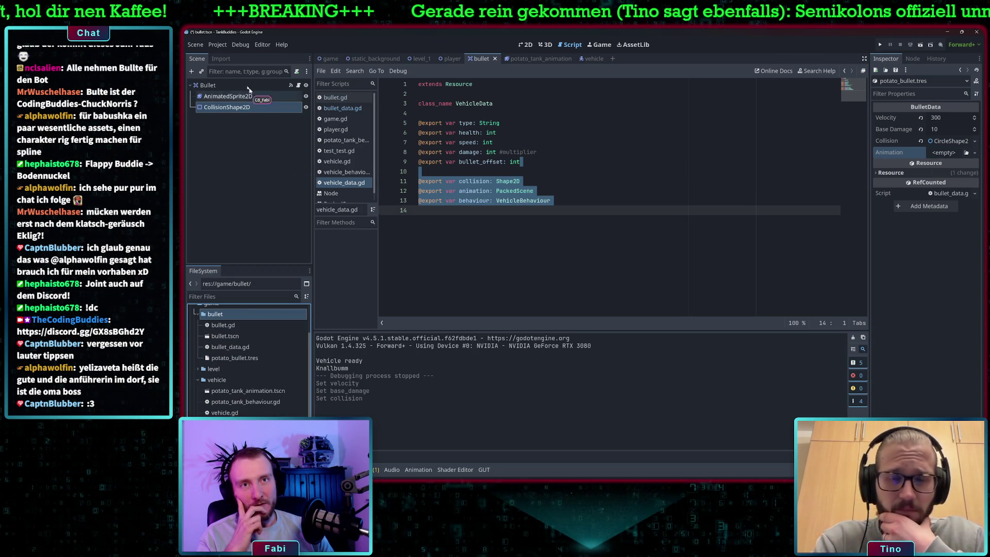
{"action": "left_click", "coordinate": [261, 392]}
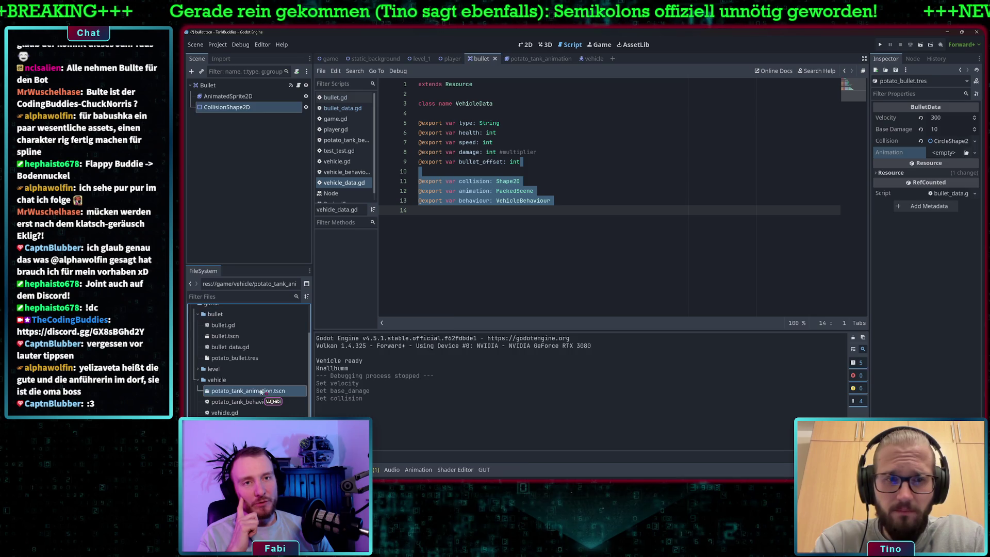
{"action": "double_click", "coordinate": [261, 392]}
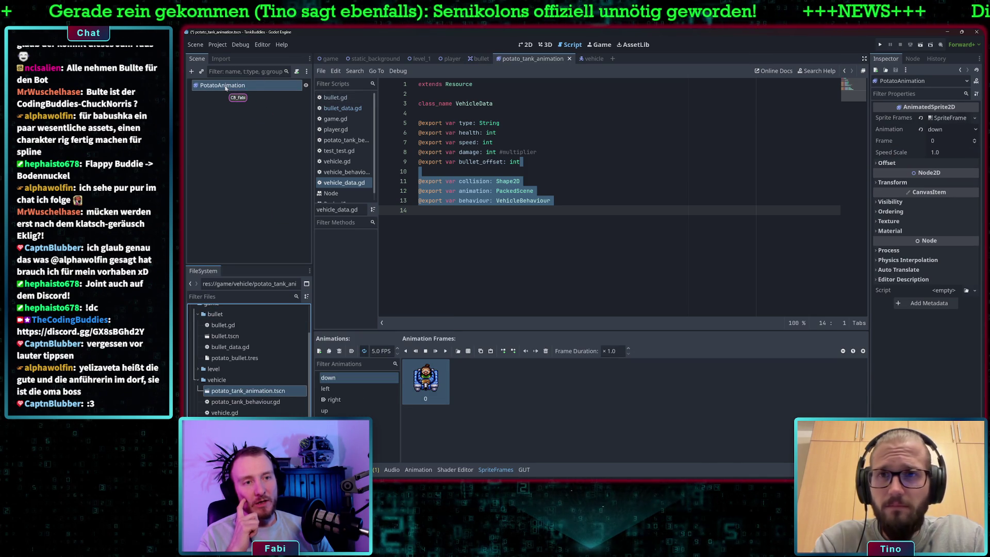
{"action": "left_click", "coordinate": [232, 358]}
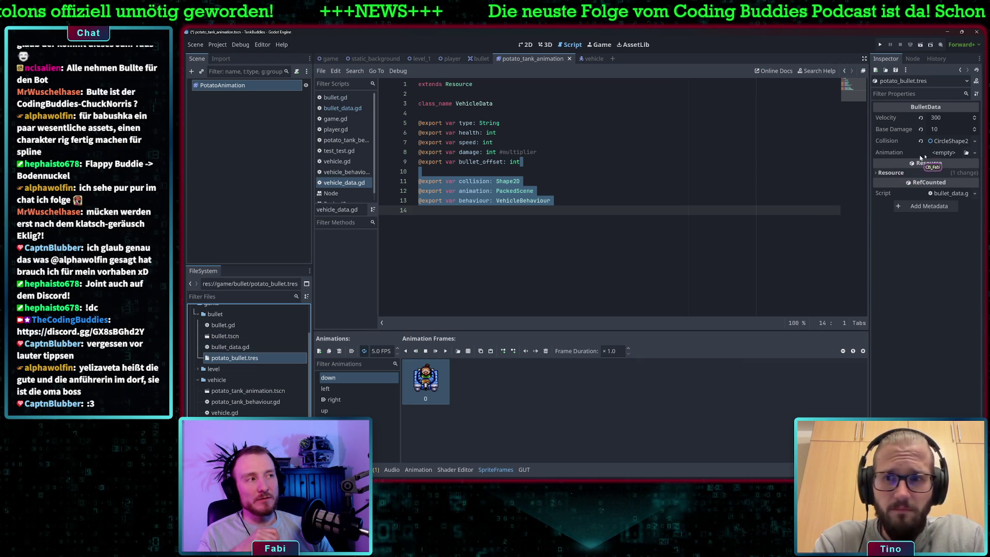
{"action": "left_click", "coordinate": [482, 58]}
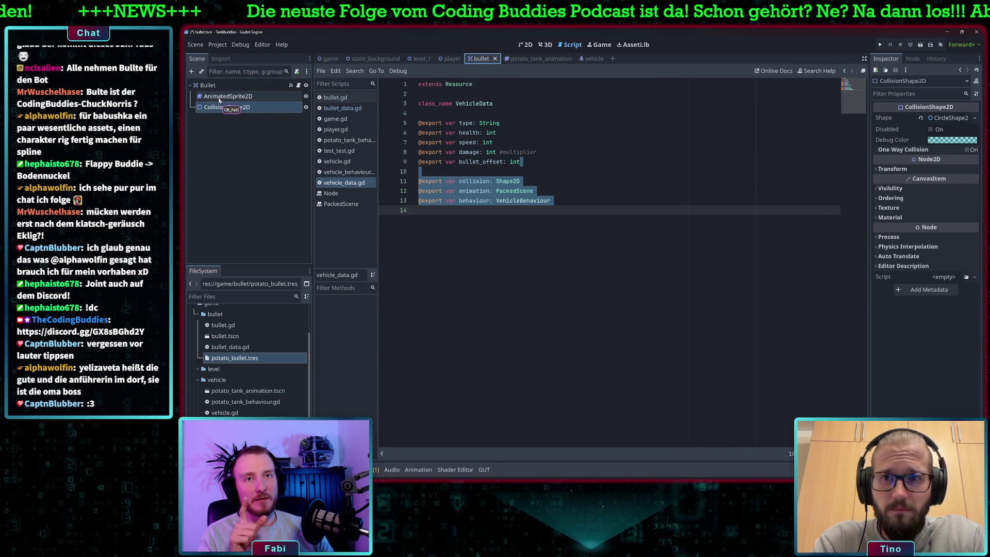
Save the AnimatedSprite2D branch as potato_animation.tscn and reopen potato_tank_animation.tscn
{"action": "left_click", "coordinate": [219, 97]}
{"action": "right_click", "coordinate": [239, 96]}
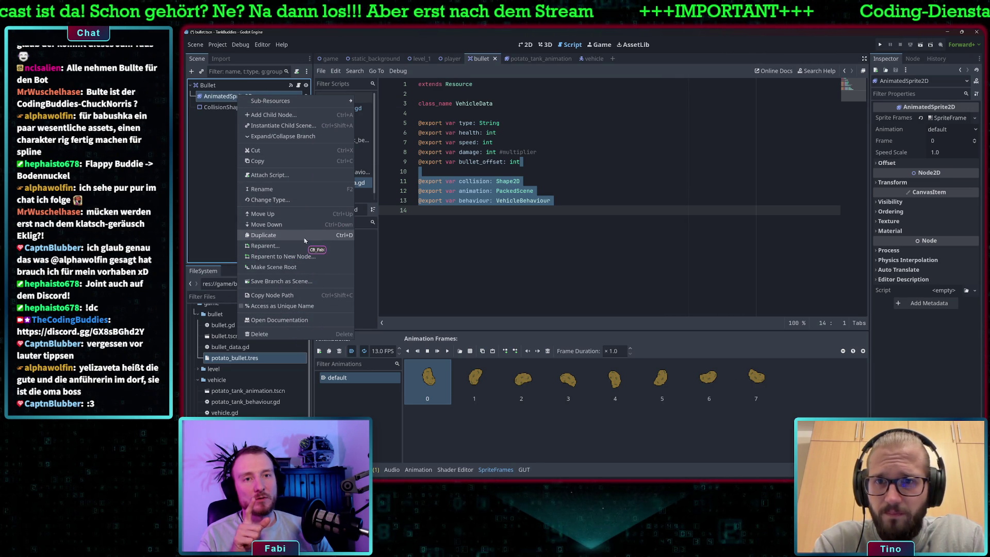
{"action": "left_click", "coordinate": [307, 282]}
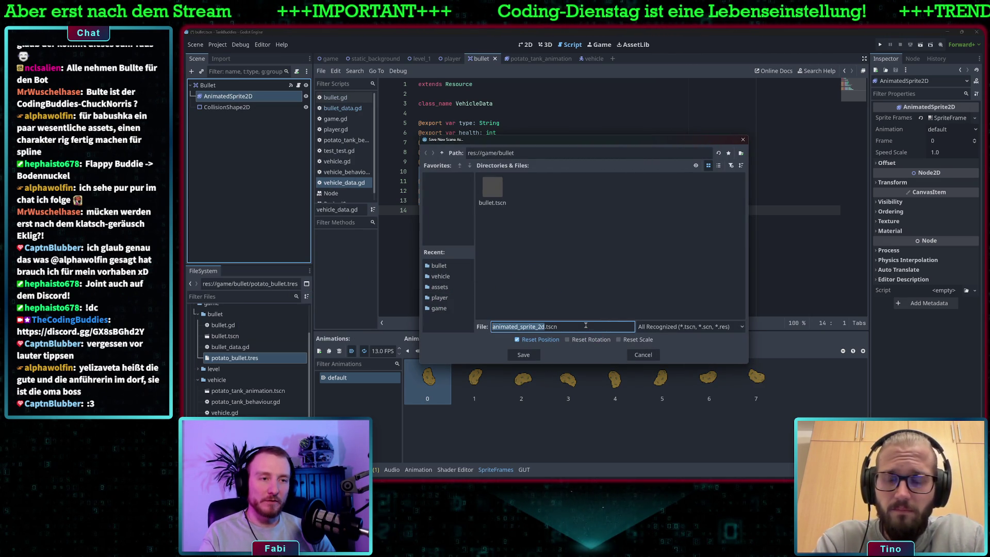
{"action": "type", "text": "pt"}
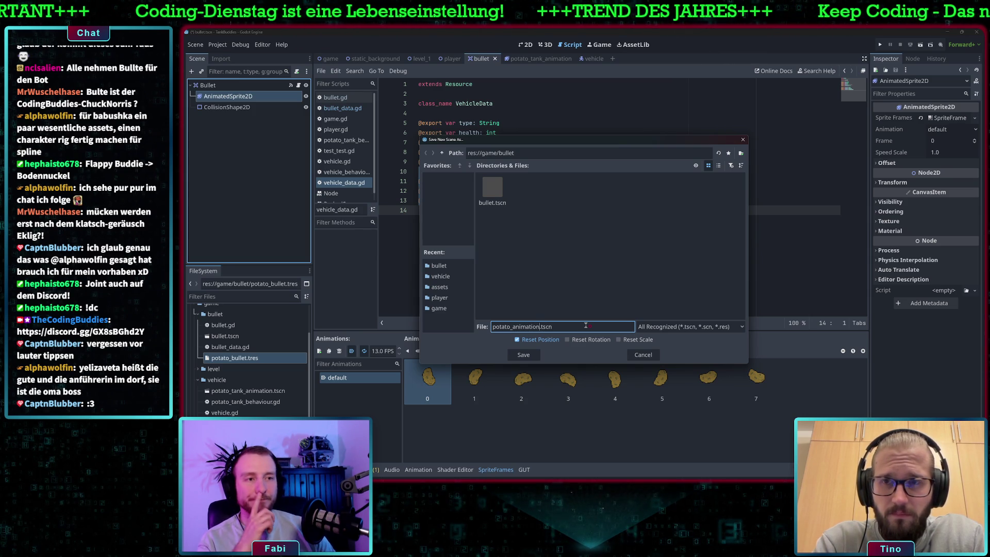
{"action": "left_click", "coordinate": [530, 357]}
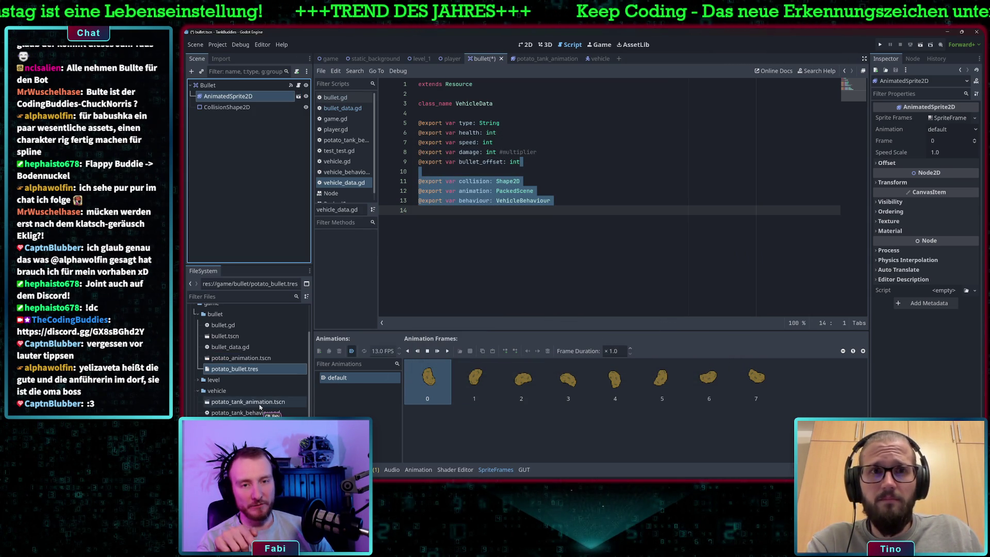
{"action": "double_click", "coordinate": [259, 403]}
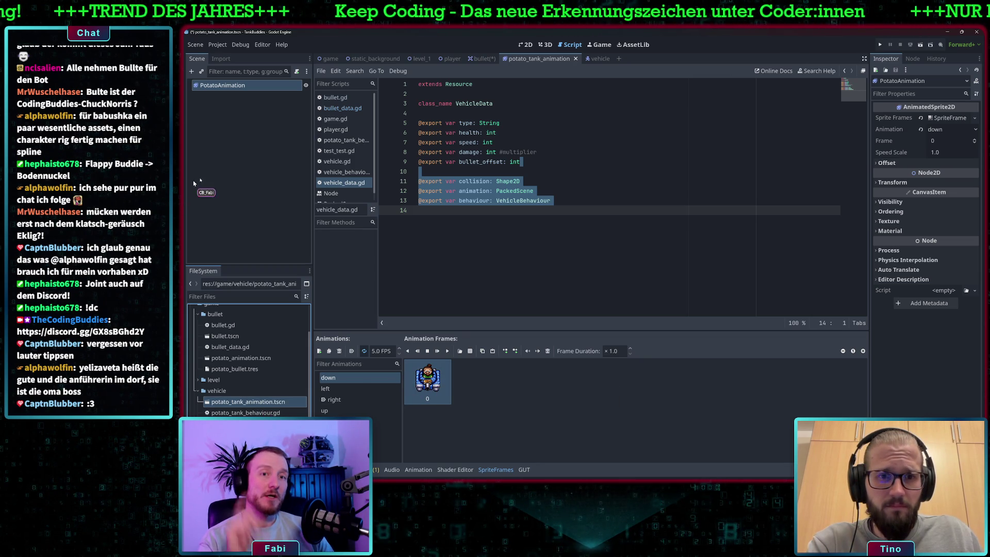
Open potato_animation.tscn, bullet.tscn and vehicle.tscn, then return to bullet.tscn
{"action": "double_click", "coordinate": [241, 357]}
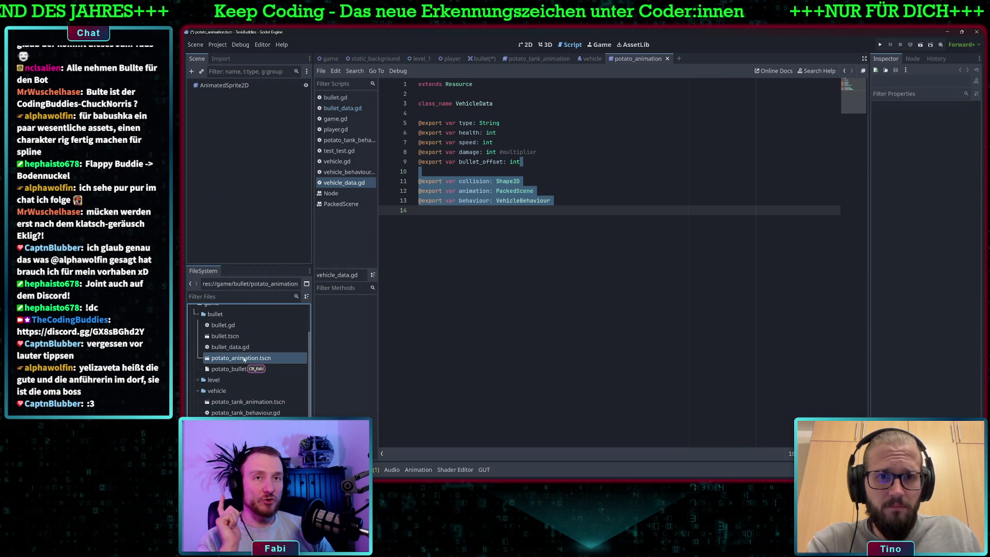
{"action": "double_click", "coordinate": [225, 336]}
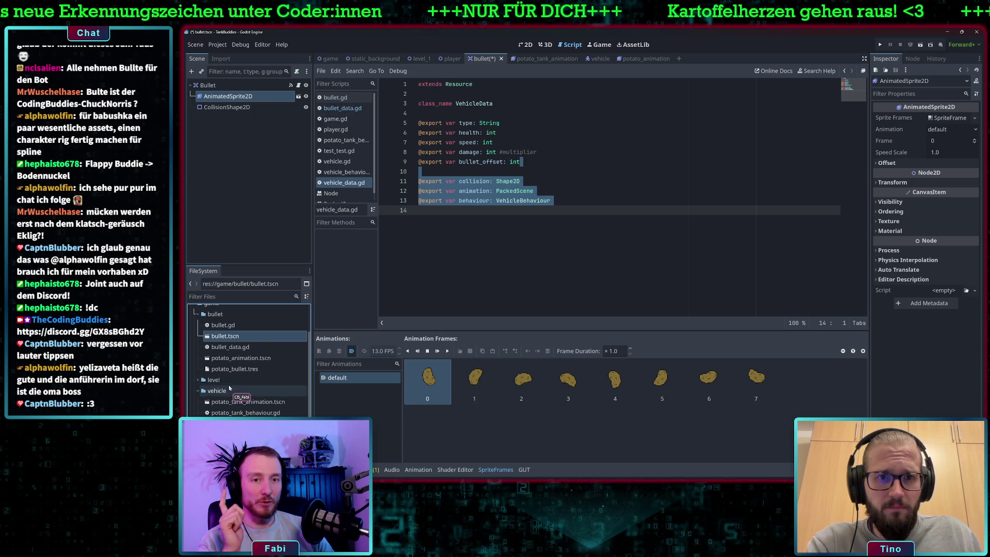
{"action": "double_click", "coordinate": [227, 423]}
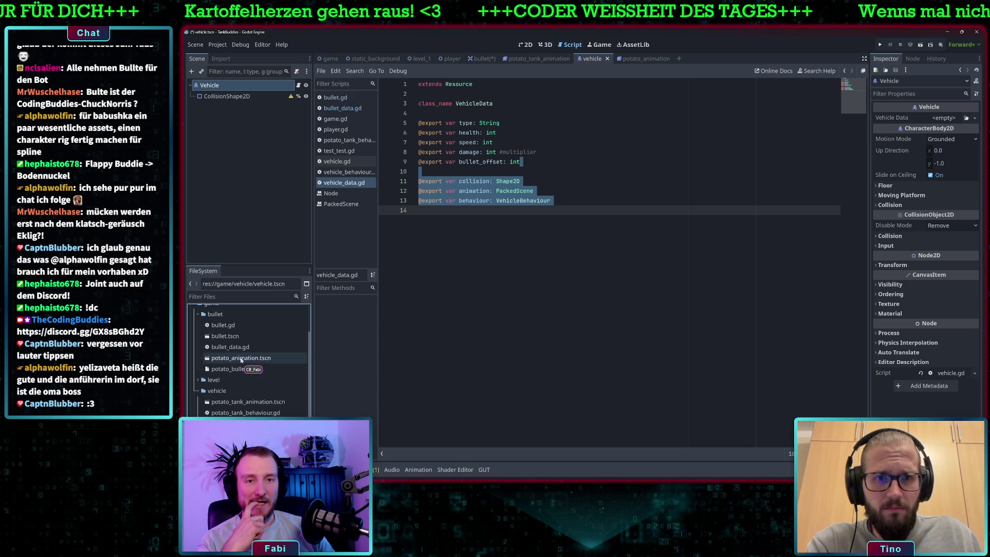
{"action": "double_click", "coordinate": [224, 336]}
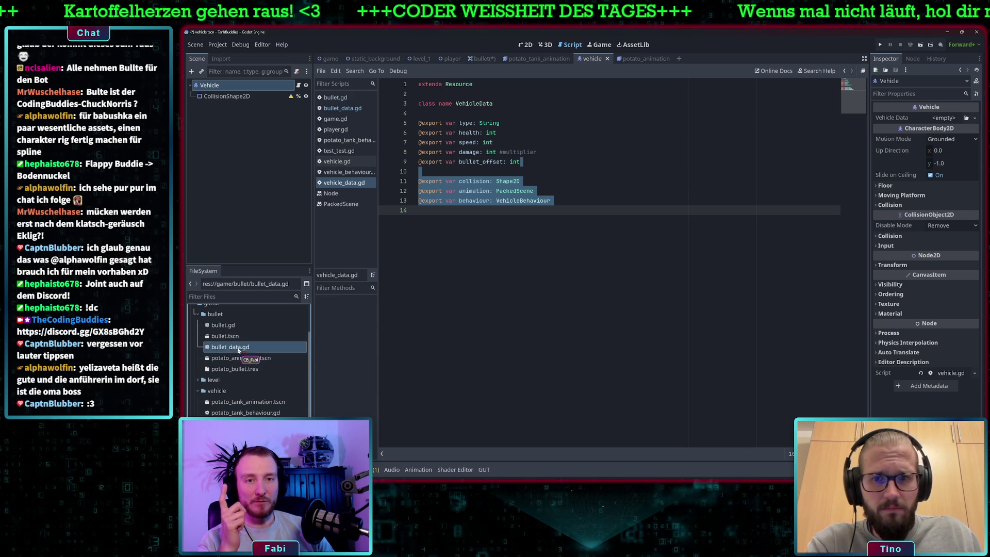
Delete the AnimatedSprite2D node from the Bullet scene and save bullet.tscn
{"action": "right_click", "coordinate": [242, 99]}
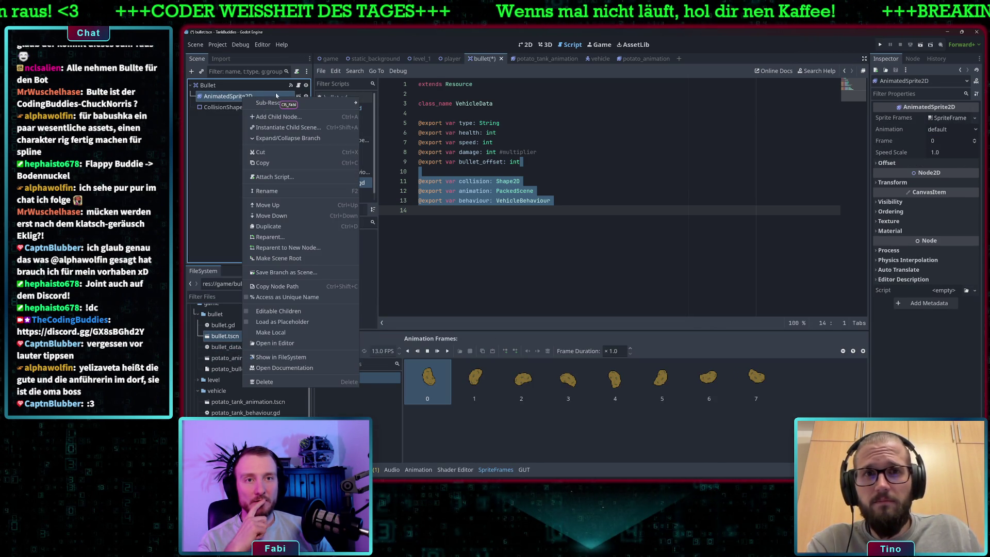
{"action": "left_click", "coordinate": [251, 98]}
{"action": "left_click", "coordinate": [251, 98]}
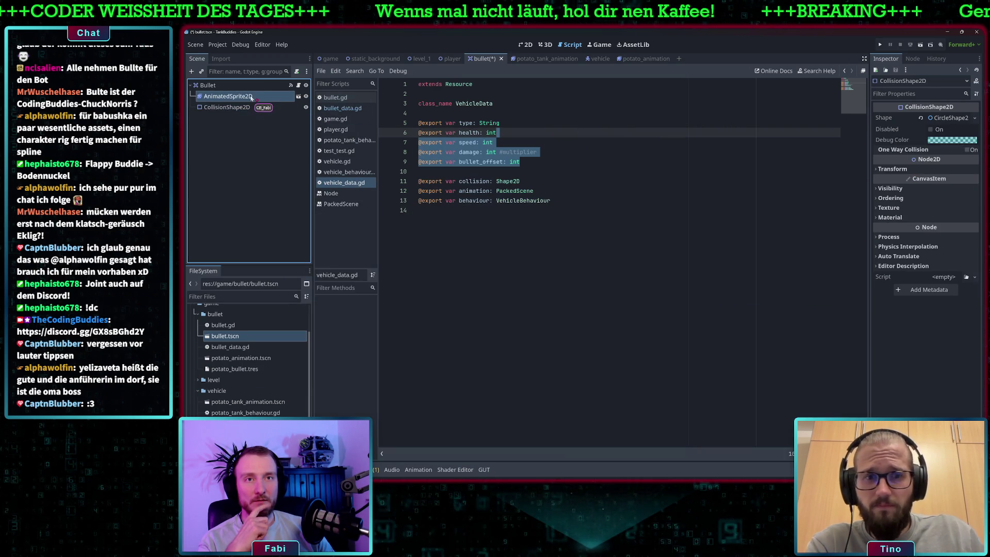
{"action": "key", "text": "Delete"}
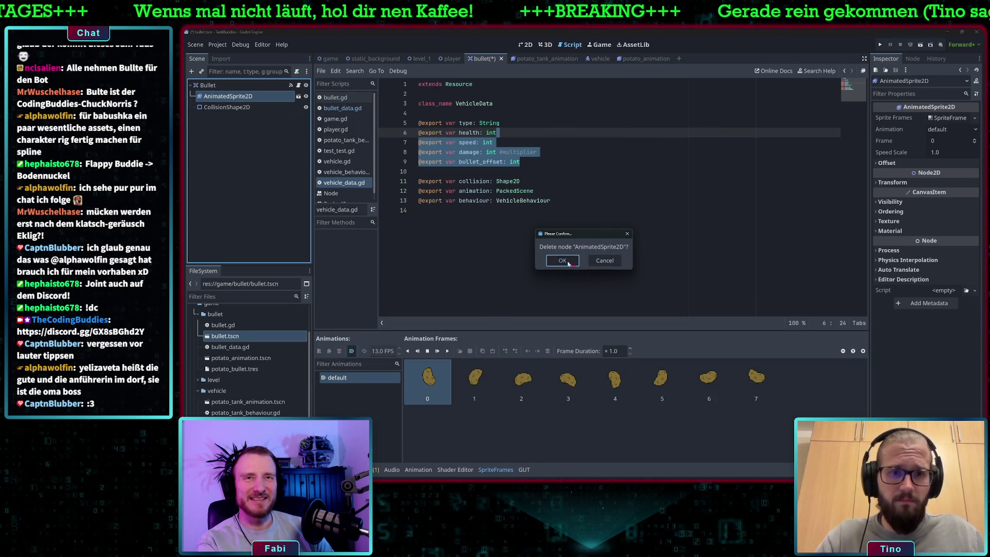
{"action": "left_click", "coordinate": [563, 261]}
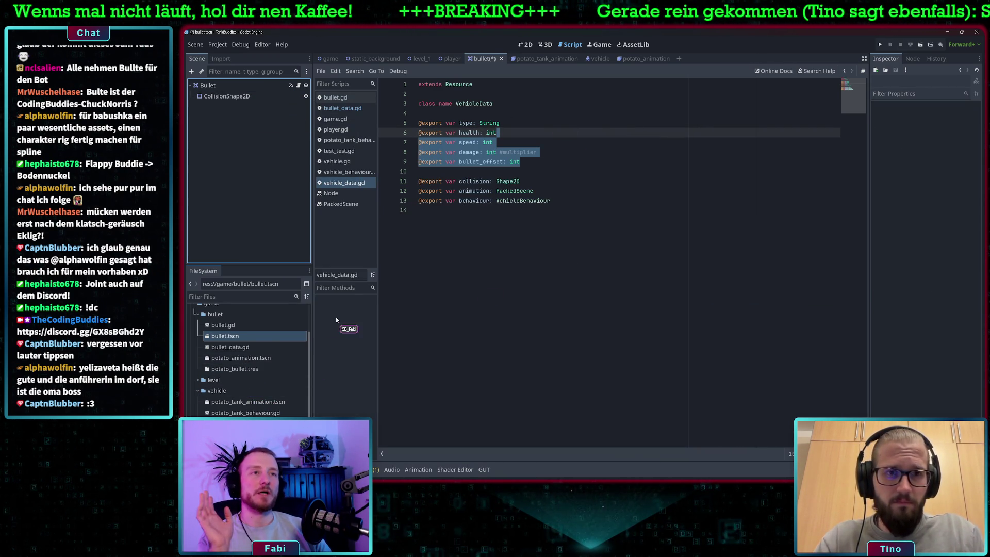
{"action": "left_click", "coordinate": [548, 250]}
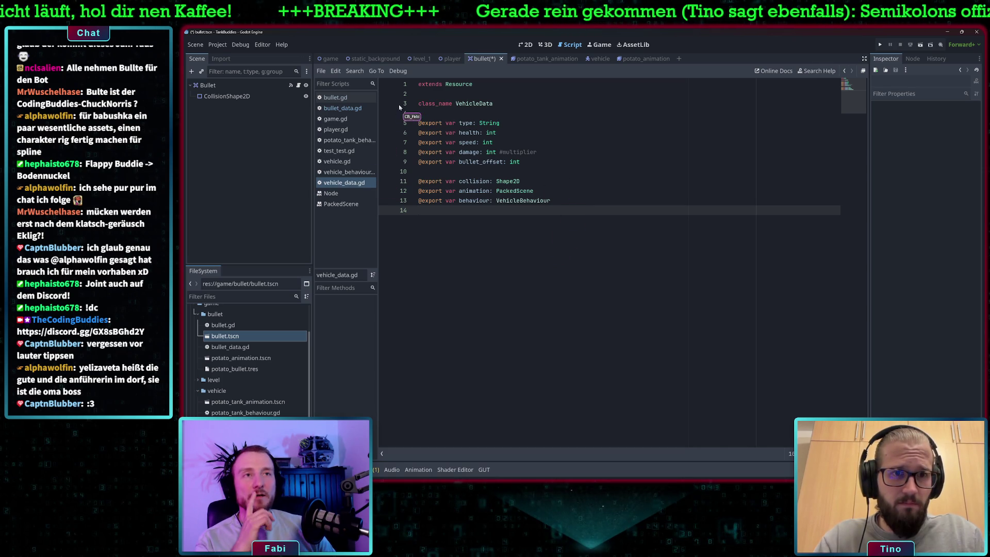
{"action": "key", "text": "ctrl+s"}
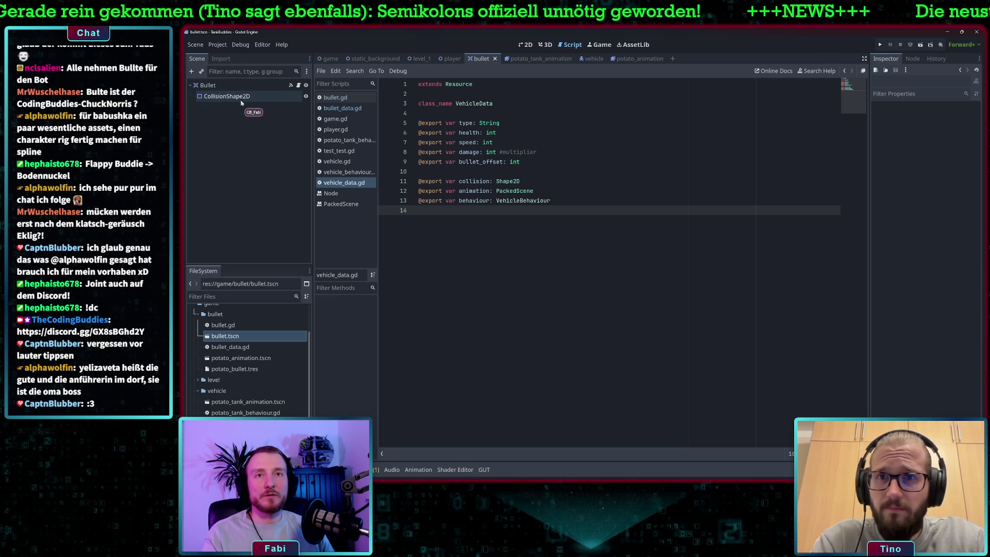
{"action": "left_click", "coordinate": [335, 97]}
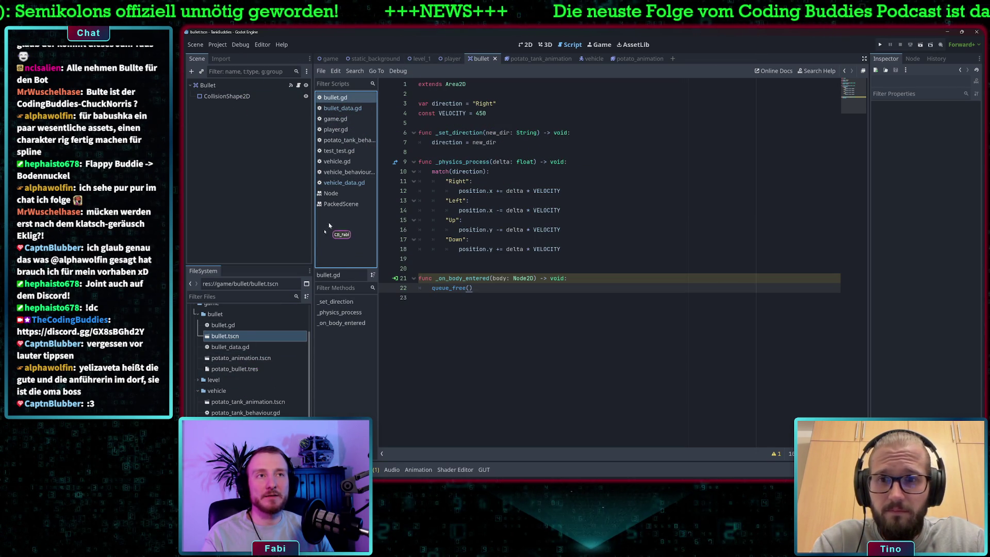
Add 'class_name Bullet' below 'extends Area2D' in bullet.gd and save it
{"action": "left_click", "coordinate": [337, 161]}
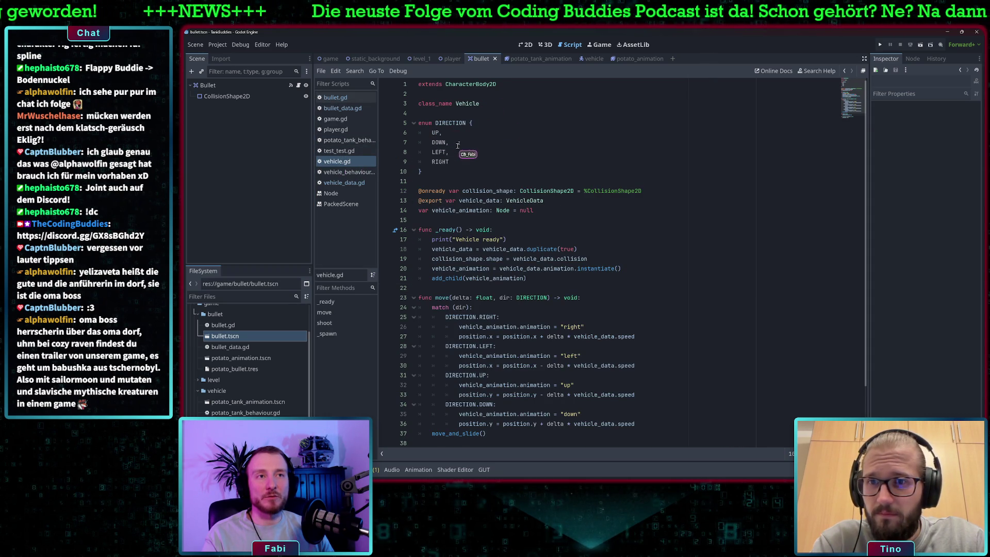
{"action": "left_click", "coordinate": [335, 98]}
{"action": "left_click", "coordinate": [482, 83]}
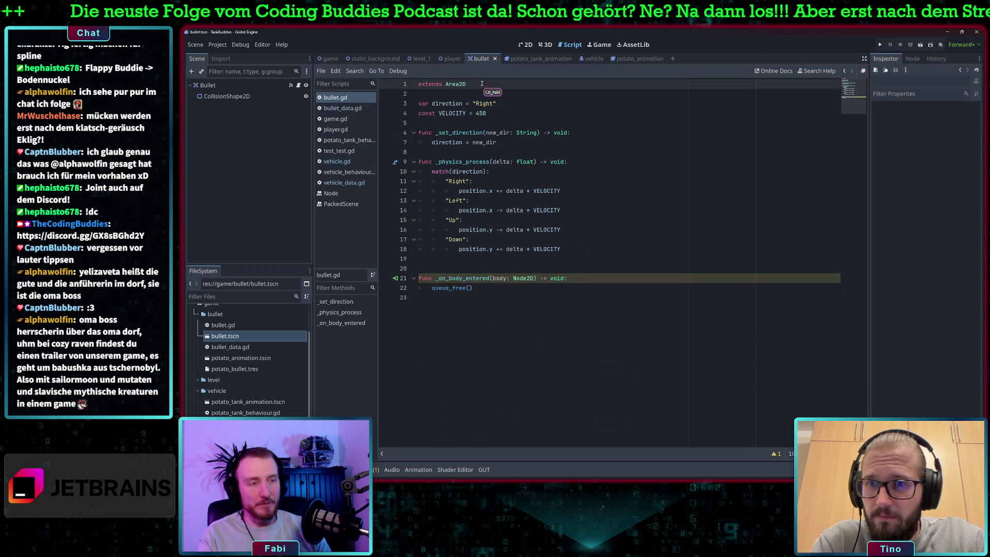
{"action": "key", "text": "Return"}
{"action": "key", "text": "Return"}
{"action": "type", "text": "lass_name Bullet"}
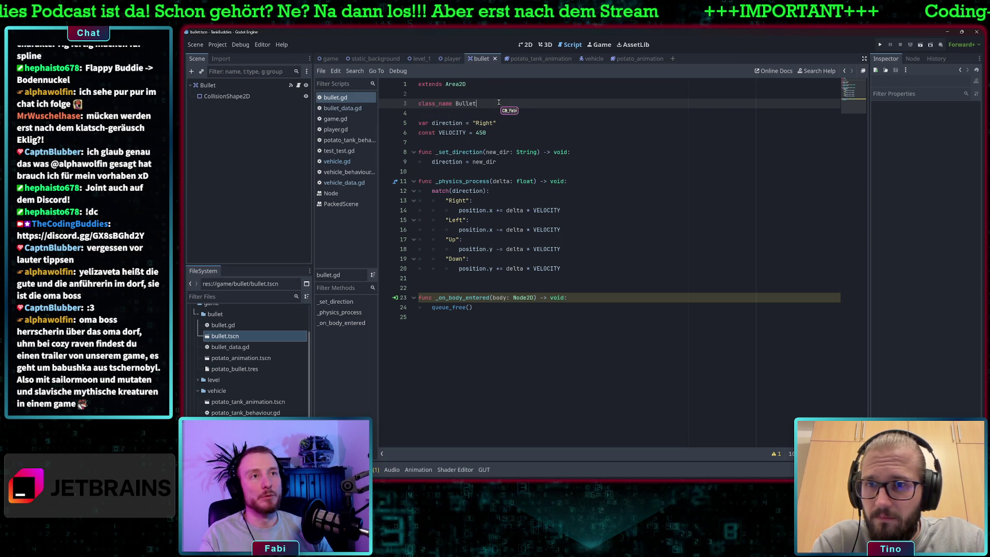
{"action": "type", "text": "t"}
{"action": "key", "text": "BackSpace"}
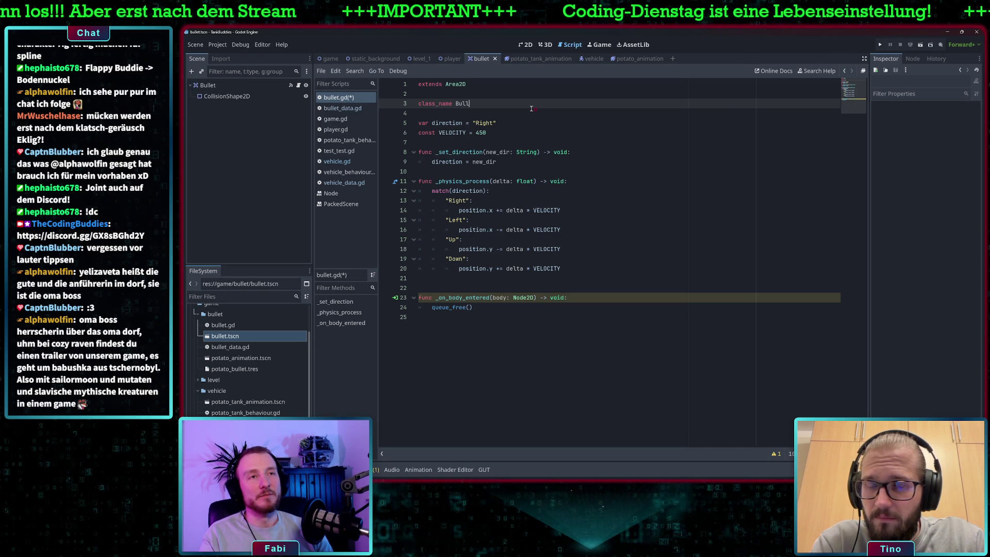
{"action": "type", "text": "t"}
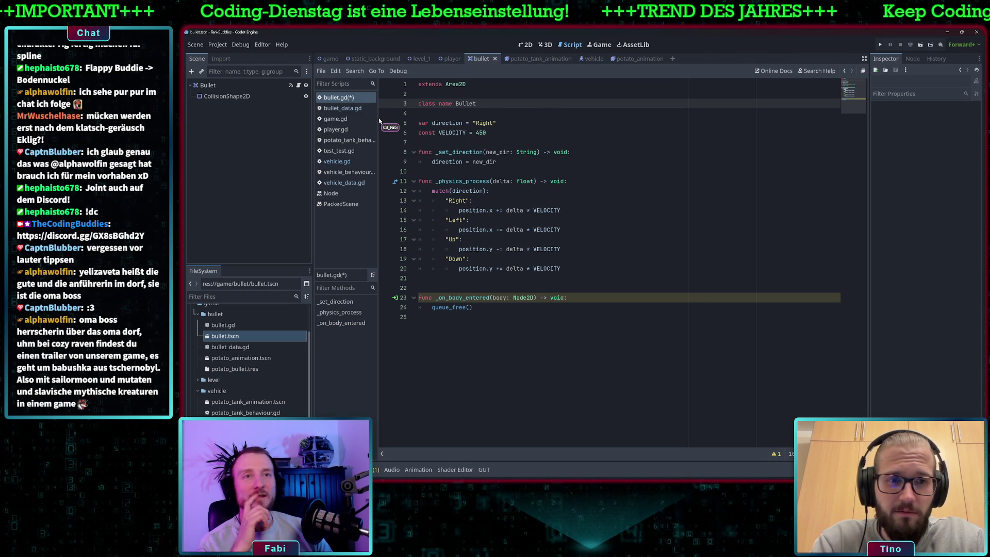
{"action": "key", "text": "ctrl+s"}
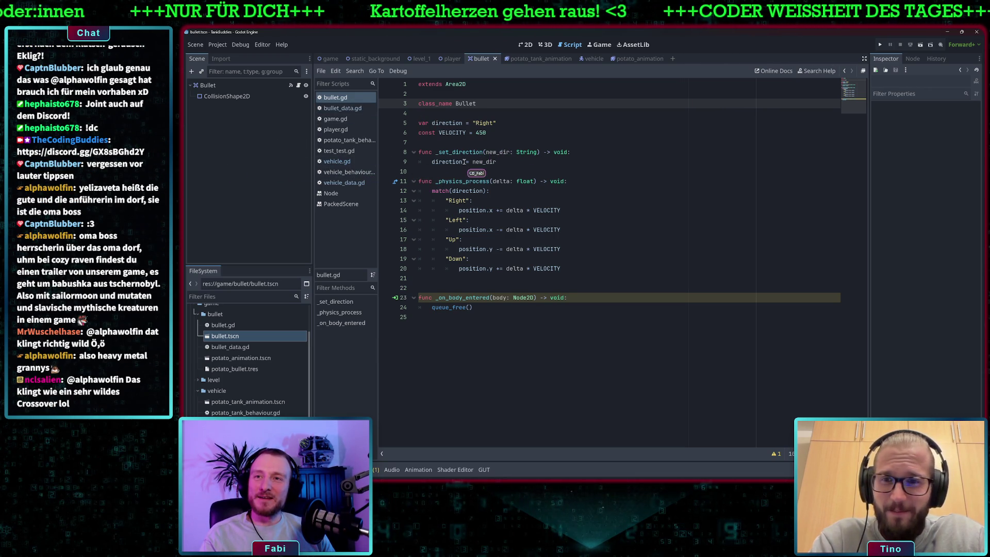
Review the bullet script and switch to vehicle.gd for reference
{"action": "mouse_move", "coordinate": [462, 162]}
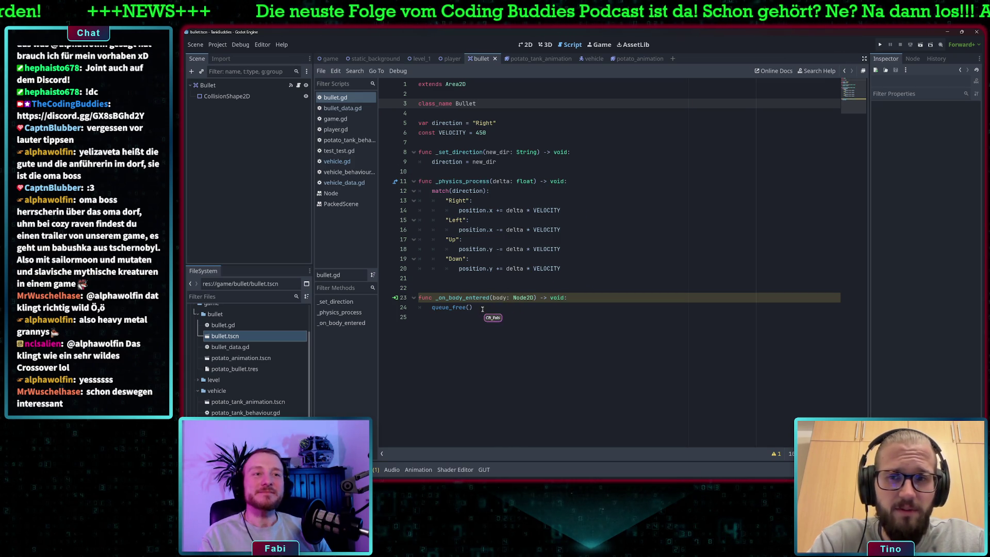
{"action": "left_click", "coordinate": [485, 229]}
{"action": "left_click", "coordinate": [465, 103]}
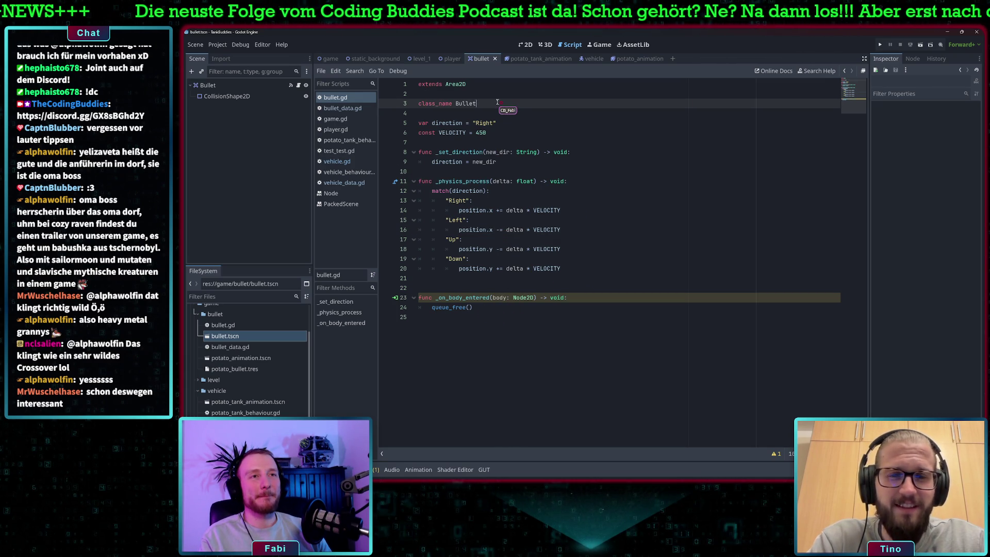
{"action": "left_click", "coordinate": [341, 161]}
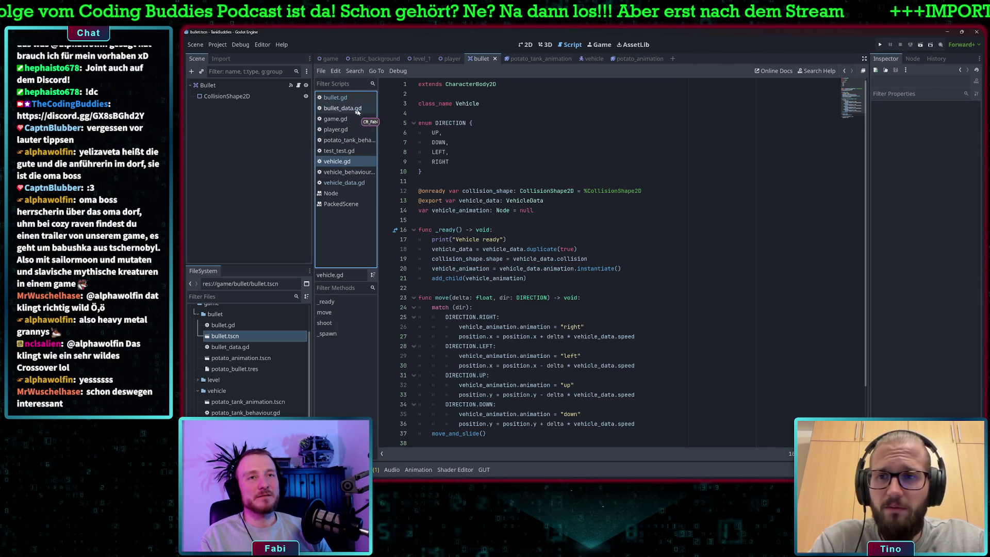
Paste vehicle.gd's collision_shape, vehicle_data and vehicle_animation declarations into bullet.gd below class_name Bullet
{"action": "left_click", "coordinate": [336, 97]}
{"action": "left_click", "coordinate": [338, 162]}
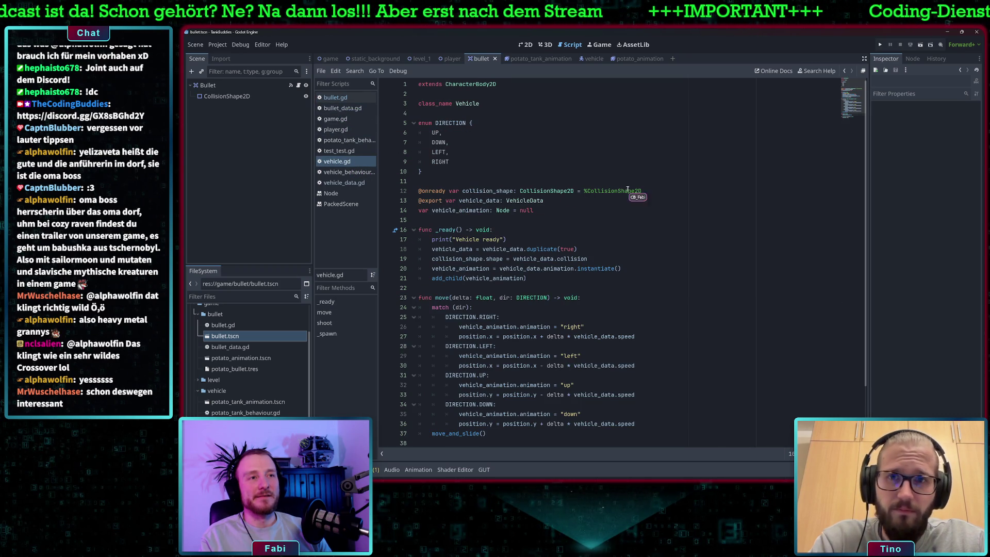
{"action": "mouse_move", "coordinate": [536, 210]}
{"action": "left_mouse_down"}
{"action": "mouse_move", "coordinate": [459, 210]}
{"action": "mouse_move", "coordinate": [416, 190]}
{"action": "left_mouse_up"}
{"action": "key", "text": "ctrl+c"}
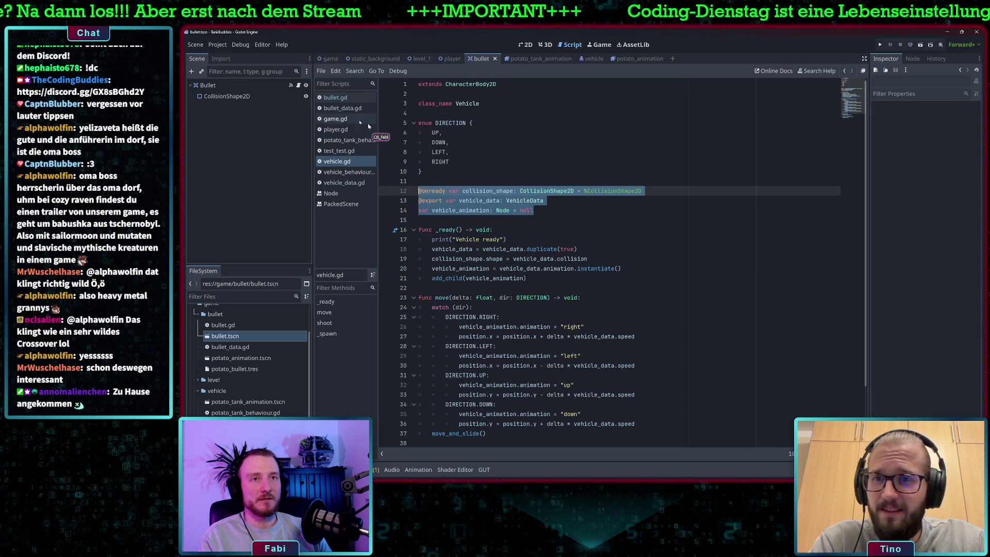
{"action": "left_click", "coordinate": [342, 97]}
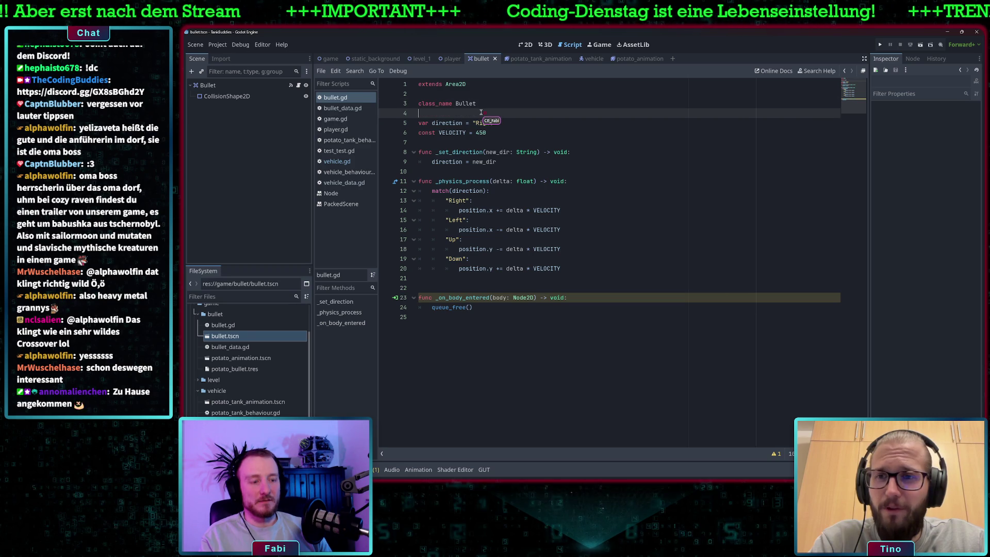
{"action": "key", "text": "Return"}
{"action": "key", "text": "Return"}
{"action": "key", "text": "ctrl+v"}
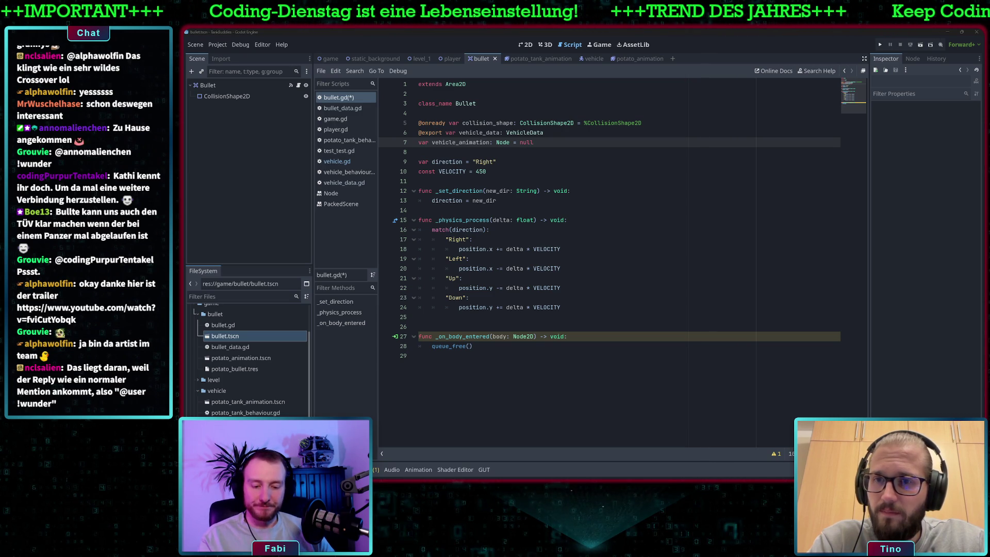
Rename the pasted variables to bullet_data of type BulletData and bullet_animation
{"action": "left_click", "coordinate": [547, 172]}
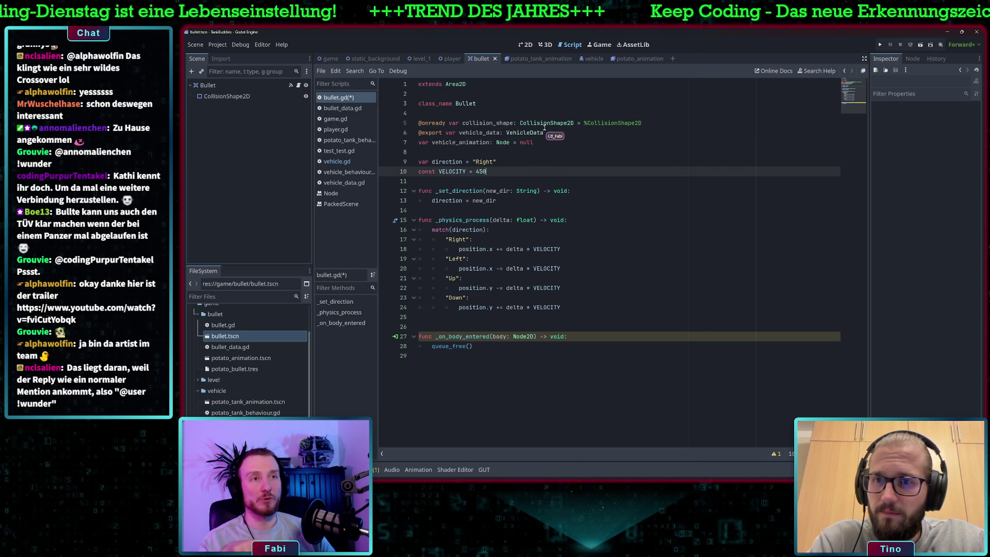
{"action": "double_click", "coordinate": [491, 133]}
{"action": "type", "text": "bulle"}
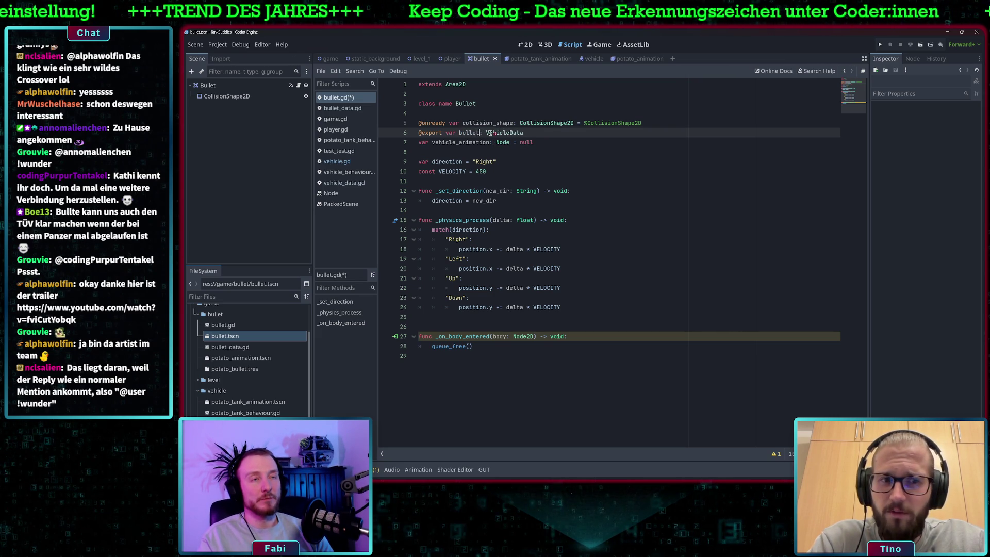
{"action": "type", "text": "et_"}
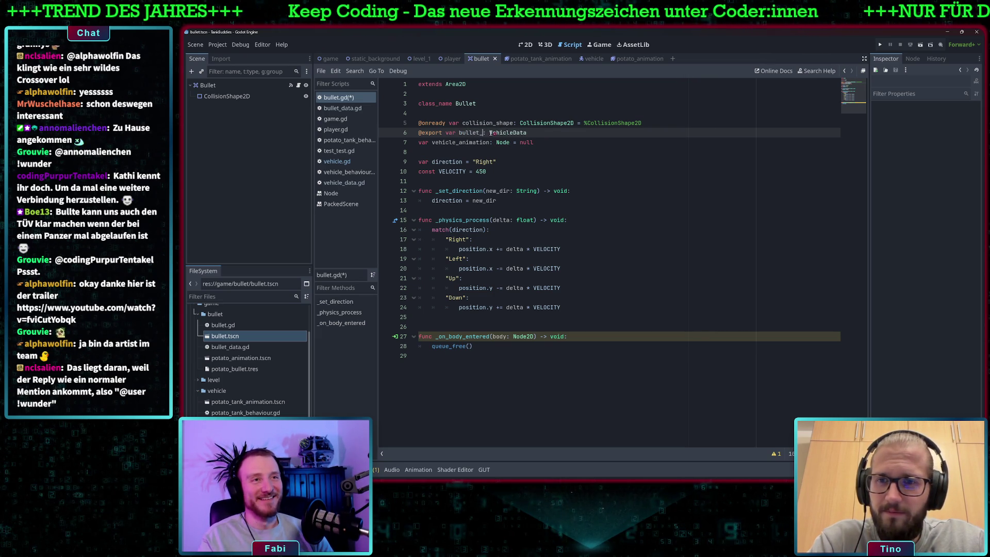
{"action": "type", "text": "ata"}
{"action": "double_click", "coordinate": [516, 133]}
{"action": "type", "text": "Bull"}
{"action": "key", "text": "Down"}
{"action": "key", "text": "Return"}
{"action": "double_click", "coordinate": [453, 142]}
{"action": "type", "text": "bullet_ani"}
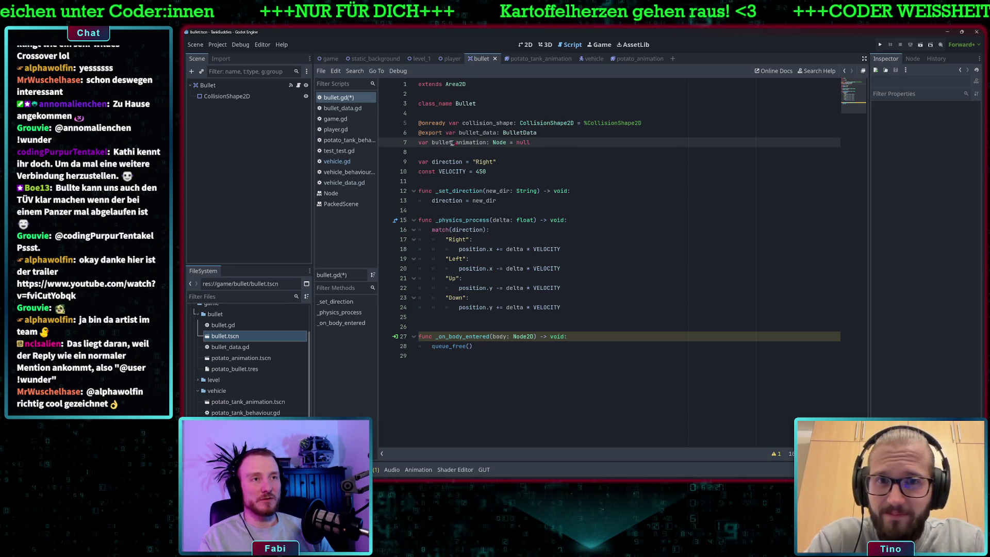
{"action": "left_click", "coordinate": [550, 134]}
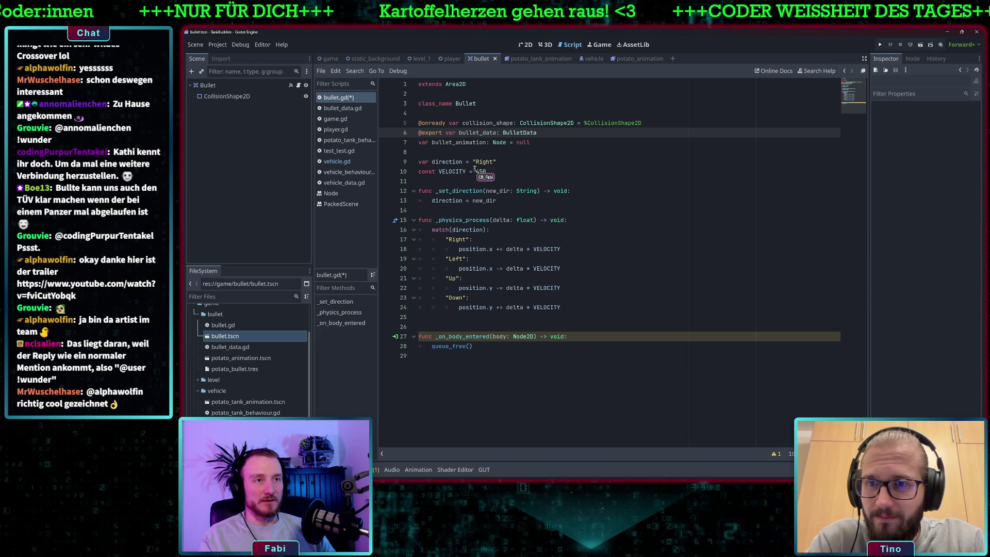
Delete the 'const VELOCITY = 450' line and select VELOCITY in the Right movement line
{"action": "left_click_drag", "start_coordinate": [496, 161], "coordinate": [419, 161]}
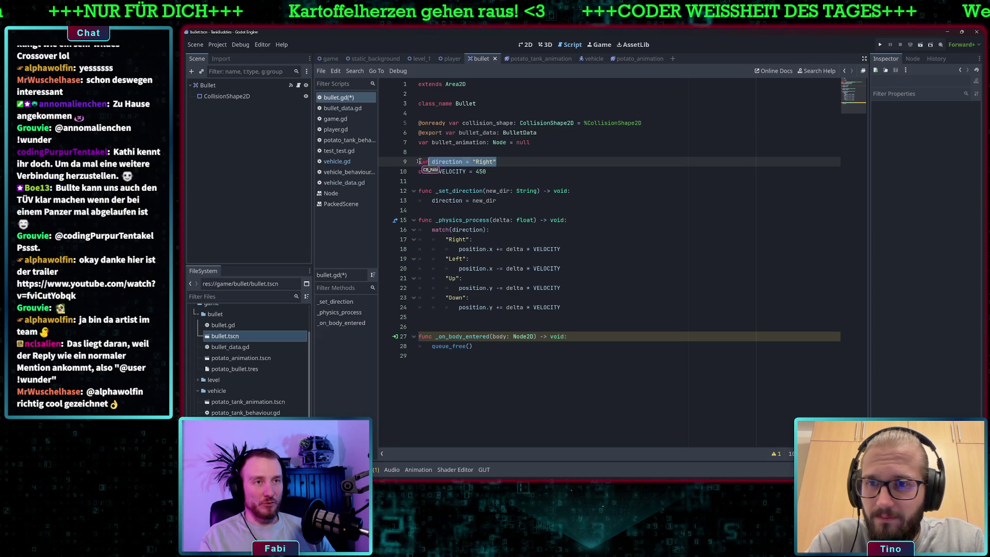
{"action": "left_click", "coordinate": [511, 162]}
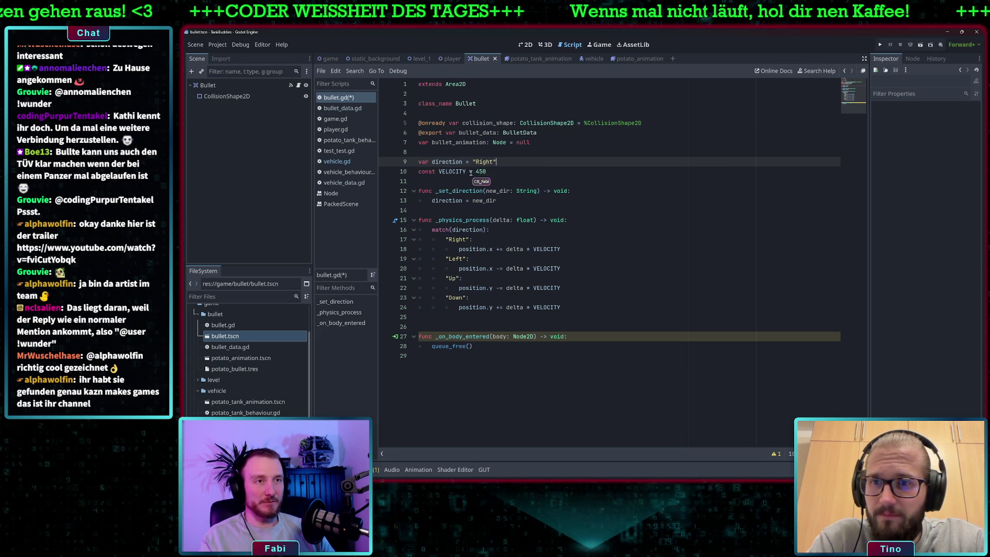
{"action": "left_click_drag", "start_coordinate": [487, 171], "coordinate": [392, 172]}
{"action": "key", "text": "ctrl+x"}
{"action": "key", "text": "BackSpace"}
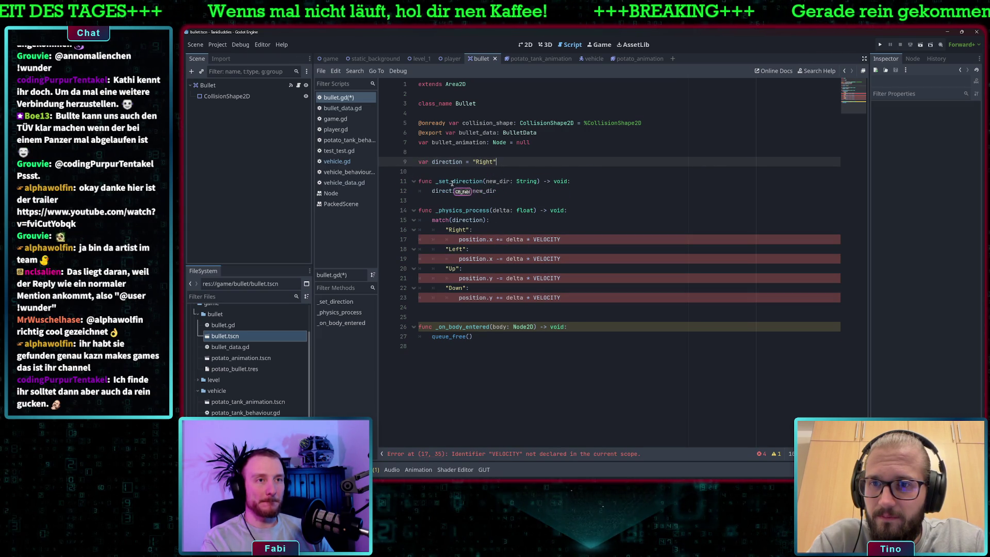
{"action": "left_click", "coordinate": [483, 192]}
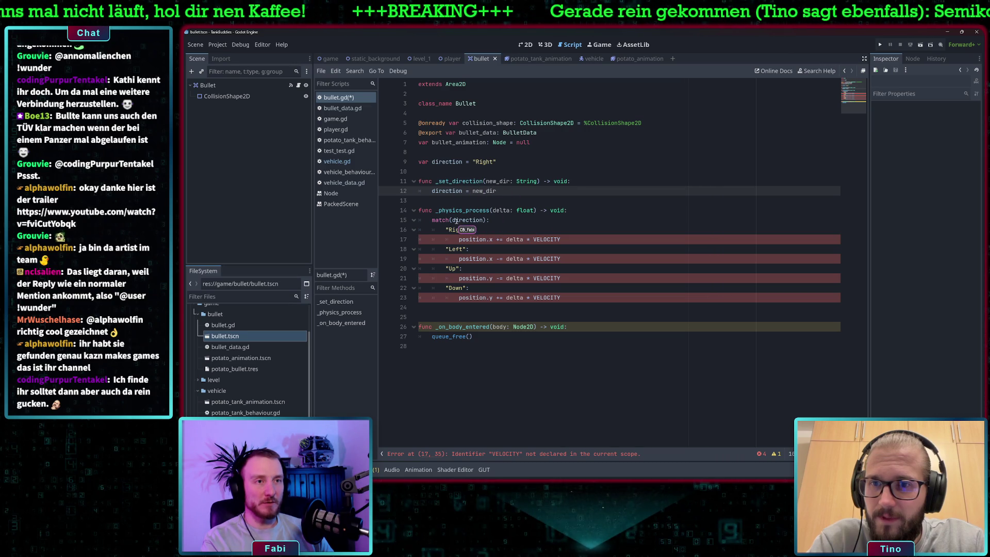
{"action": "double_click", "coordinate": [547, 239]}
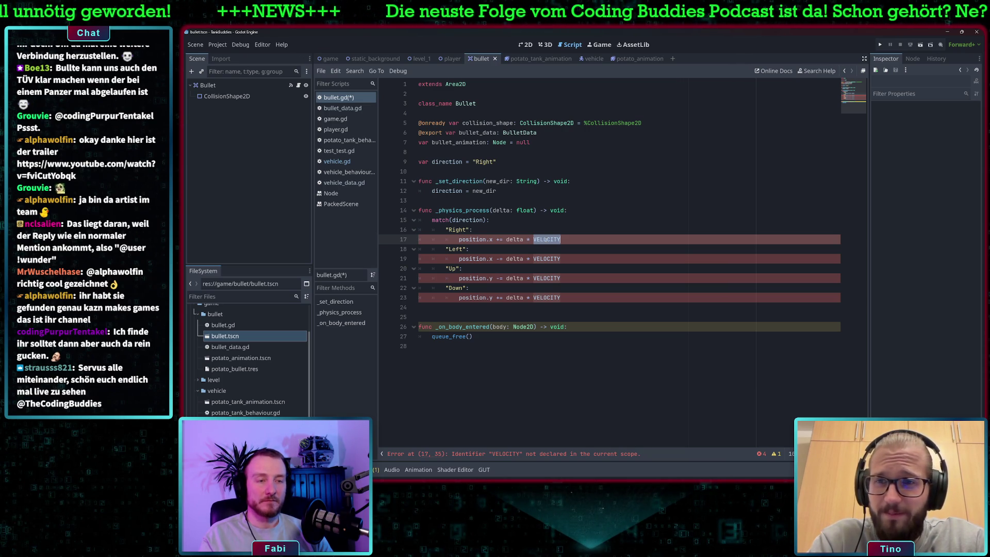
Replace VELOCITY on the Right movement line with bullet_data.velocity using autocomplete
{"action": "type", "text": "bull"}
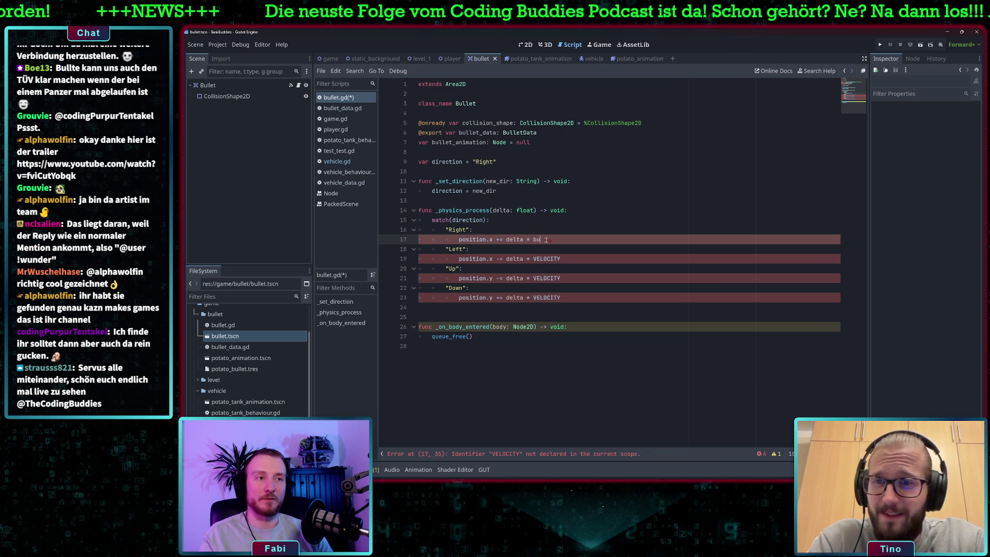
{"action": "key", "text": "Down"}
{"action": "key", "text": "Return"}
{"action": "type", "text": "."}
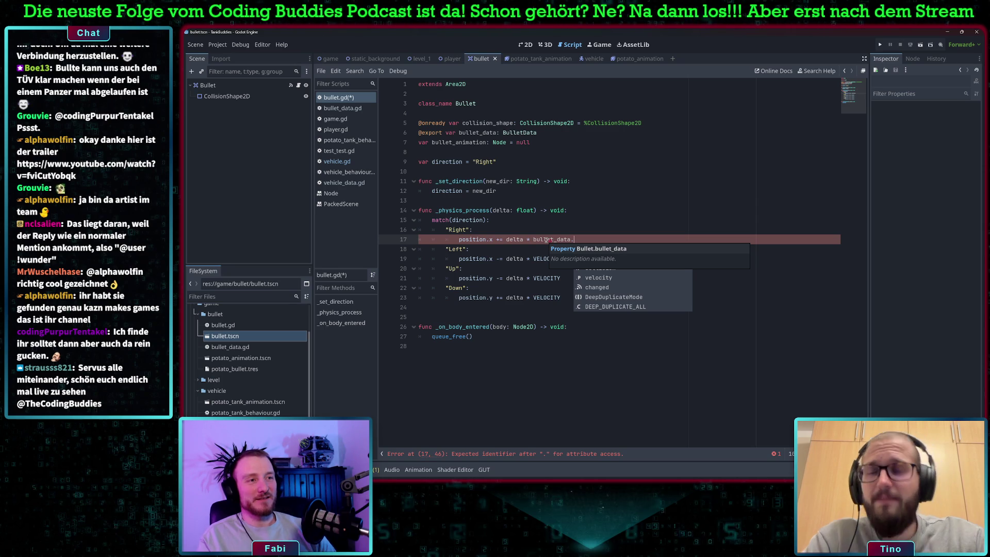
{"action": "key", "text": "Down"}
{"action": "key", "text": "Down"}
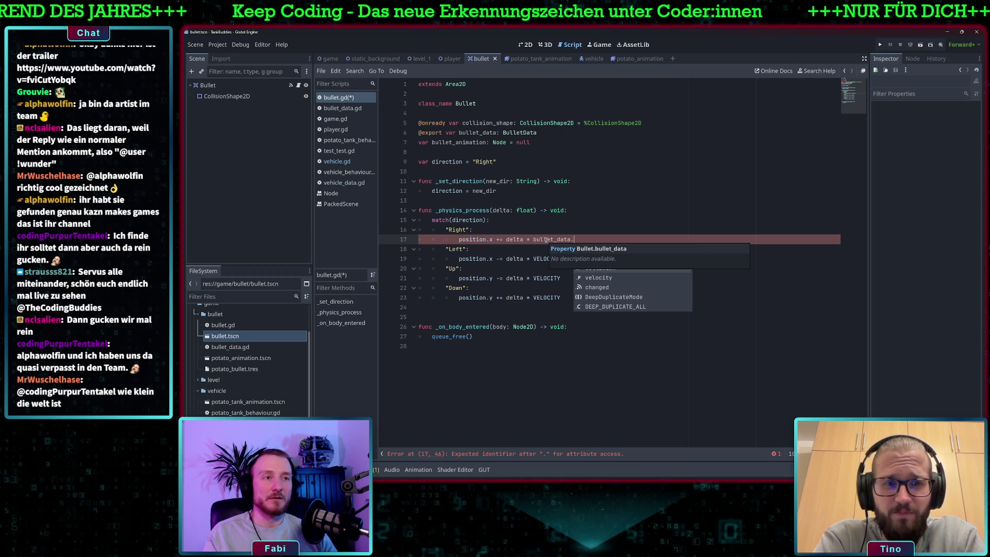
{"action": "left_click", "coordinate": [589, 236]}
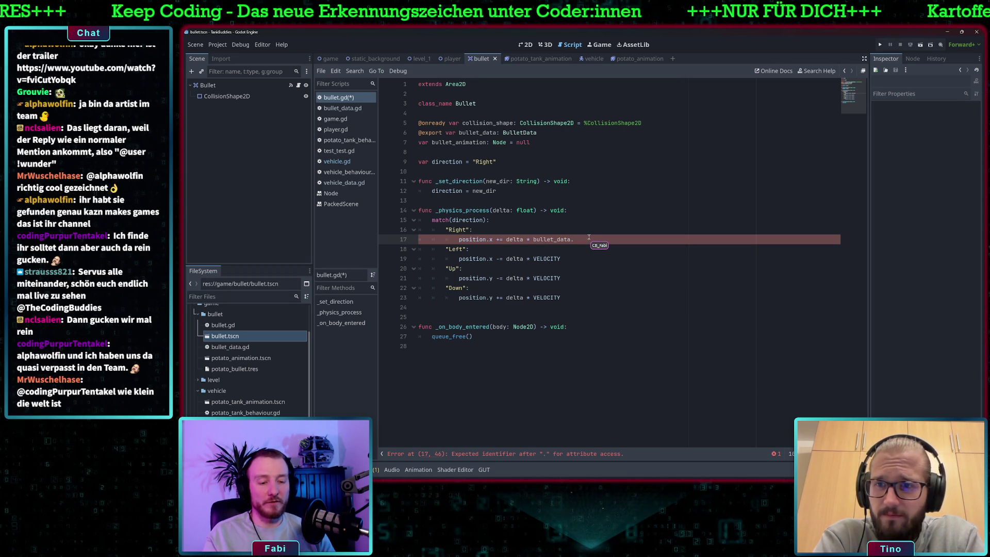
{"action": "key", "text": "ctrl+space"}
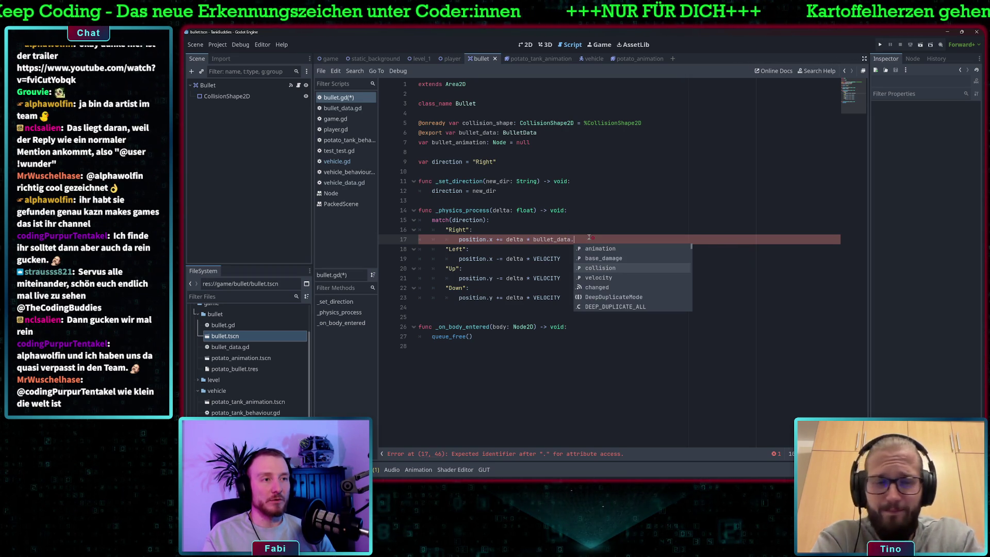
{"action": "type", "text": "ve"}
{"action": "key", "text": "Return"}
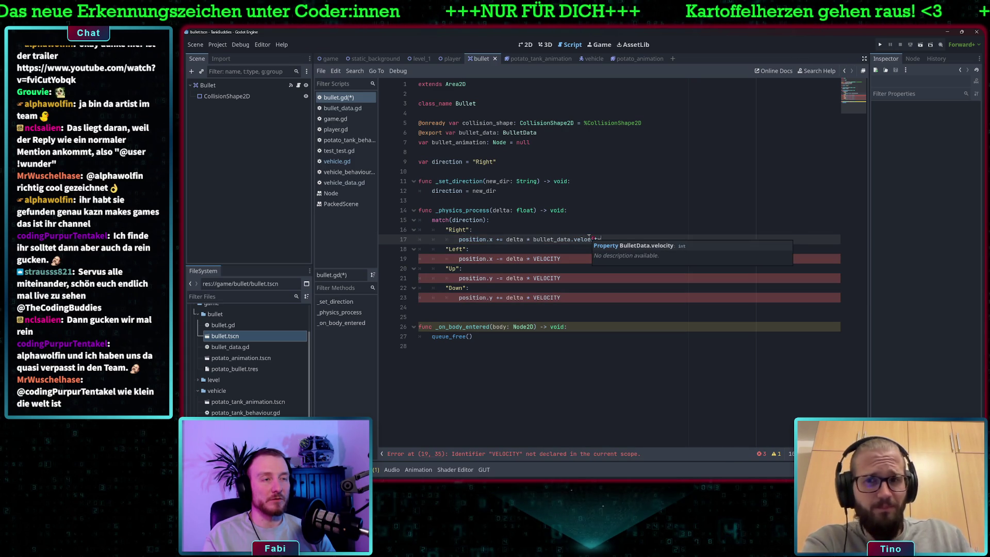
Copy bullet_data.velocity and paste it over VELOCITY on the Left and Up movement lines
{"action": "left_click", "coordinate": [575, 261]}
{"action": "left_click_drag", "start_coordinate": [602, 239], "coordinate": [533, 240]}
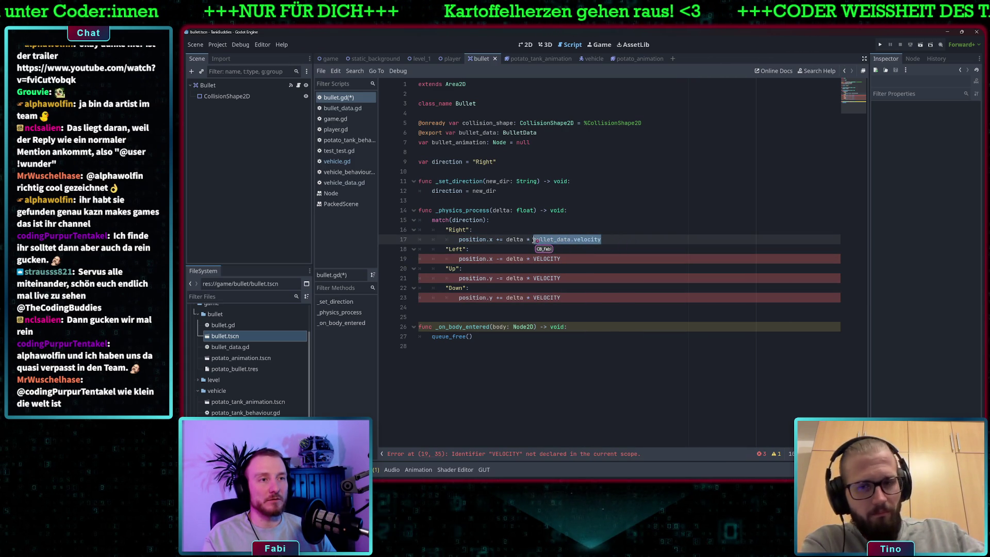
{"action": "double_click", "coordinate": [546, 259]}
{"action": "key", "text": "ctrl+v"}
{"action": "left_click", "coordinate": [571, 278]}
{"action": "left_click_drag", "start_coordinate": [572, 278], "coordinate": [534, 278]}
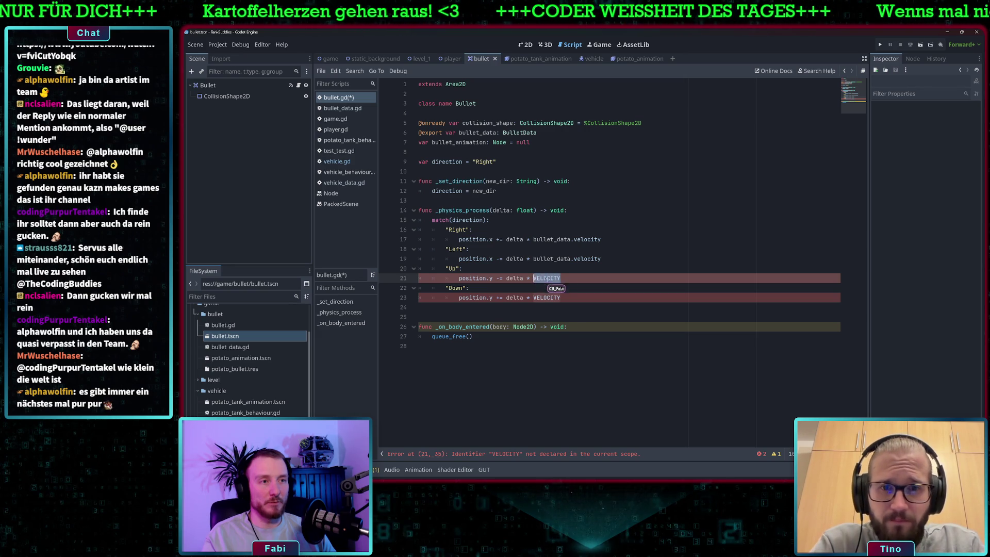
{"action": "type", "text": "b<"}
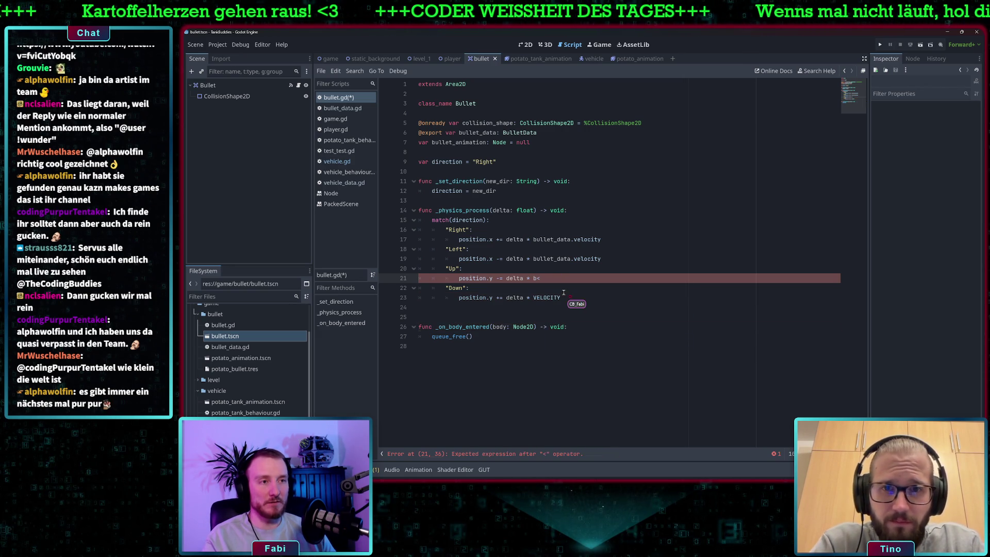
{"action": "key", "text": "BackSpace"}
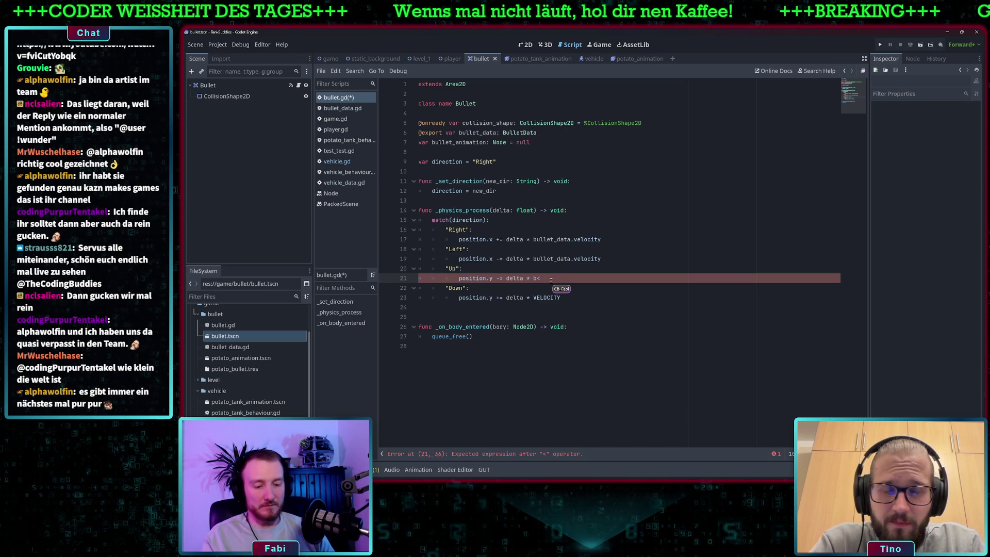
{"action": "key", "text": "ctrl+v"}
Replace VELOCITY on the Down movement line and save bullet.gd
{"action": "double_click", "coordinate": [551, 298]}
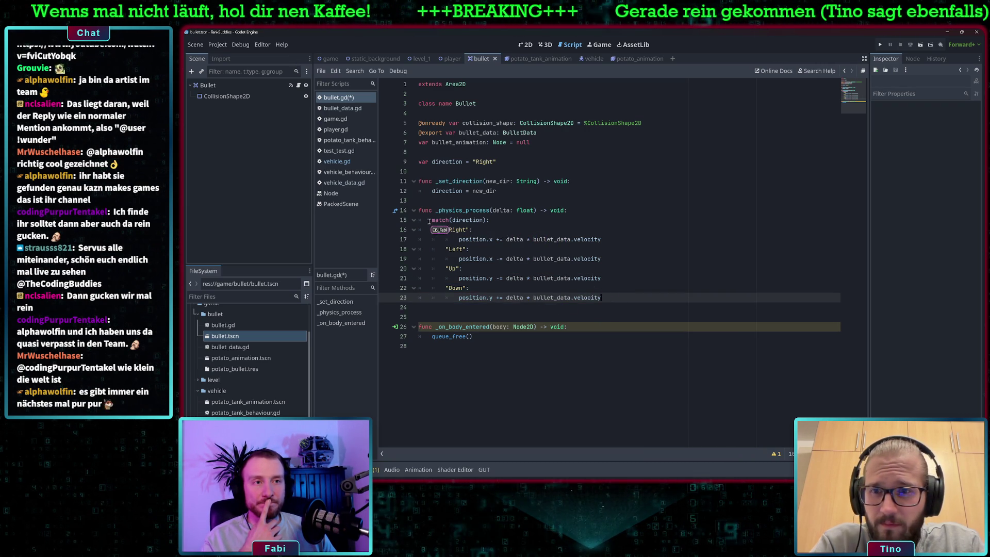
{"action": "left_click", "coordinate": [474, 327]}
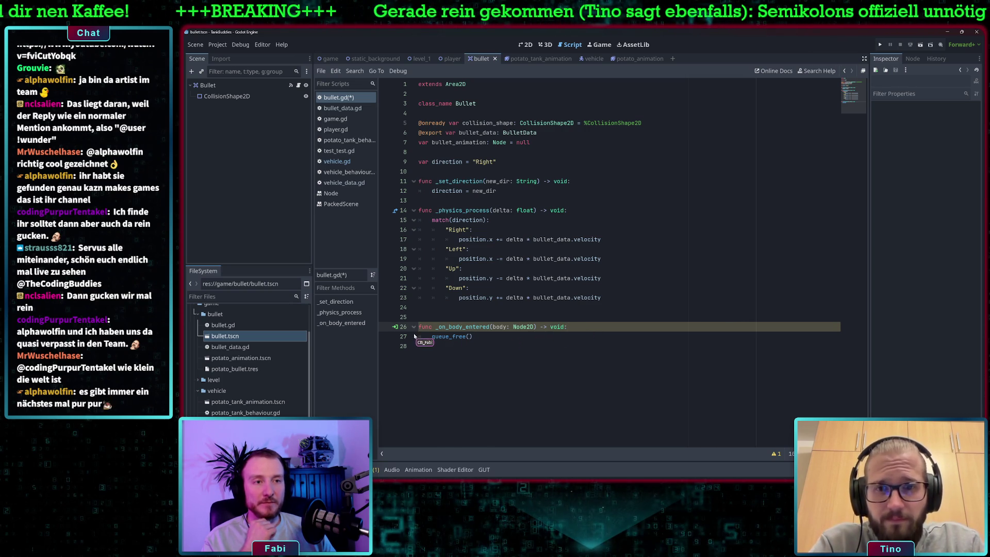
{"action": "key", "text": "ctrl+s"}
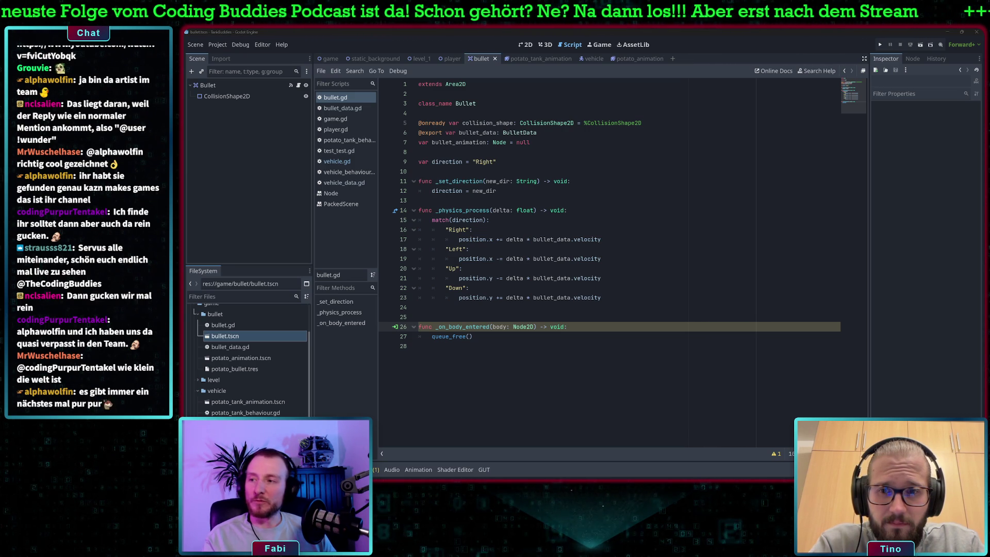
Switch to Chrome and load the copied YouTube trailer link in a new tab
{"action": "key", "text": "alt+Tab"}
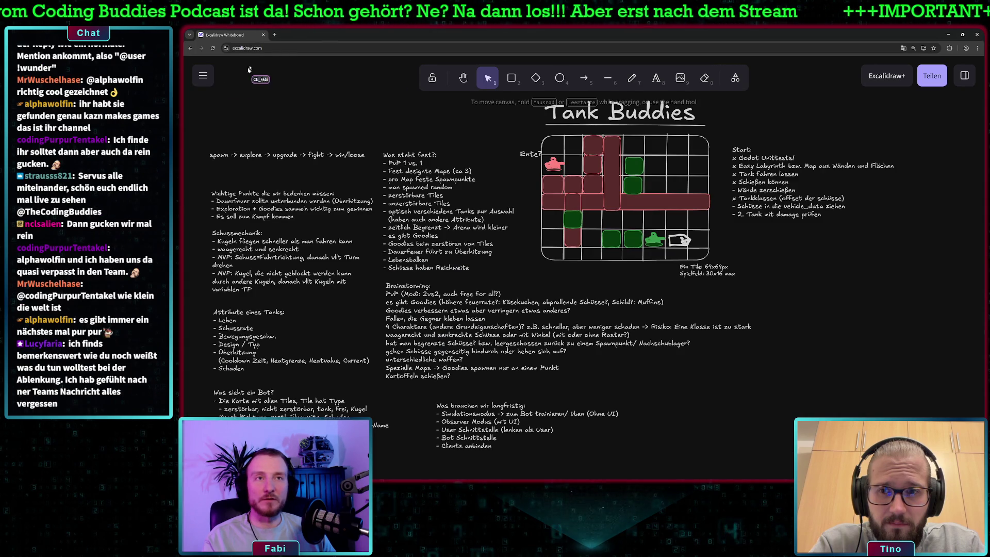
{"action": "key", "text": "ctrl+t"}
{"action": "key", "text": "ctrl+v"}
{"action": "key", "text": "Return"}
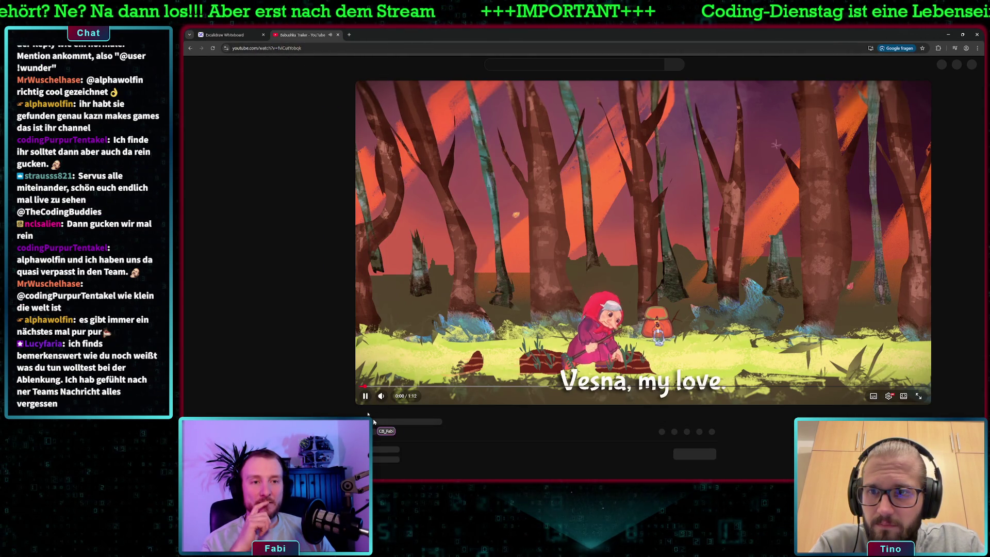
Rewind the Babushka trailer to 0:00, watch it fullscreen, then exit fullscreen and close the tab
{"action": "left_click", "coordinate": [366, 393]}
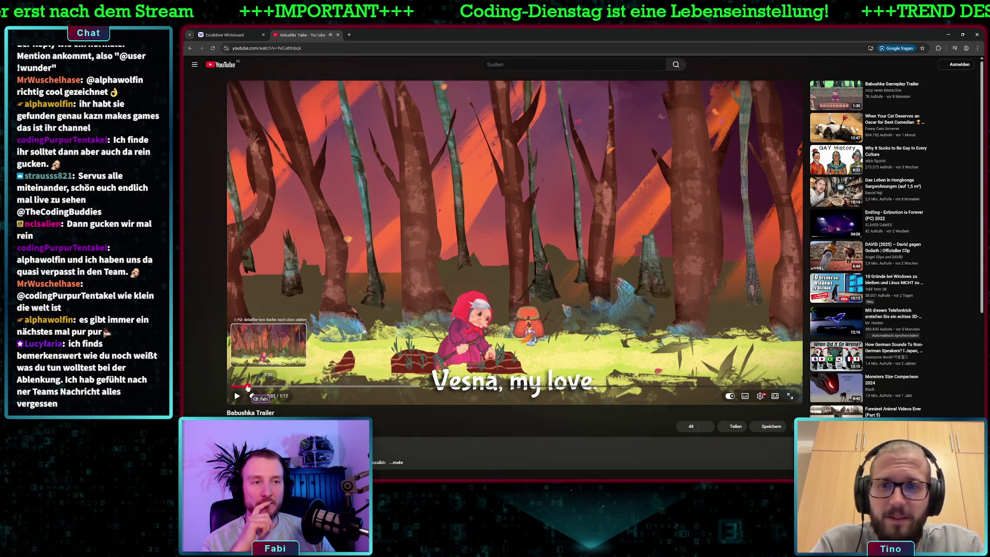
{"action": "left_click_drag", "start_coordinate": [249, 386], "coordinate": [230, 388]}
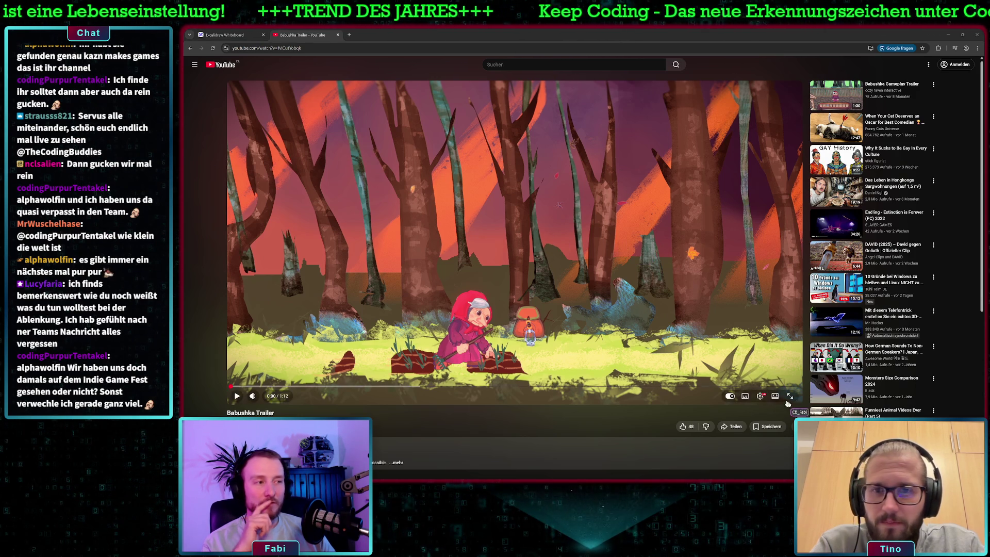
{"action": "left_click", "coordinate": [790, 397]}
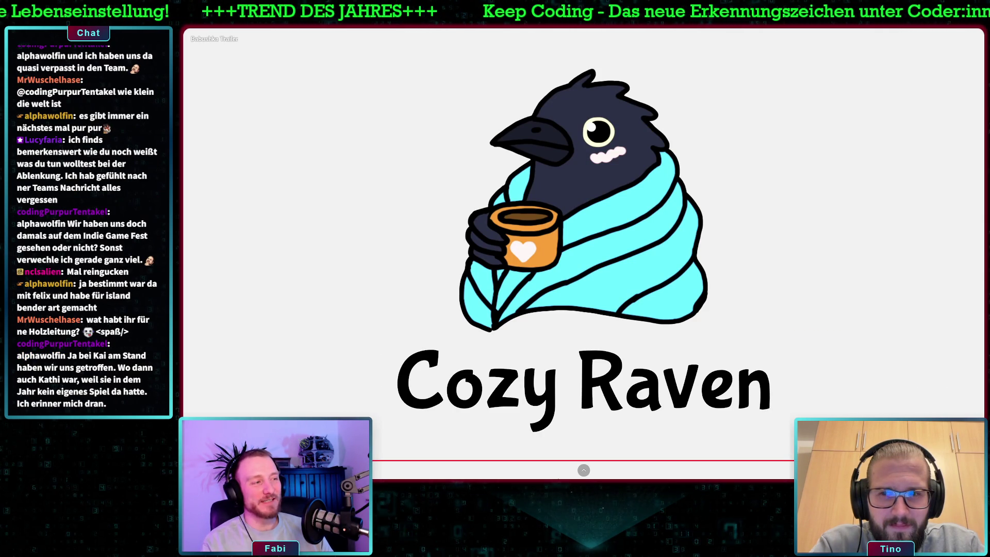
{"action": "key", "text": "Escape"}
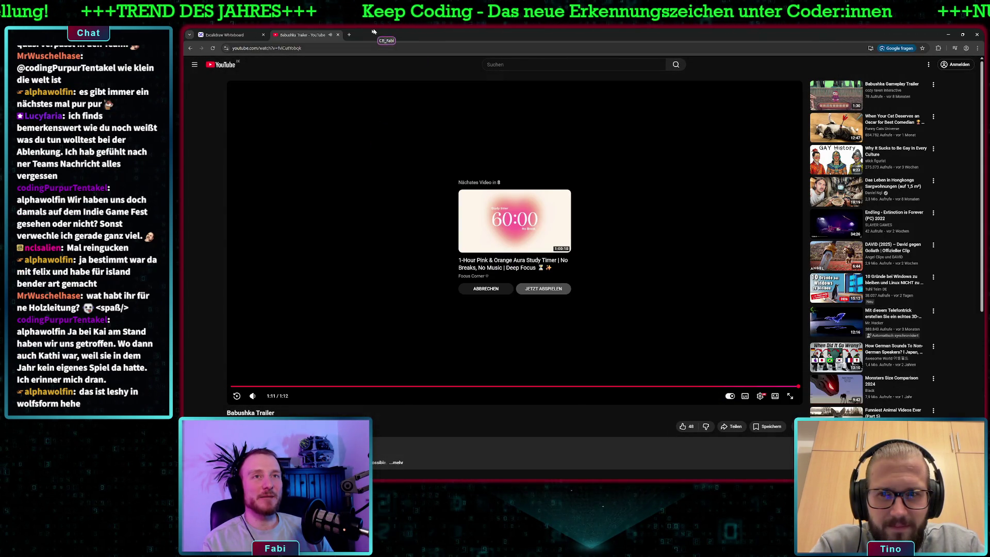
{"action": "left_click", "coordinate": [337, 35]}
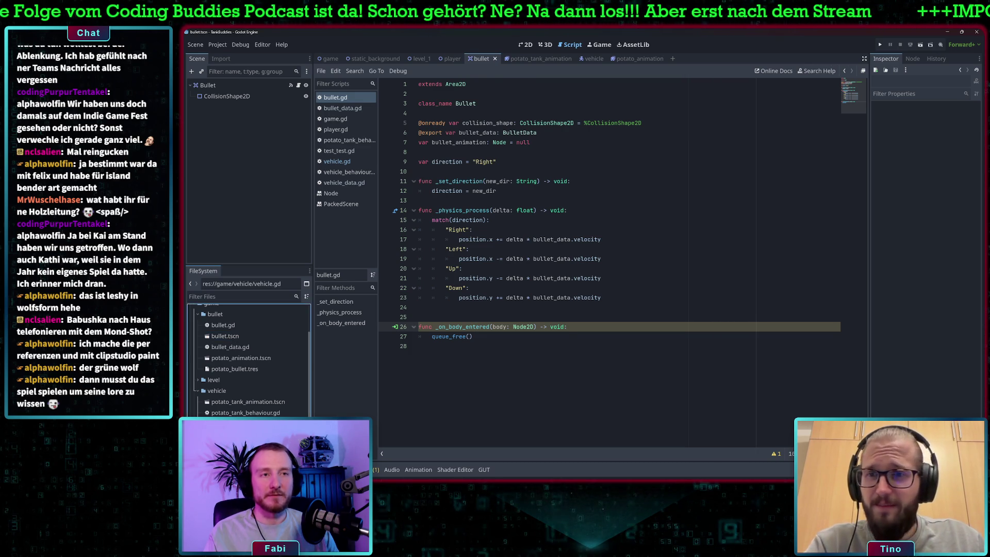
Switch the script editor from bullet.gd to vehicle.gd with Alt+Left
{"action": "key", "text": "alt+Left"}
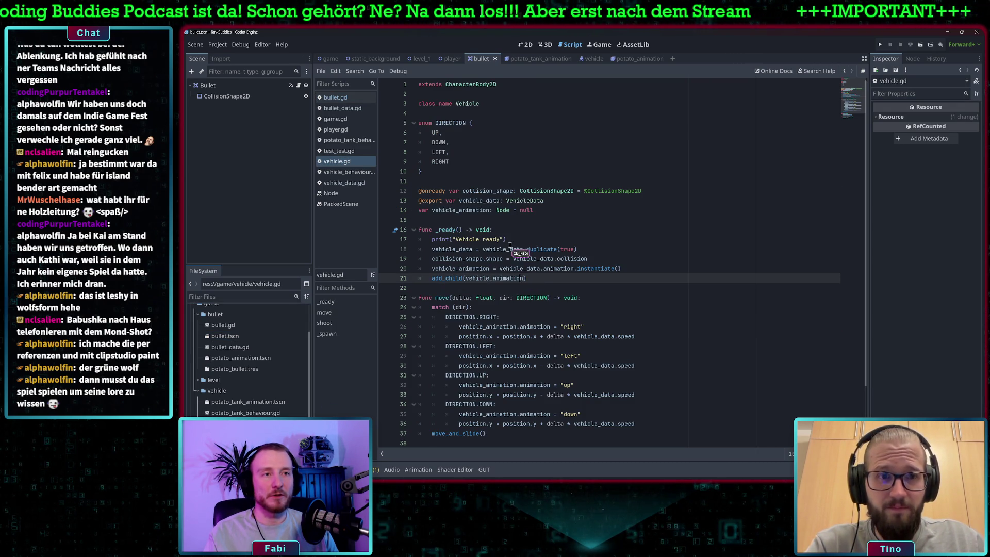
Select and copy lines 16–21 of vehicle.gd, the _ready function
{"action": "scroll", "coordinate": [519, 252], "scroll_direction": "down", "scroll_amount": 2}
{"action": "mouse_move", "coordinate": [527, 221]}
{"action": "left_mouse_down"}
{"action": "mouse_move", "coordinate": [436, 188]}
{"action": "mouse_move", "coordinate": [419, 171]}
{"action": "left_mouse_up"}
{"action": "key", "text": "ctrl+c"}
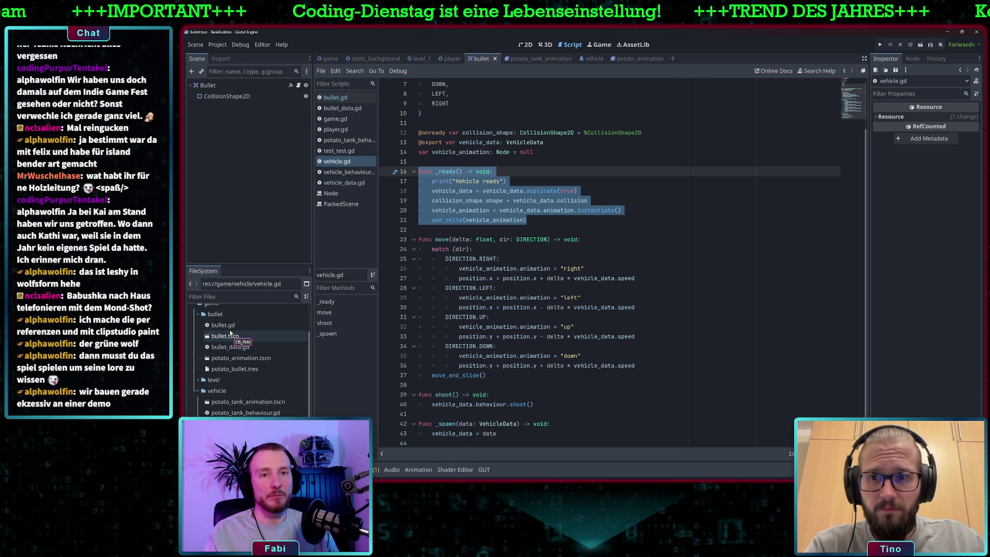
Paste vehicle.gd's _ready function into bullet.gd below the direction variable on line 9
{"action": "left_click", "coordinate": [335, 97]}
{"action": "left_click", "coordinate": [513, 161]}
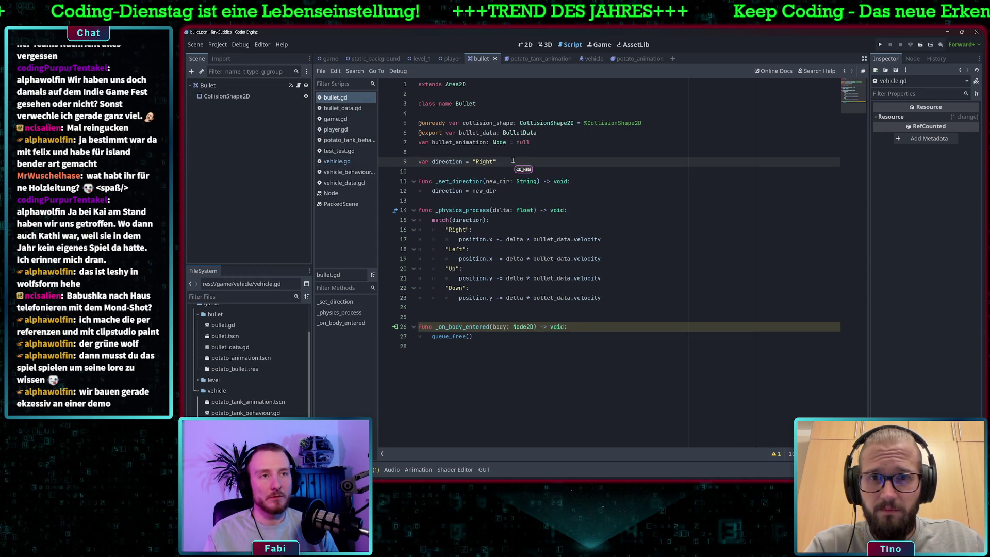
{"action": "key", "text": "Return"}
{"action": "key", "text": "Return"}
{"action": "key", "text": "ctrl+v"}
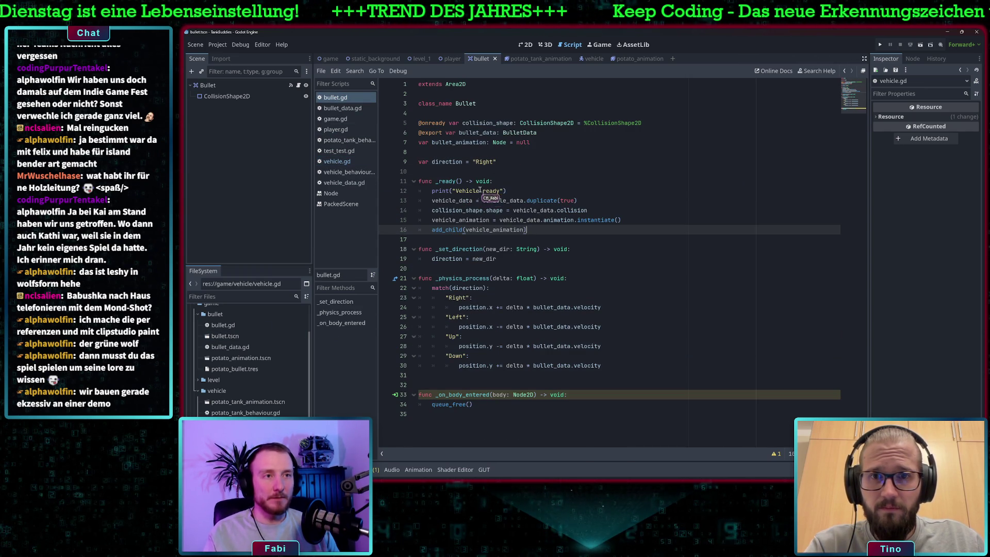
On line 13 of bullet.gd, replace the vehicle_data names with bullet_animation and bullet_data
{"action": "left_click", "coordinate": [456, 201]}
{"action": "double_click", "coordinate": [447, 201]}
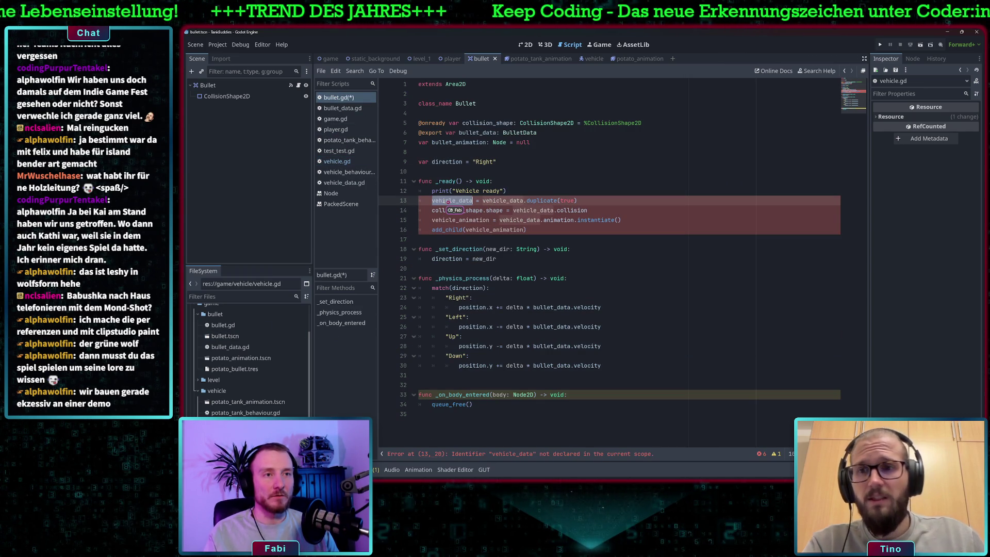
{"action": "type", "text": "bu"}
{"action": "type", "text": "llet_animation"}
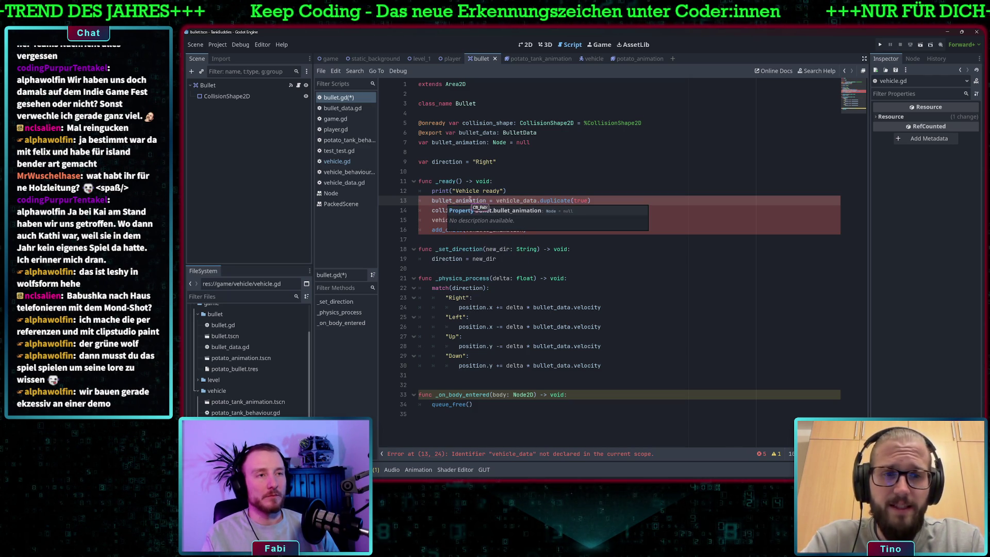
{"action": "double_click", "coordinate": [515, 201]}
{"action": "type", "text": "biulle"}
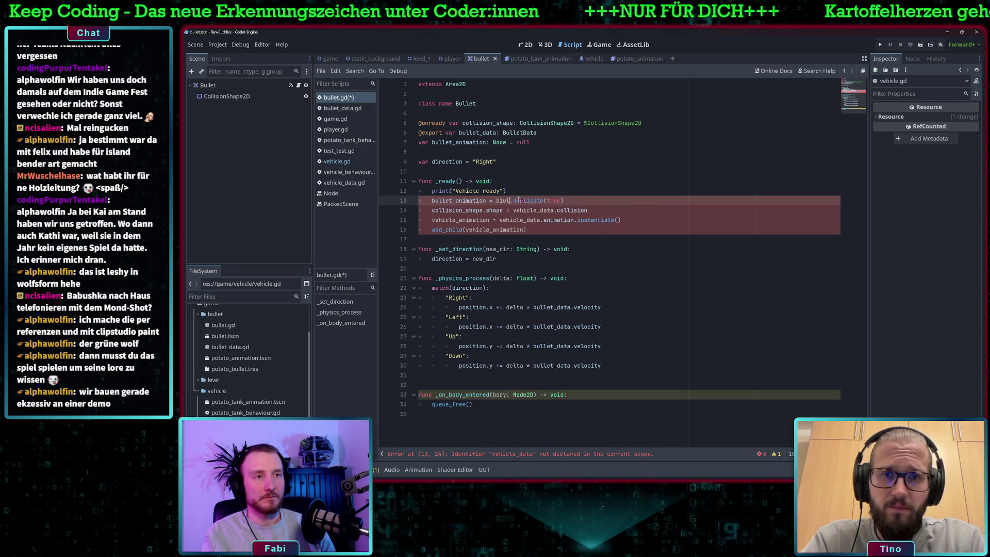
{"action": "key", "text": "BackSpace"}
{"action": "key", "text": "BackSpace"}
{"action": "key", "text": "BackSpace"}
{"action": "type", "text": "ullet_data"}
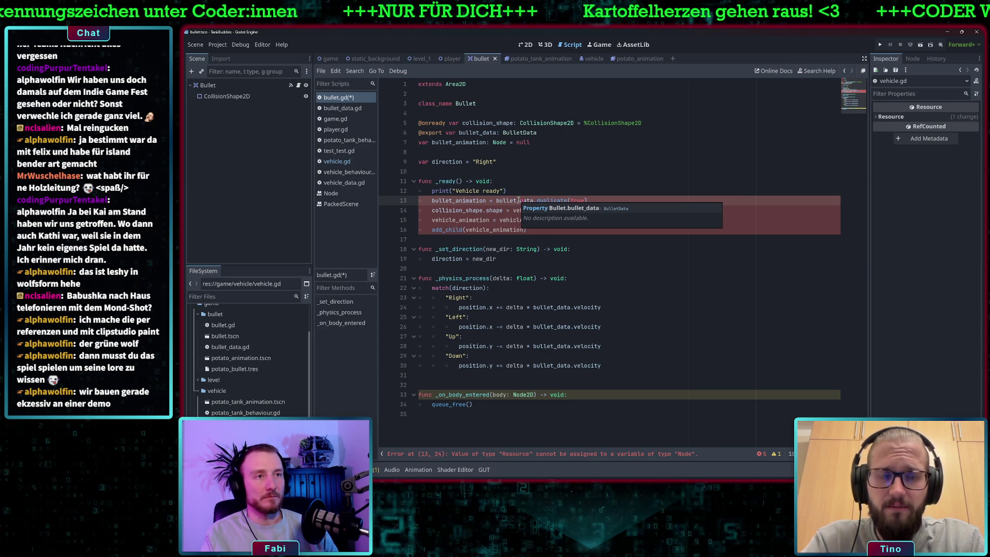
{"action": "key", "text": "Up"}
{"action": "key", "text": "Up"}
{"action": "key", "text": "Up"}
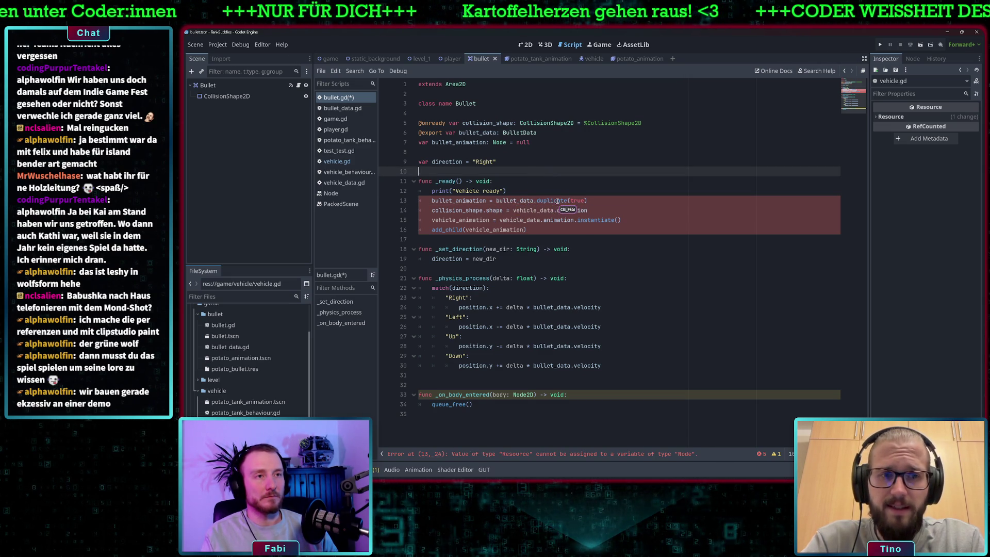
{"action": "left_click", "coordinate": [556, 201]}
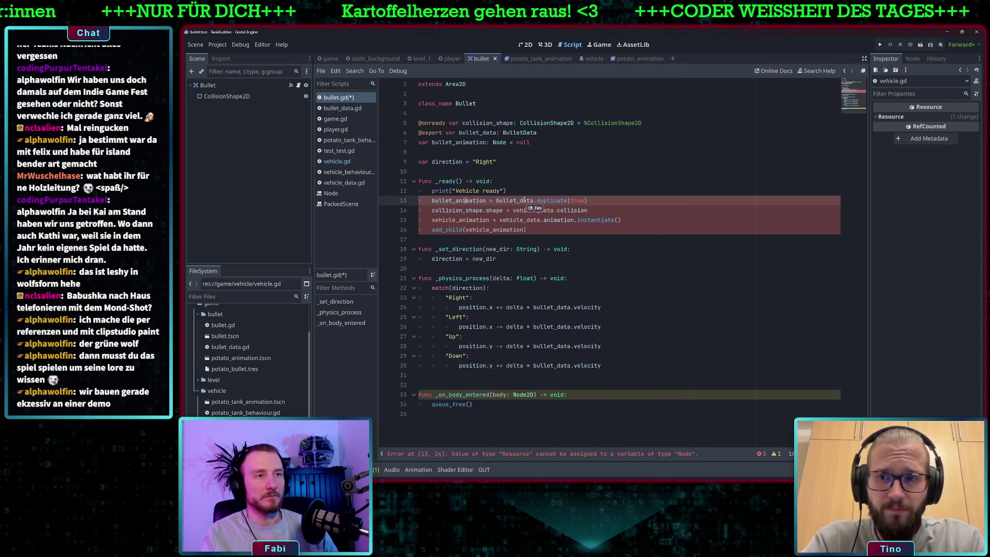
Check vehicle.gd's duplicate line, then rename line 13's variable to bullet_data
{"action": "left_click", "coordinate": [337, 162]}
{"action": "left_click", "coordinate": [533, 191]}
{"action": "left_click_drag", "start_coordinate": [486, 191], "coordinate": [578, 191]}
{"action": "left_click", "coordinate": [459, 191]}
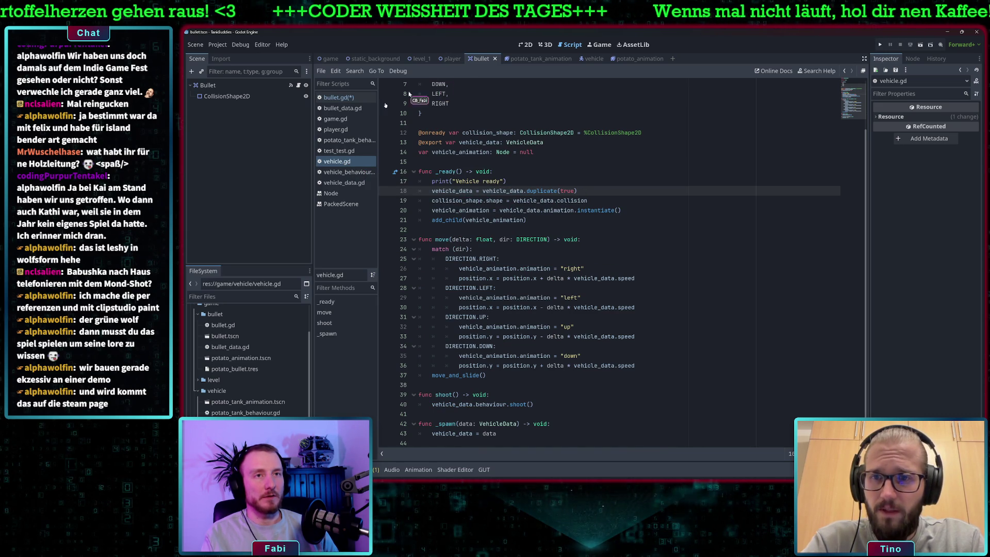
{"action": "left_click", "coordinate": [338, 97]}
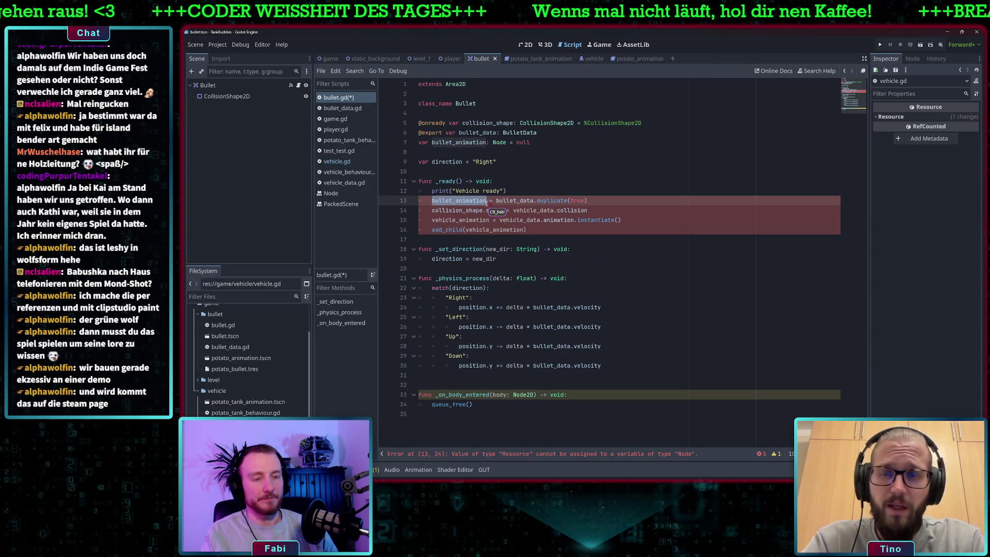
{"action": "key", "text": "BackSpace"}
{"action": "key", "text": "BackSpace"}
{"action": "key", "text": "BackSpace"}
{"action": "type", "text": "_data"}
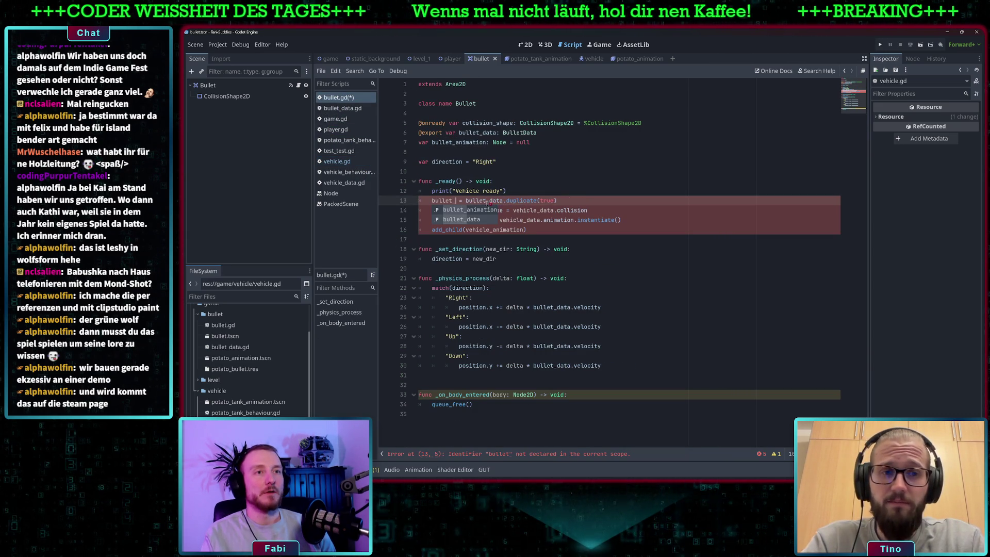
{"action": "left_click", "coordinate": [466, 211]}
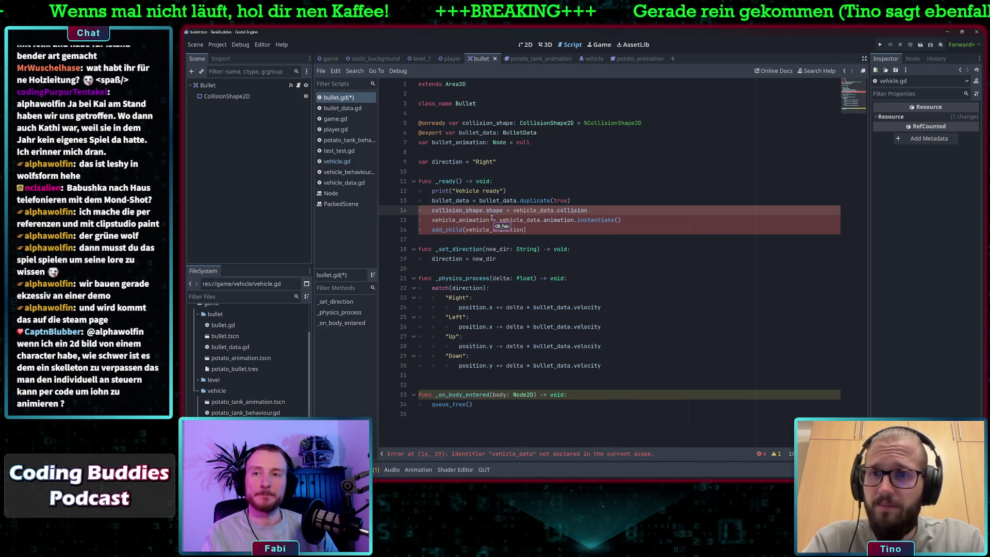
{"action": "mouse_move", "coordinate": [479, 212]}
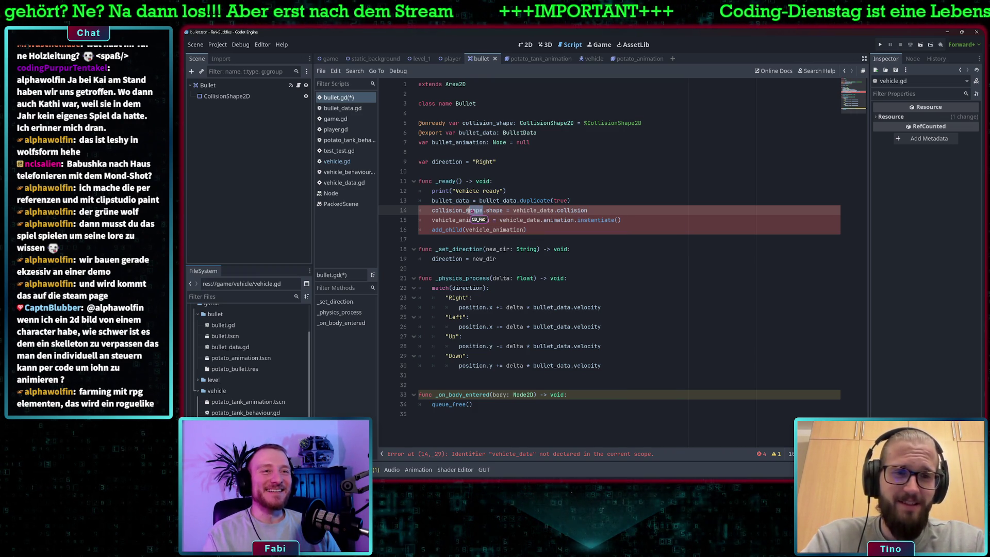
{"action": "left_click", "coordinate": [483, 211]}
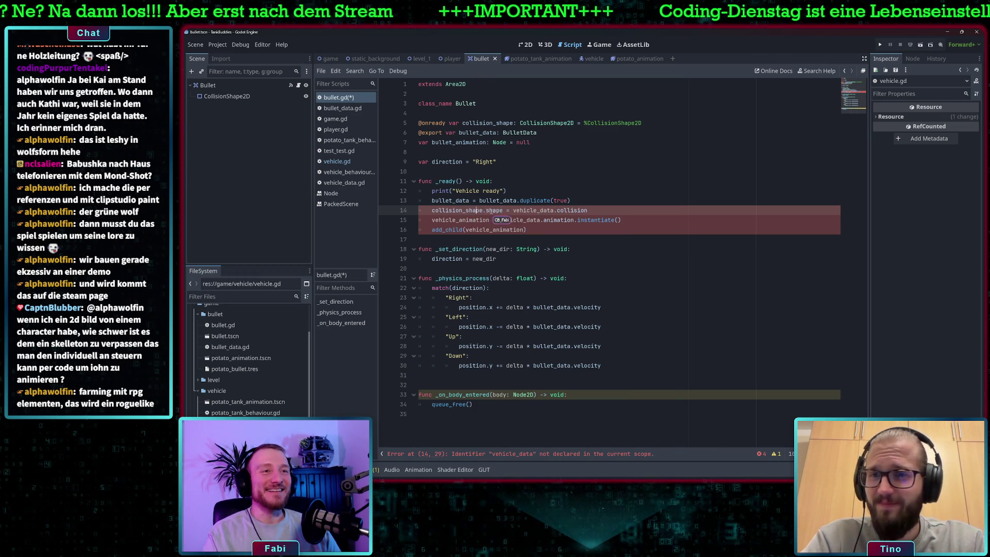
Swap vehicle_data and vehicle_animation for bullet_data and bullet_animation on lines 14–16
{"action": "double_click", "coordinate": [549, 211]}
{"action": "type", "text": "bullet_data"}
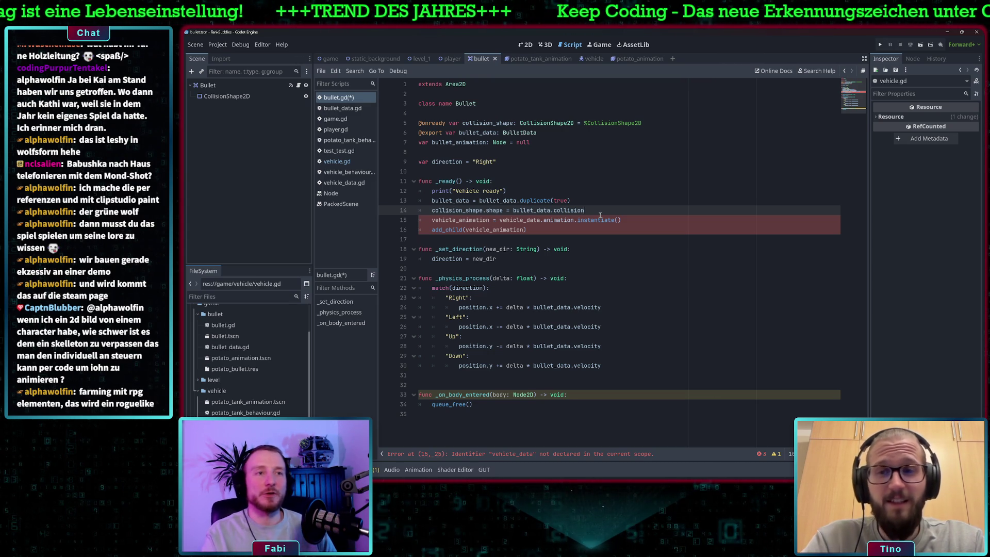
{"action": "double_click", "coordinate": [472, 220]}
{"action": "type", "text": "bulle"}
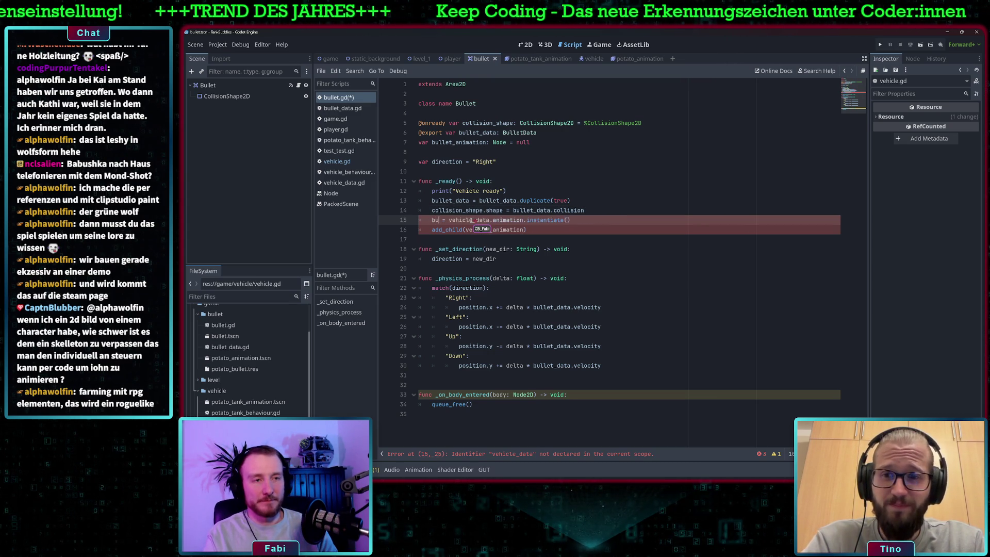
{"action": "type", "text": "t_a"}
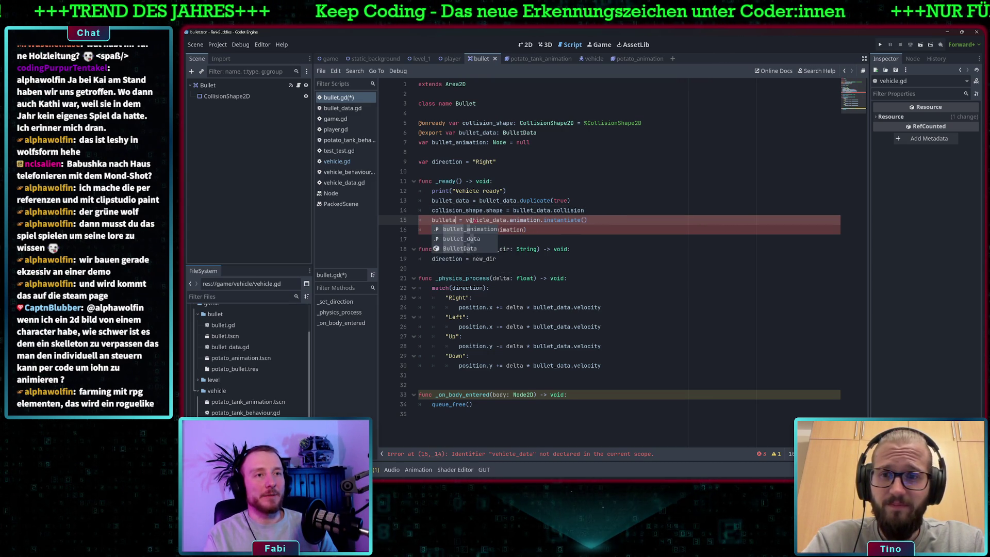
{"action": "type", "text": "n"}
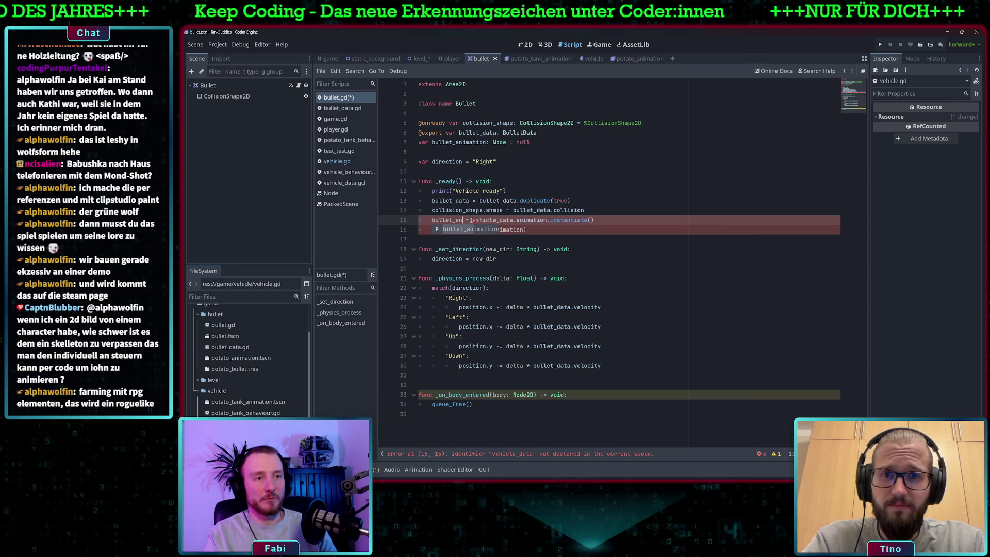
{"action": "key", "text": "Return"}
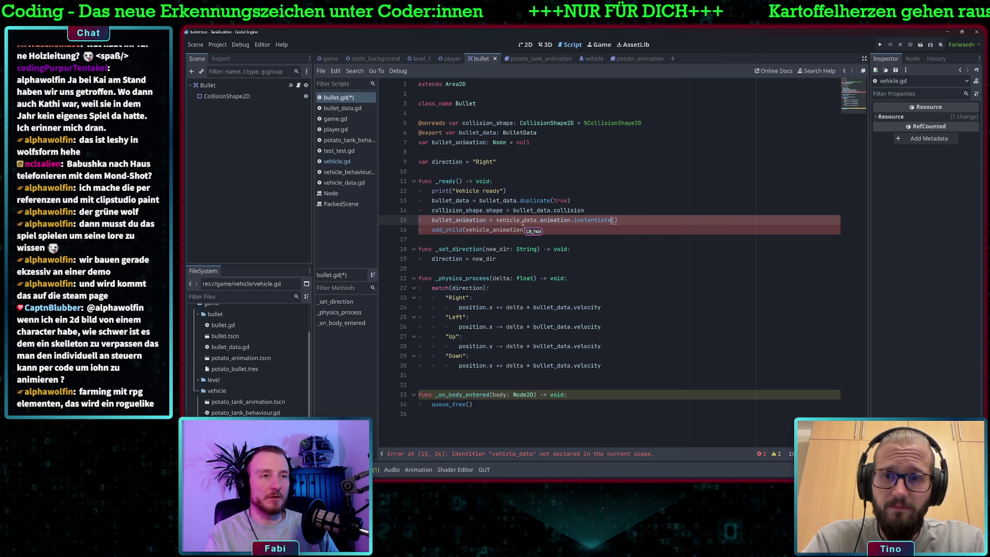
{"action": "double_click", "coordinate": [523, 221]}
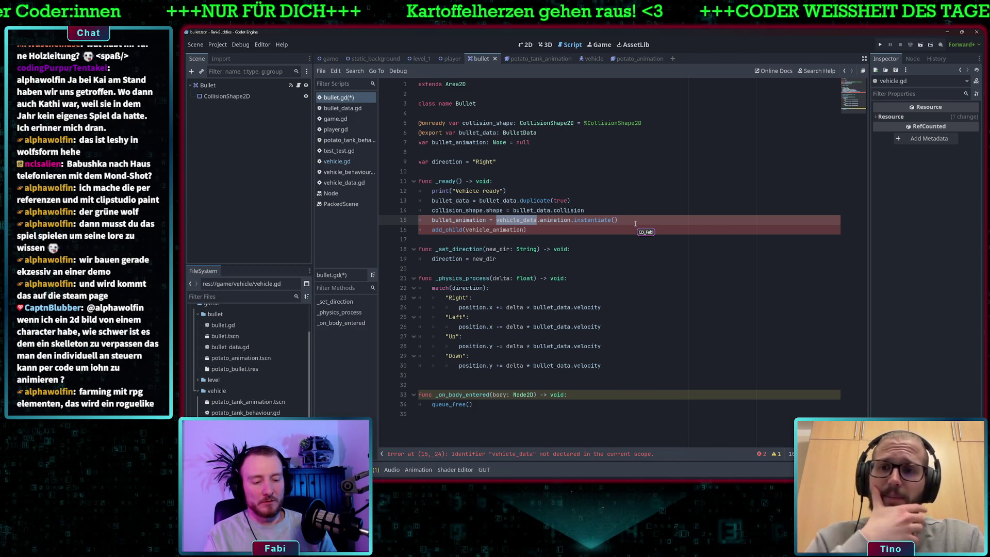
{"action": "type", "text": "bullet_an"}
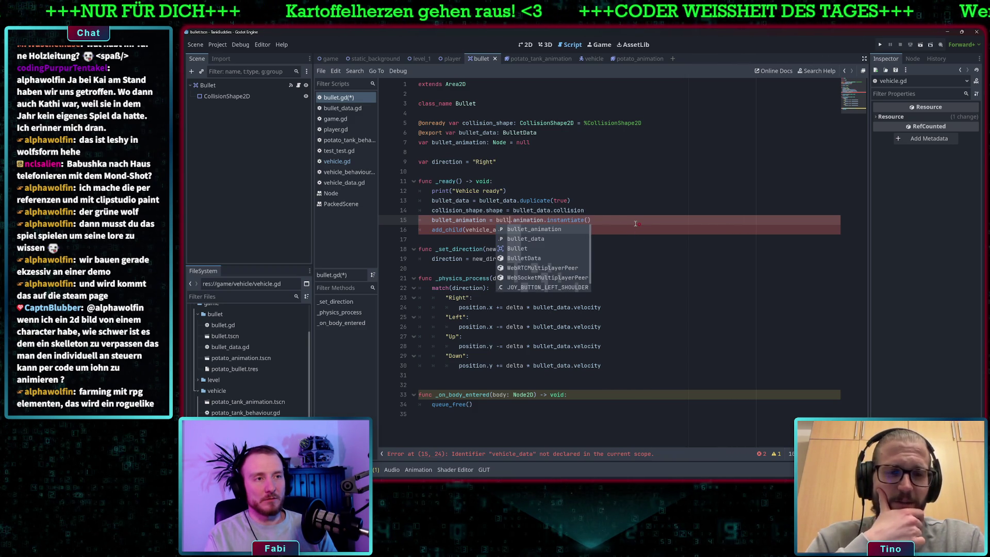
{"action": "key", "text": "Return"}
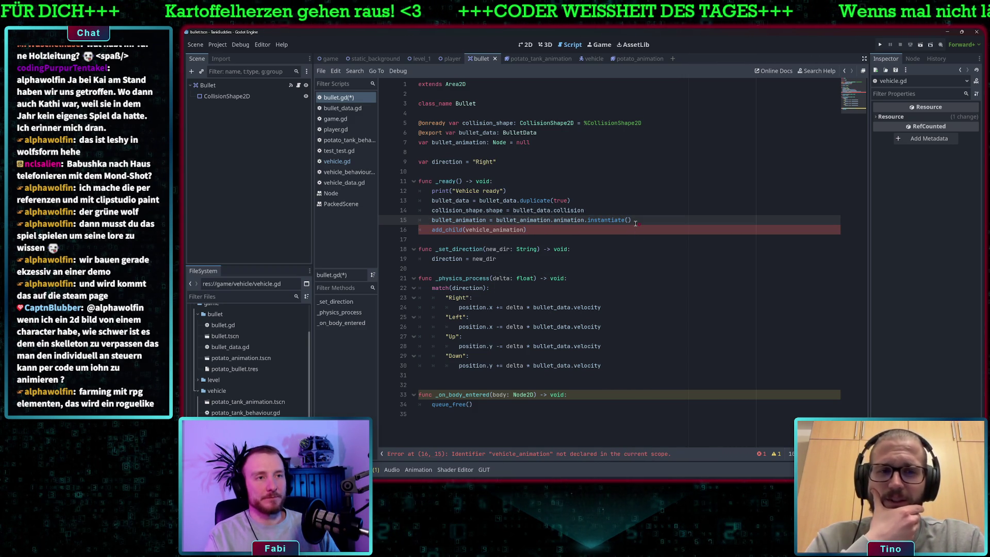
{"action": "double_click", "coordinate": [501, 230]}
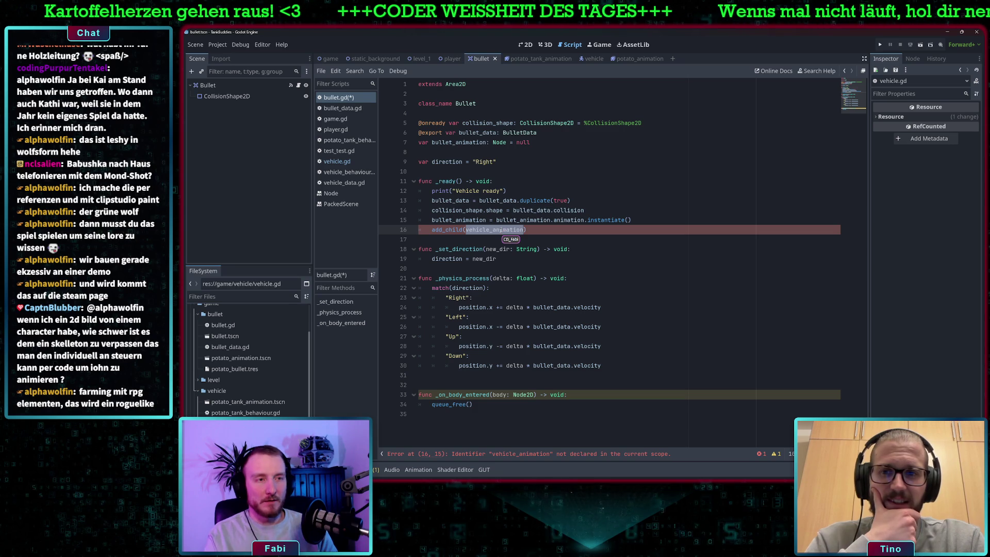
{"action": "type", "text": "bull"}
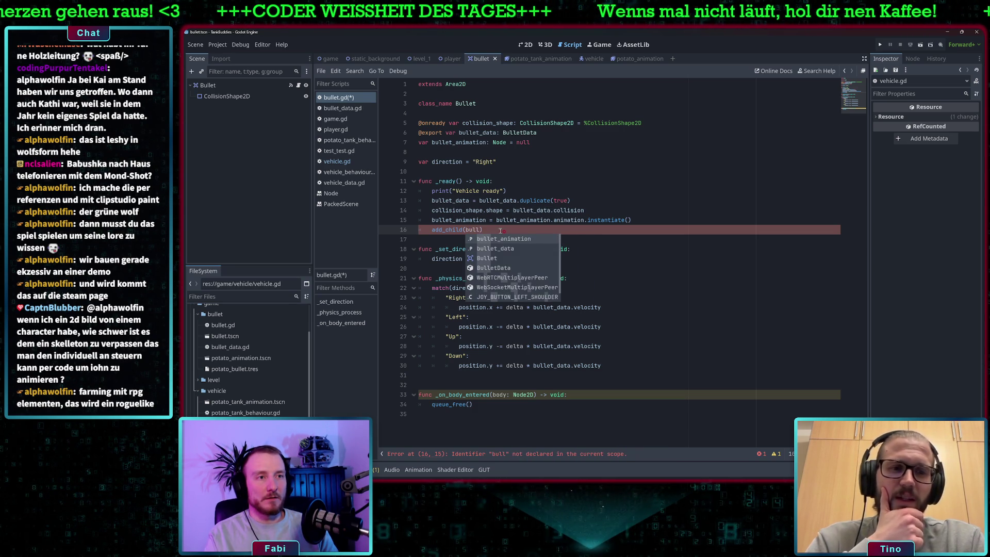
{"action": "key", "text": "Return"}
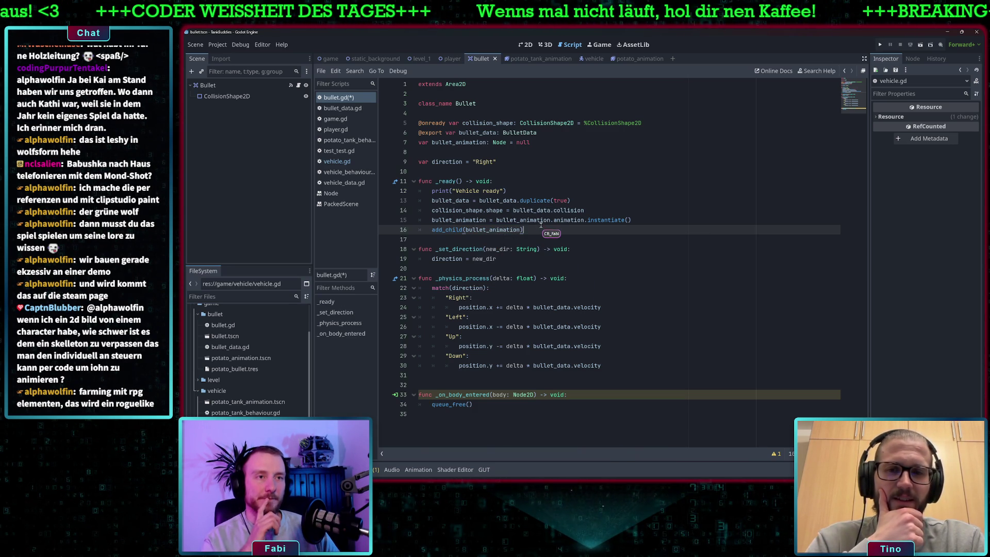
{"action": "left_click", "coordinate": [343, 162]}
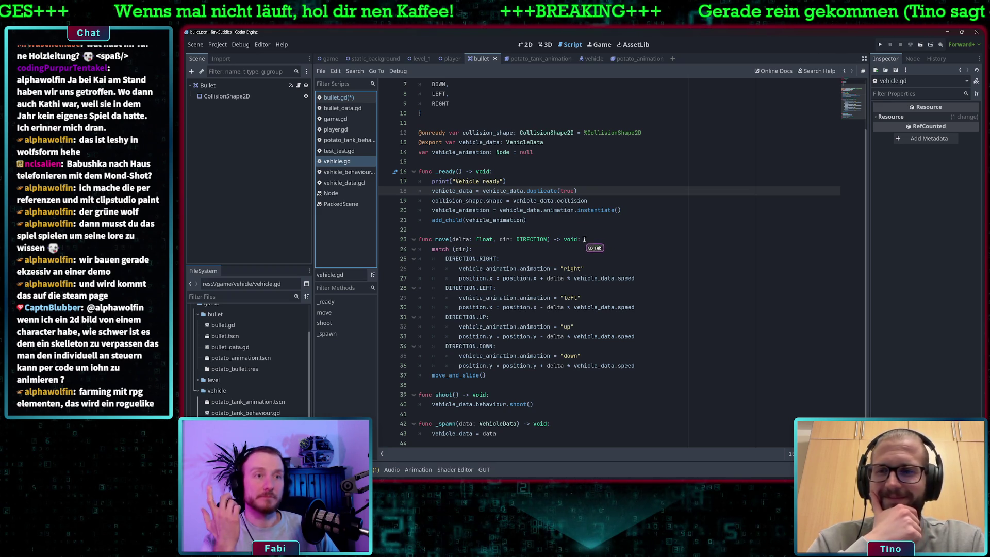
{"action": "scroll", "coordinate": [581, 240], "scroll_direction": "down", "scroll_amount": 1}
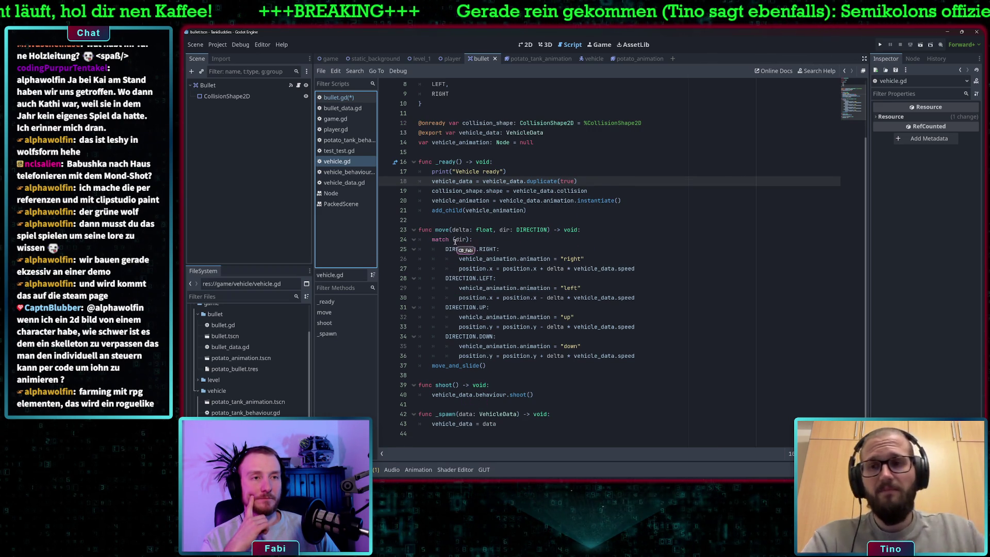
{"action": "left_click", "coordinate": [442, 230]}
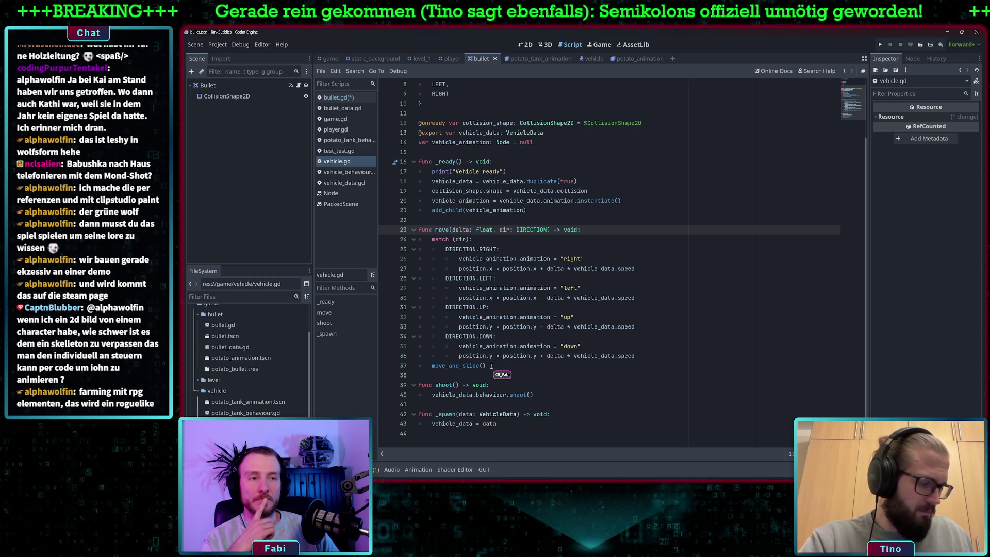
{"action": "scroll", "coordinate": [441, 230], "scroll_direction": "up", "scroll_amount": 3}
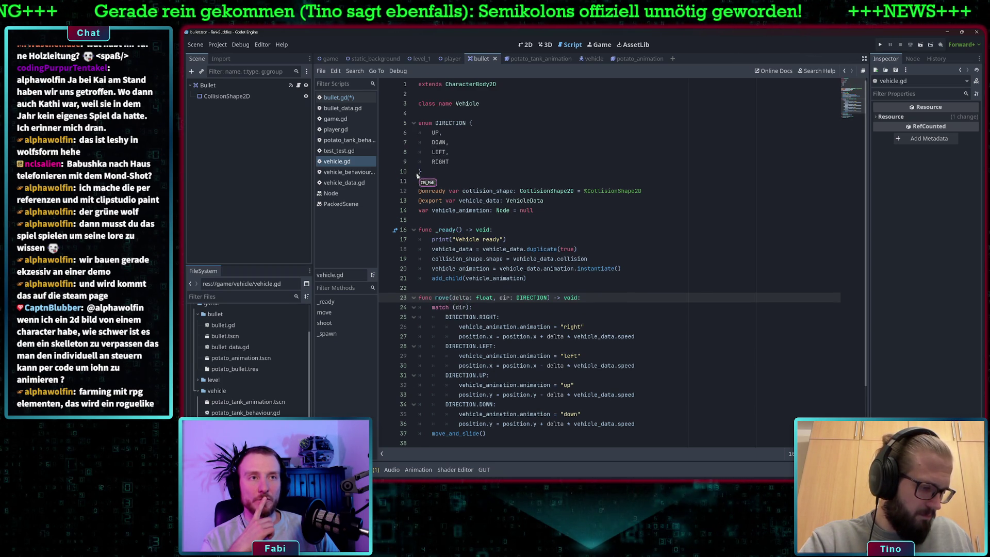
{"action": "scroll", "coordinate": [448, 259], "scroll_direction": "down", "scroll_amount": 3}
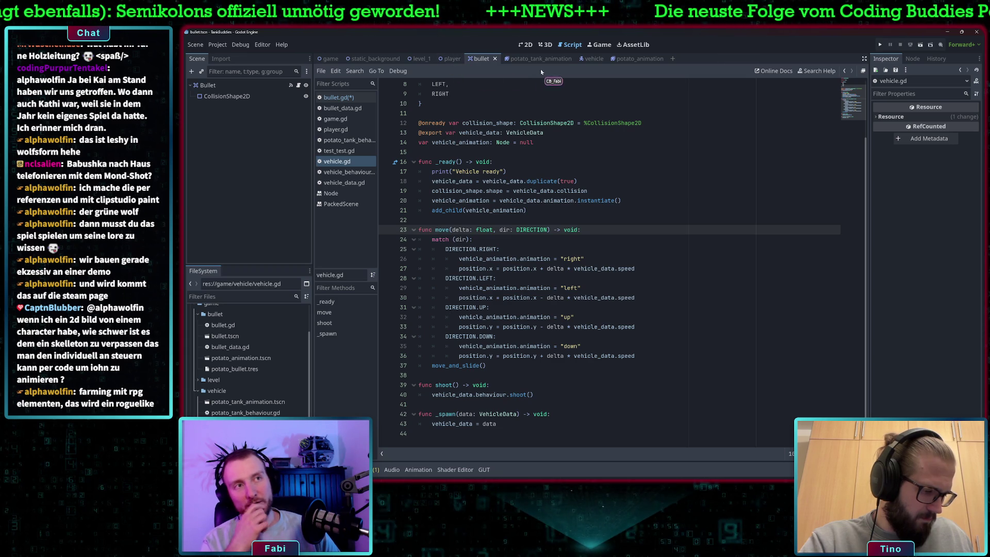
{"action": "left_click", "coordinate": [335, 97]}
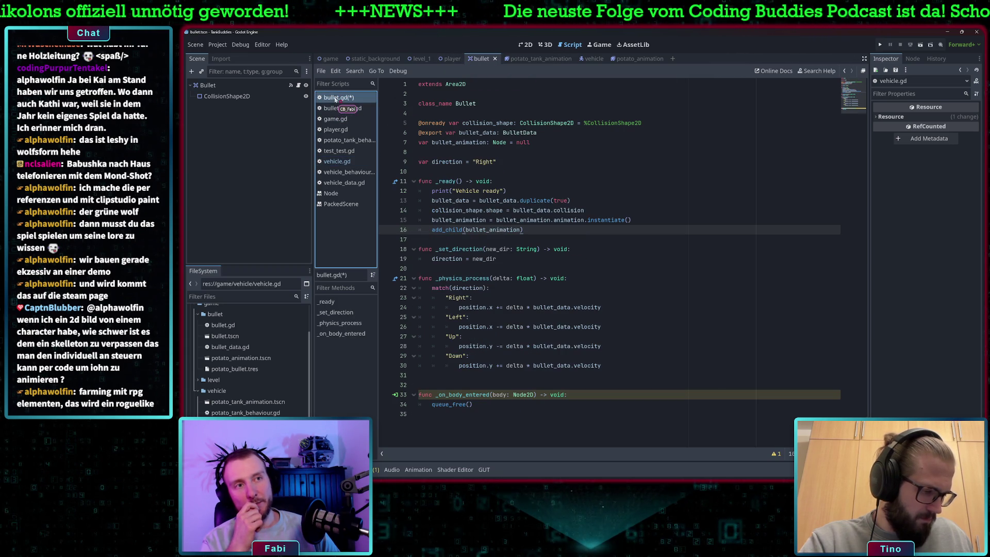
Review the direction match branches in bullet.gd's _physics_process
{"action": "left_click", "coordinate": [565, 338]}
{"action": "left_click", "coordinate": [460, 279]}
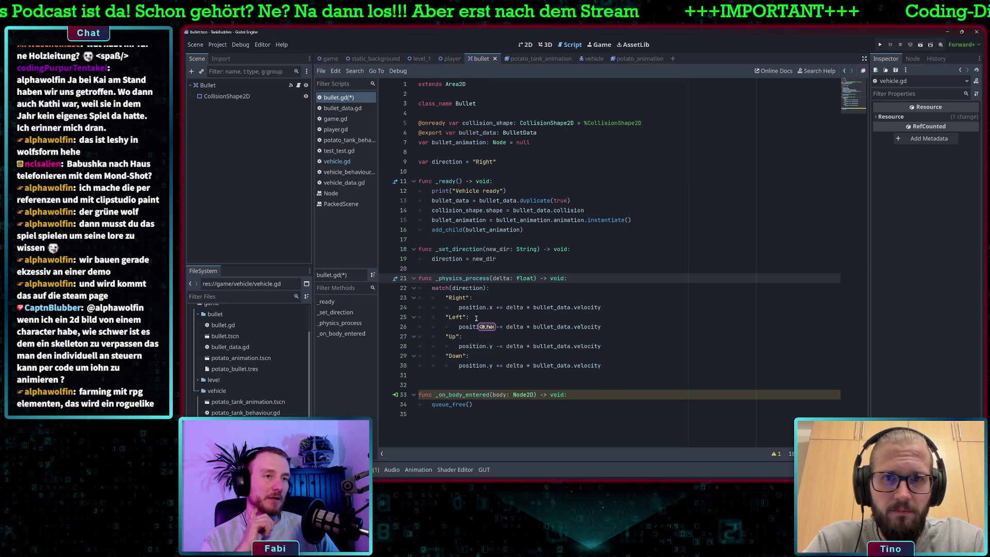
{"action": "left_click", "coordinate": [484, 288]}
{"action": "left_click_drag", "start_coordinate": [519, 297], "coordinate": [604, 367]}
{"action": "left_click", "coordinate": [607, 365]}
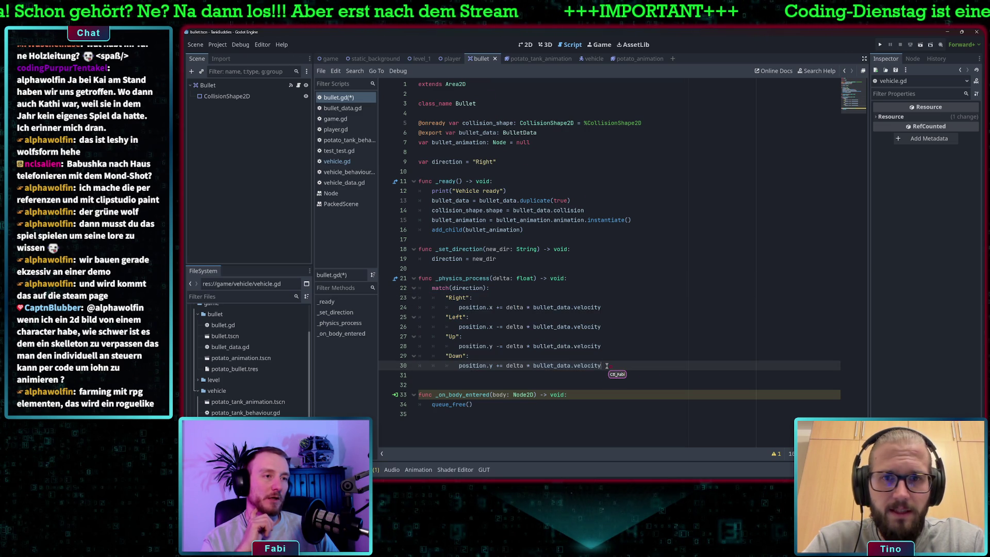
{"action": "left_click", "coordinate": [541, 316]}
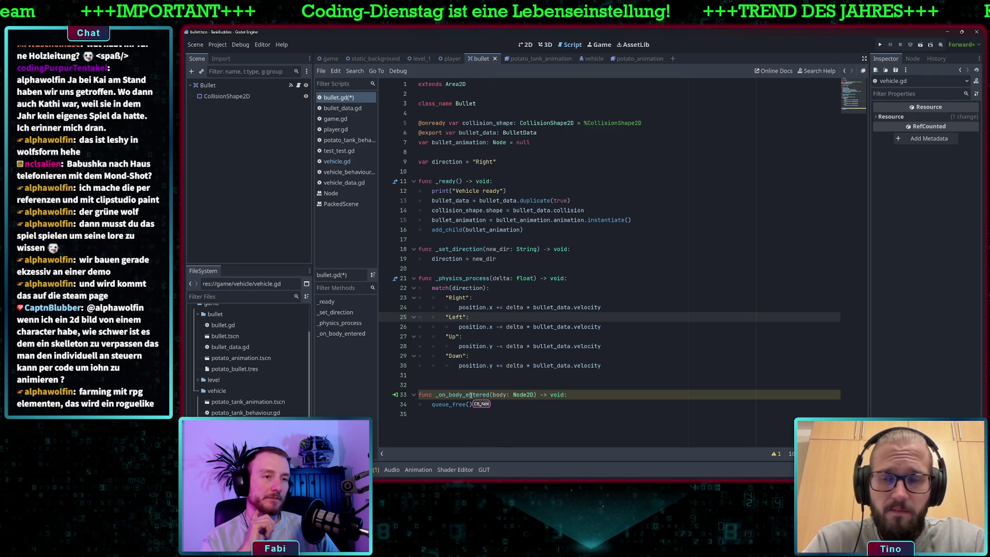
Inspect the _on_body_entered handler's queue_free() call and open the Debugger panel
{"action": "double_click", "coordinate": [471, 395]}
{"action": "left_click", "coordinate": [490, 405]}
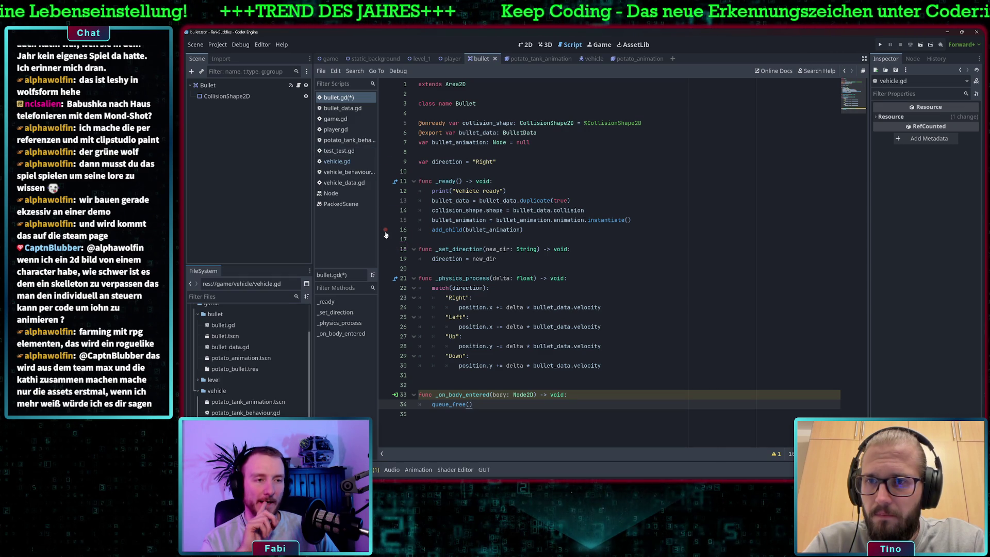
{"action": "left_click", "coordinate": [471, 395]}
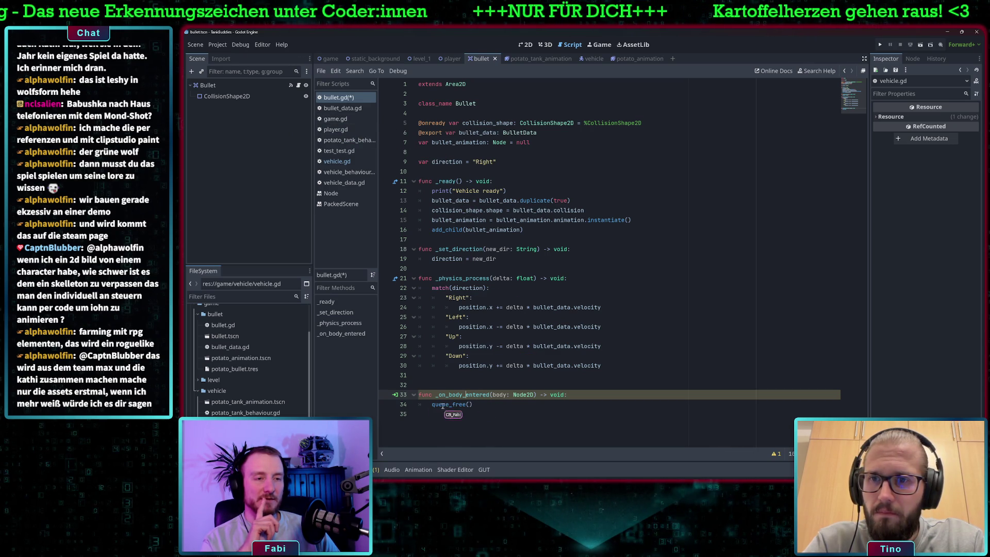
{"action": "left_click", "coordinate": [475, 405]}
{"action": "key", "text": "shift+Home"}
{"action": "key", "text": "shift+Home"}
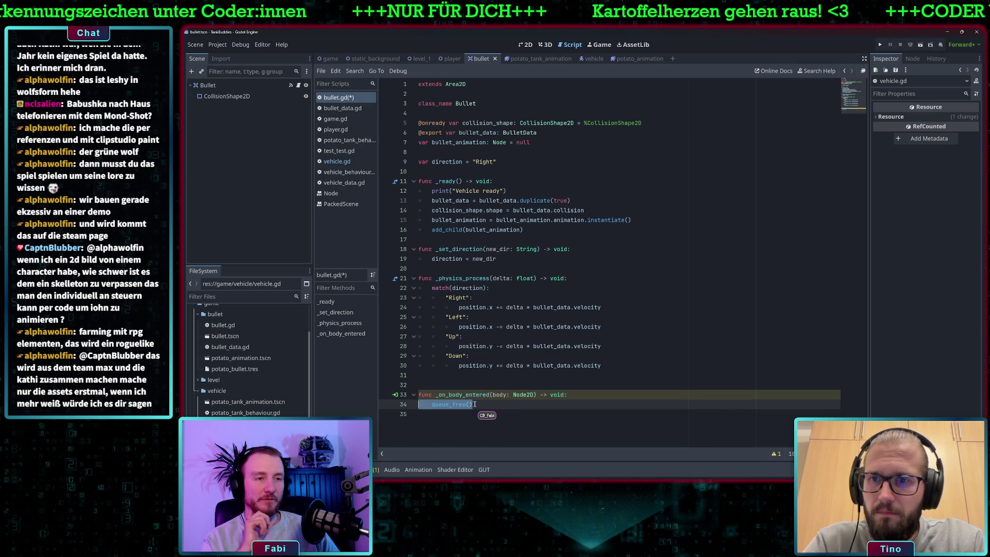
{"action": "left_click", "coordinate": [493, 404]}
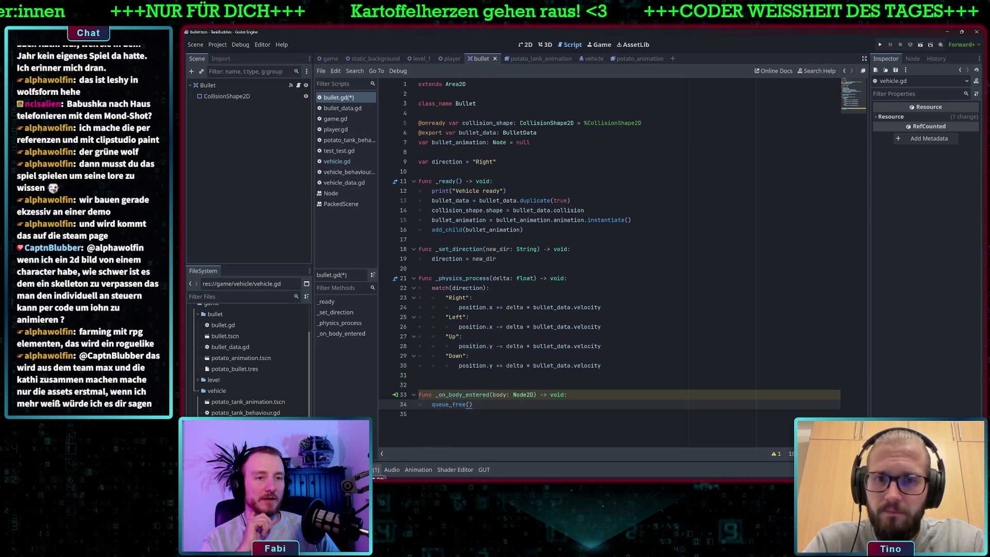
{"action": "left_click", "coordinate": [373, 471]}
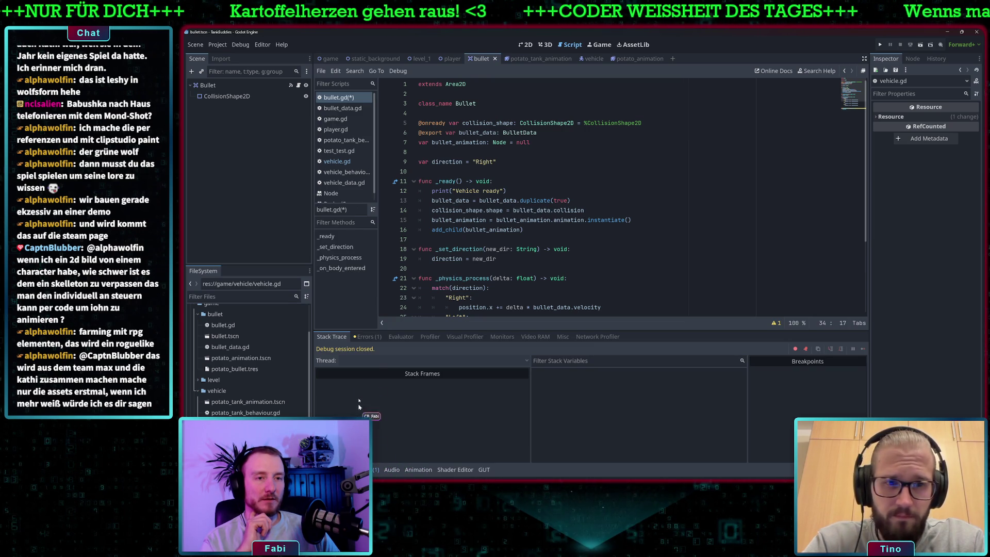
List the Debugger errors showing the unused 'shoot' signal warning, then scroll bullet.gd
{"action": "left_click", "coordinate": [368, 340]}
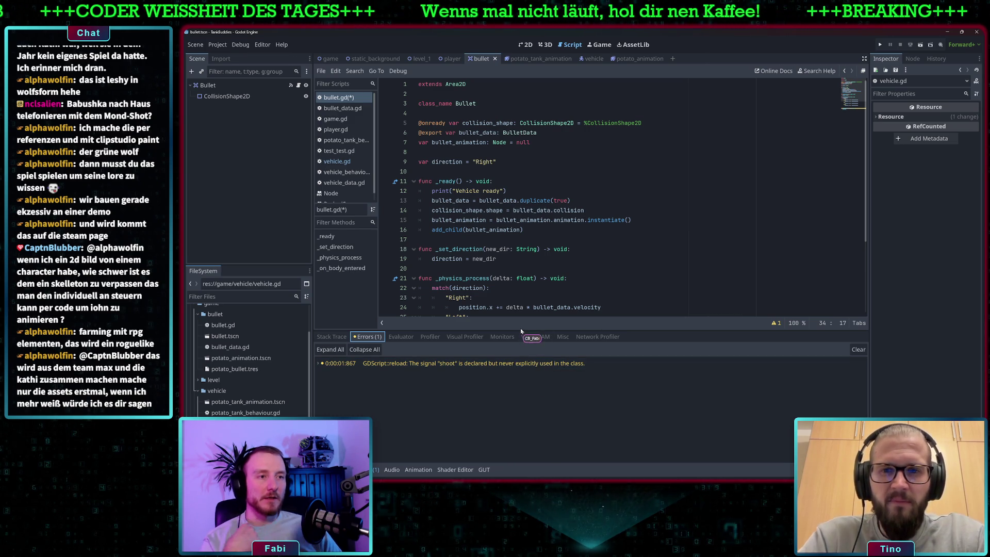
{"action": "left_click", "coordinate": [496, 300]}
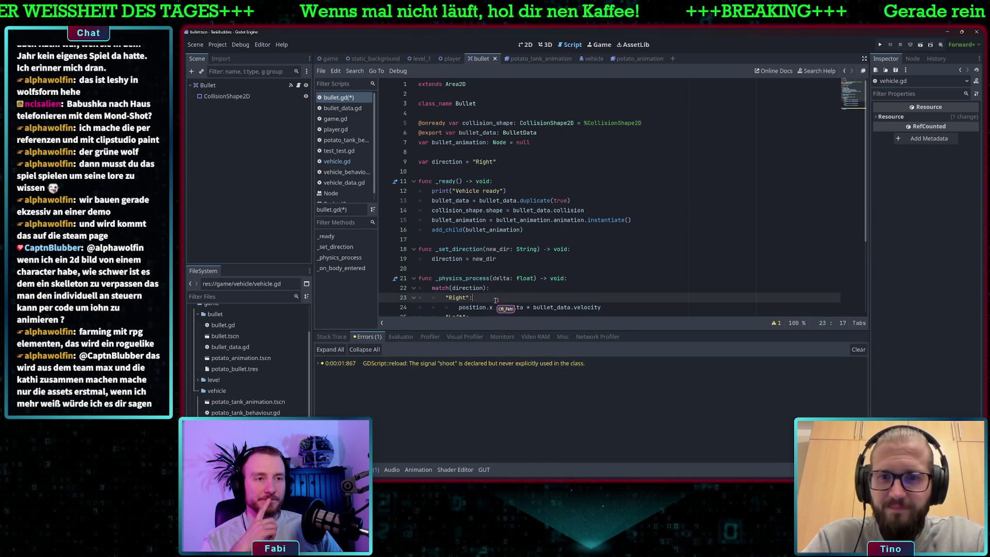
{"action": "scroll", "coordinate": [495, 300], "scroll_direction": "down", "scroll_amount": 3}
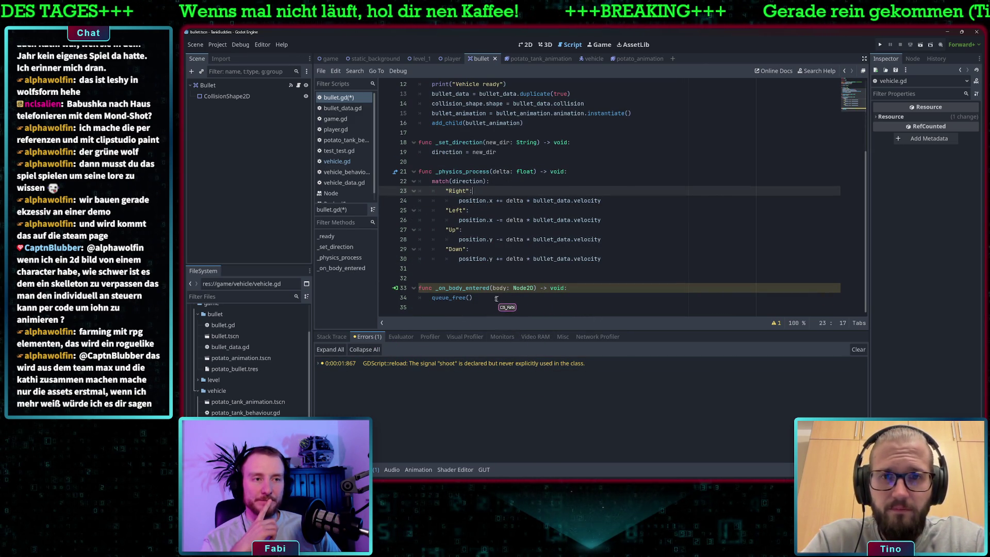
Confirm body_entered is connected to _on_body_entered and show the Bullet node's signal list
{"action": "left_click", "coordinate": [395, 288]}
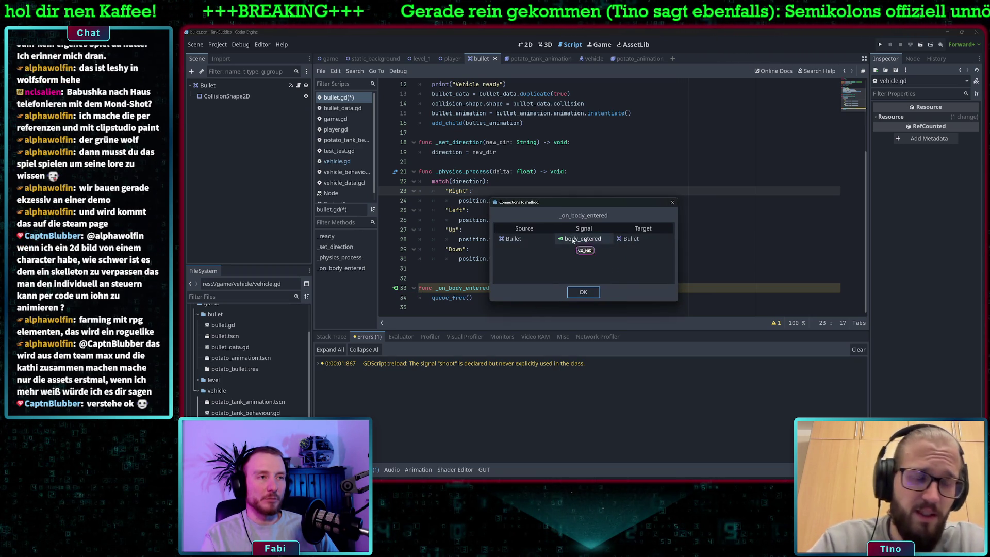
{"action": "left_click", "coordinate": [586, 292]}
{"action": "left_click_drag", "start_coordinate": [498, 308], "coordinate": [454, 288]}
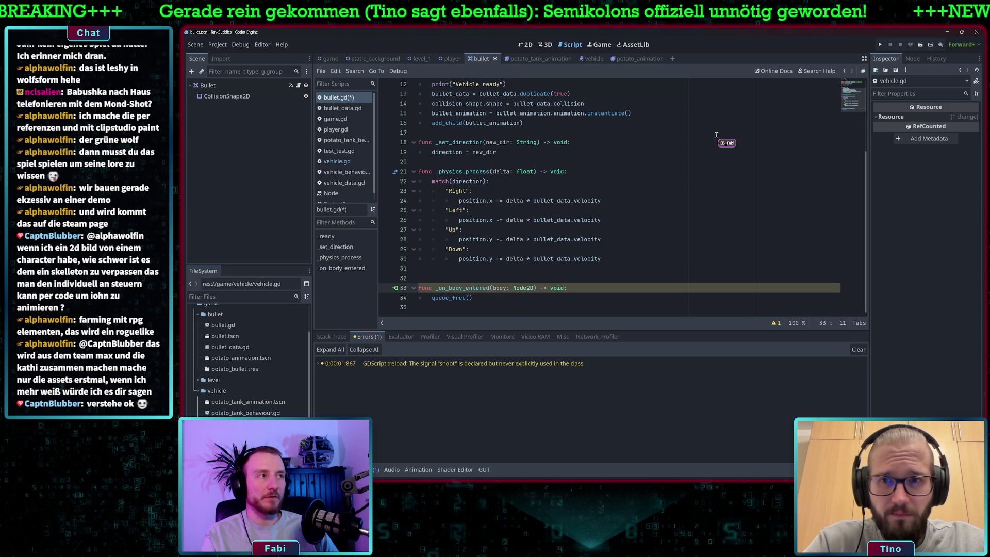
{"action": "left_click", "coordinate": [232, 85]}
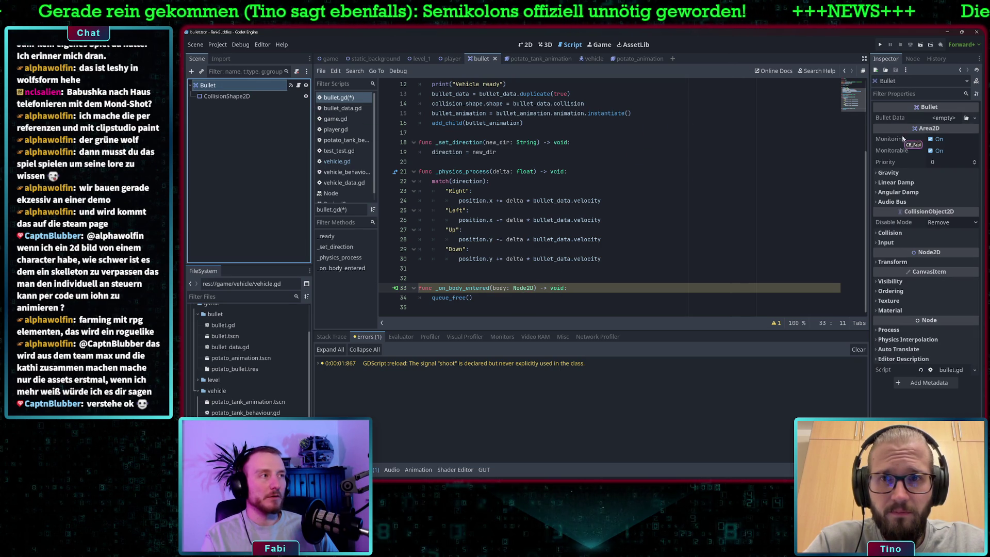
{"action": "left_click", "coordinate": [913, 58]}
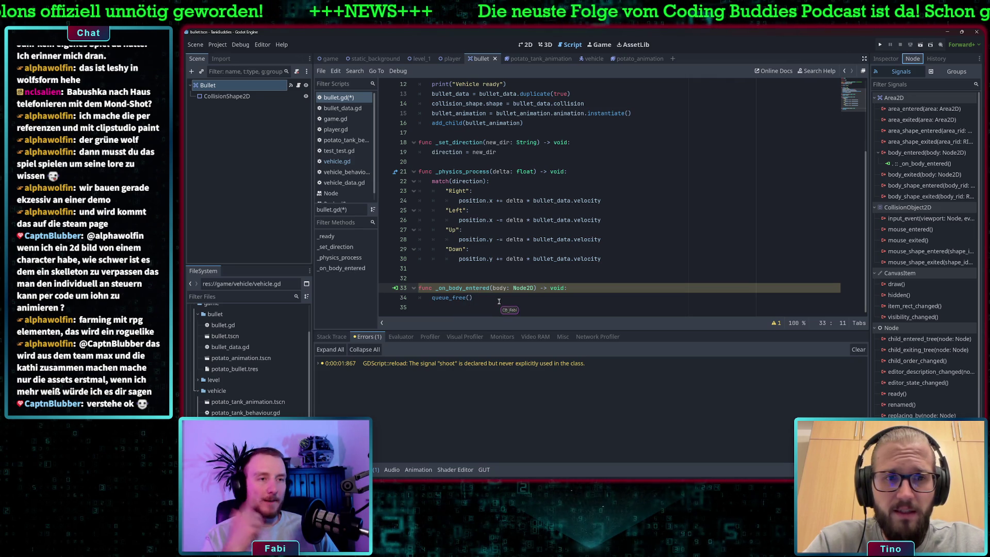
Review the queue_free() and _ready code in bullet.gd, then collapse the Debugger panel
{"action": "left_click", "coordinate": [504, 300]}
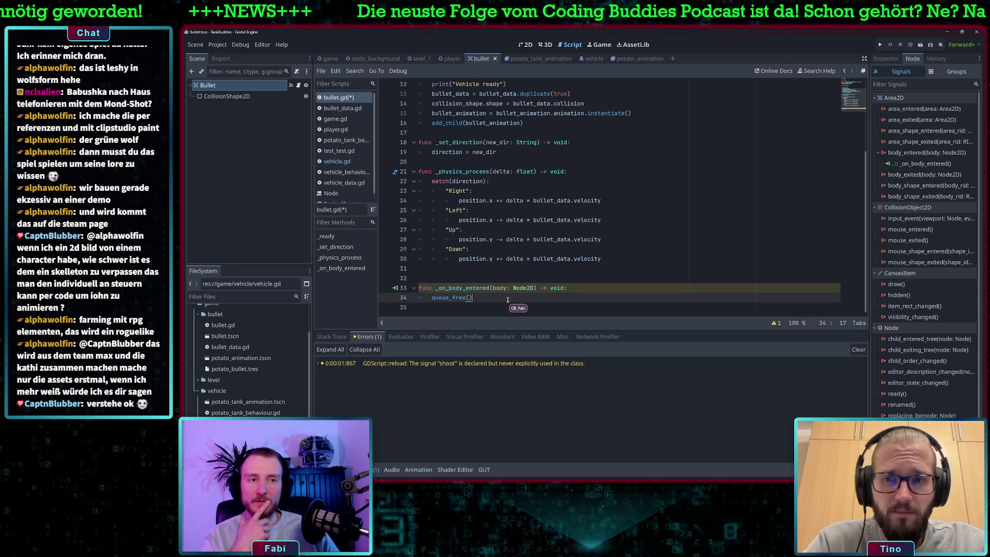
{"action": "scroll", "coordinate": [521, 284], "scroll_direction": "up", "scroll_amount": 3}
{"action": "scroll", "coordinate": [535, 269], "scroll_direction": "down", "scroll_amount": 3}
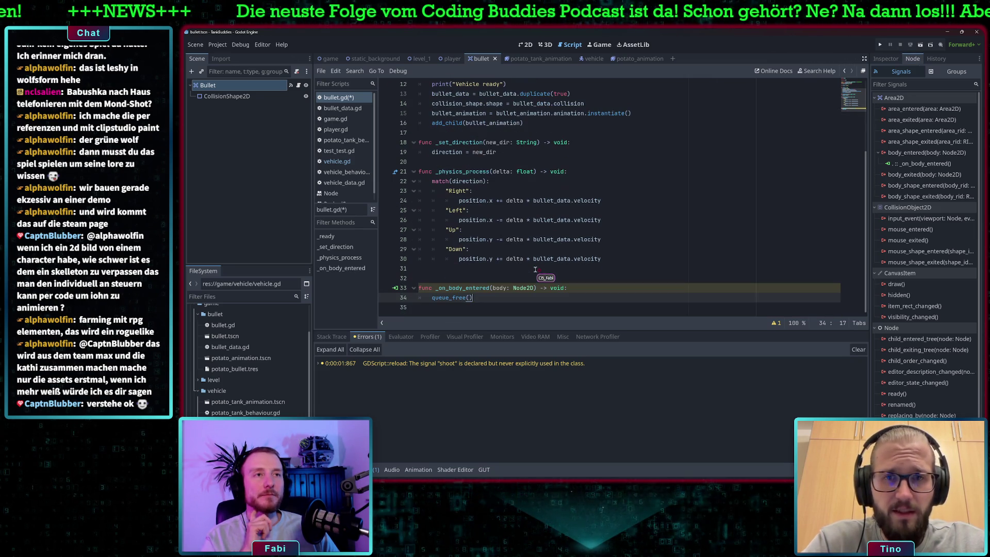
{"action": "scroll", "coordinate": [503, 290], "scroll_direction": "up", "scroll_amount": 2}
{"action": "scroll", "coordinate": [498, 293], "scroll_direction": "down", "scroll_amount": 2}
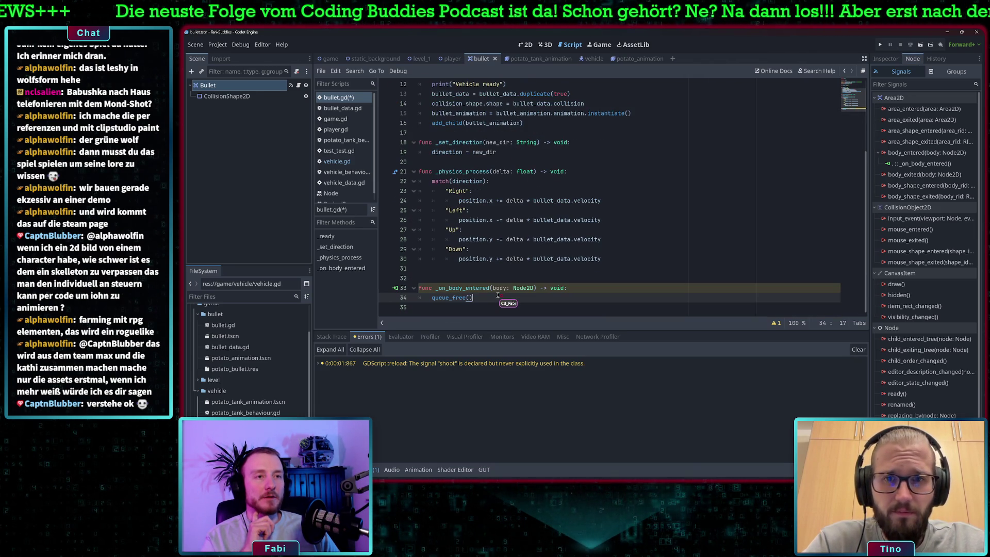
{"action": "scroll", "coordinate": [486, 293], "scroll_direction": "up", "scroll_amount": 4}
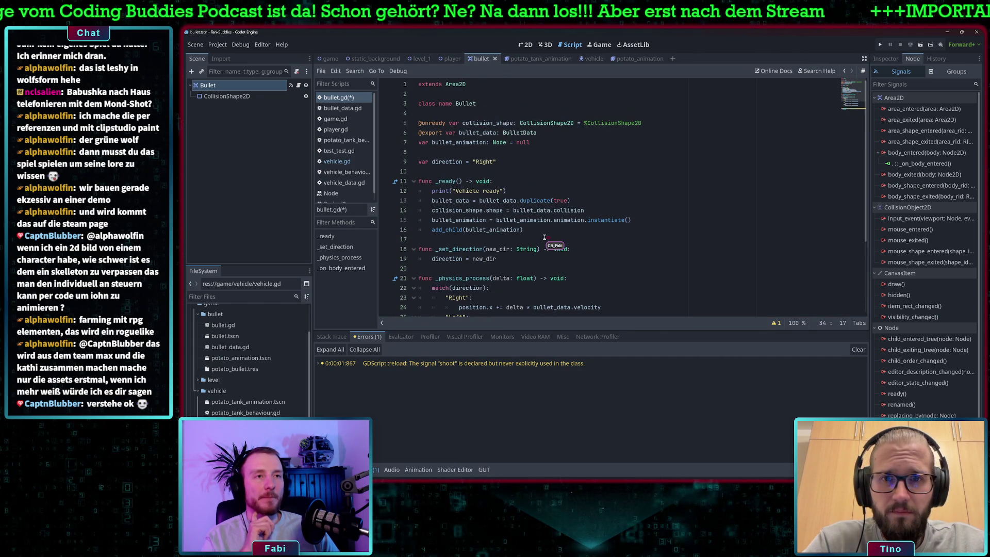
{"action": "left_click", "coordinate": [541, 181]}
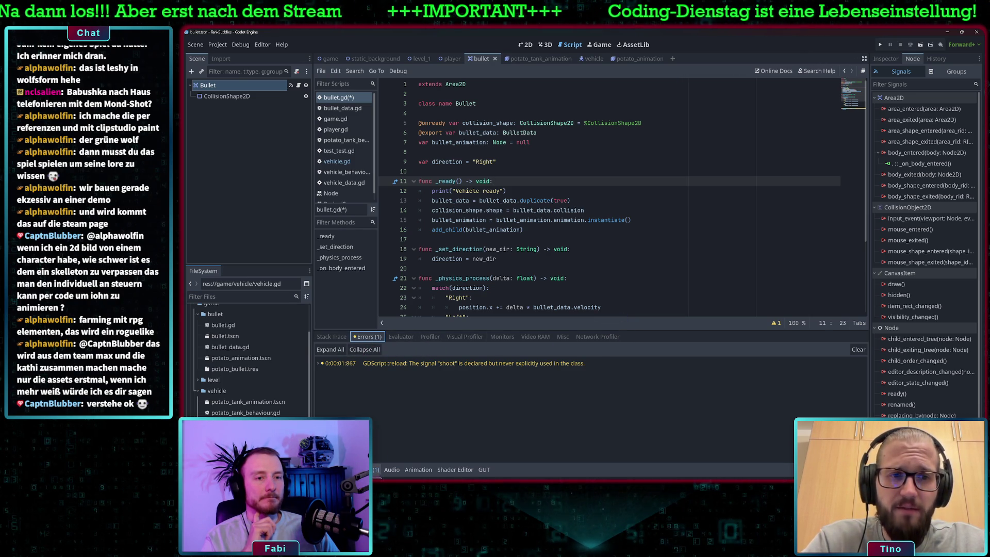
{"action": "left_click", "coordinate": [376, 471]}
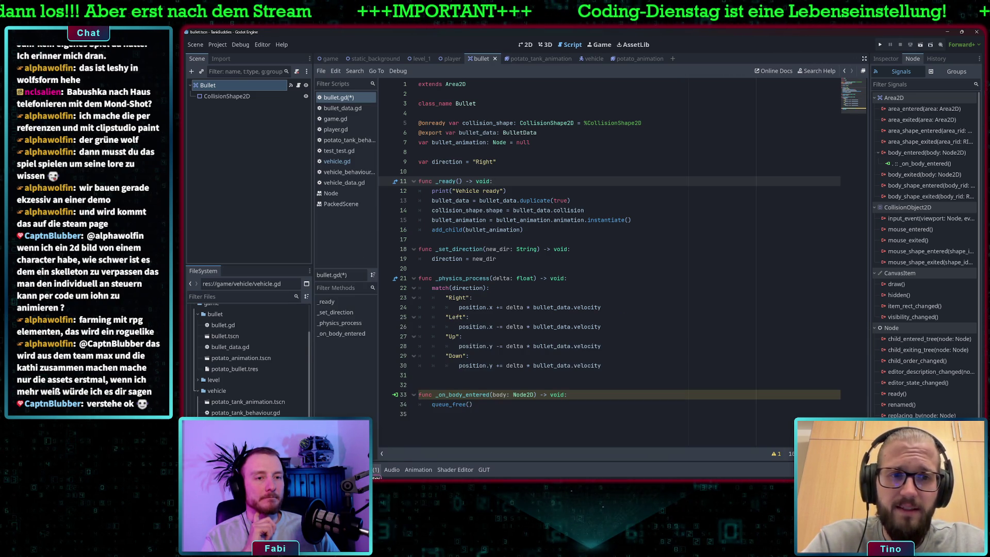
Save bullet.gd and delete the blank line 32 before _on_body_entered
{"action": "left_click", "coordinate": [622, 344]}
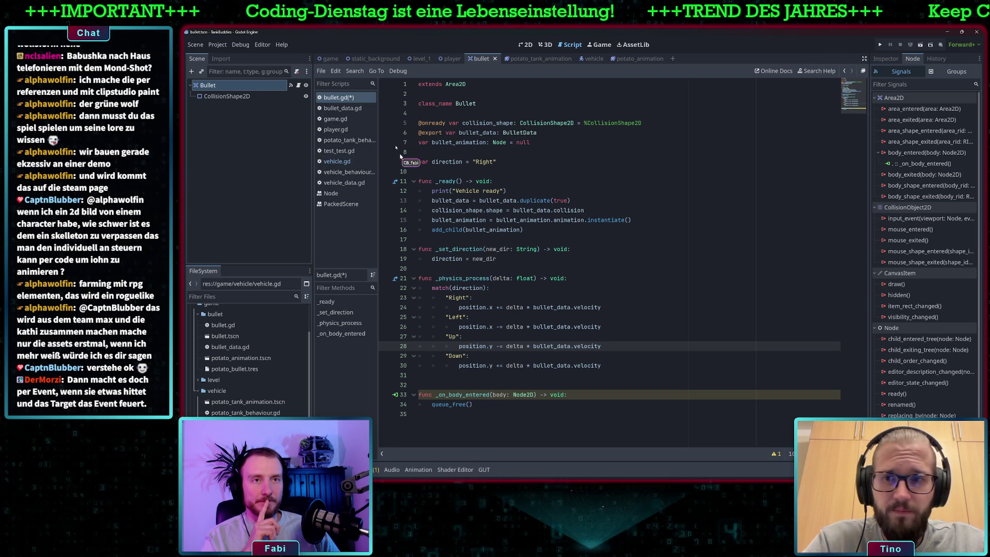
{"action": "key", "text": "ctrl+s"}
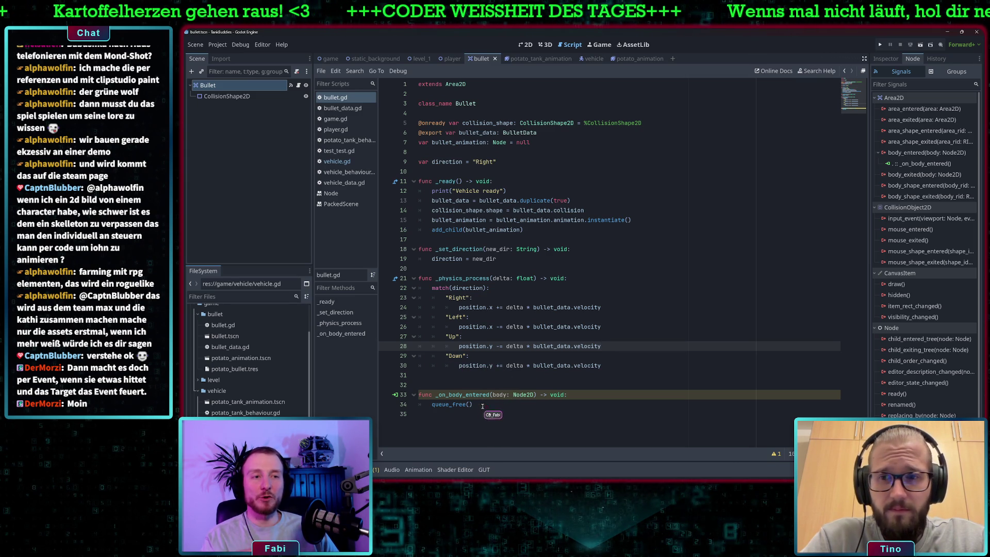
{"action": "left_click", "coordinate": [454, 385]}
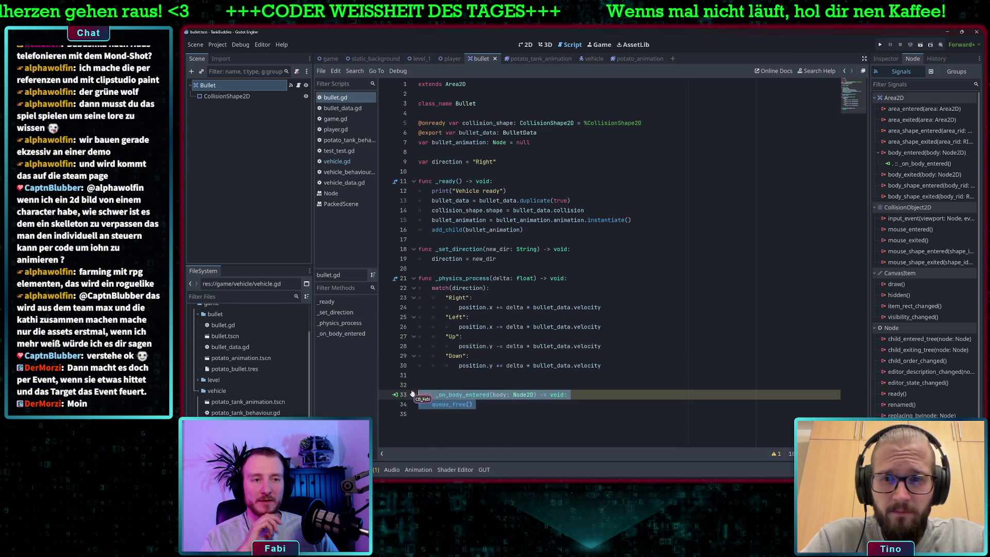
{"action": "key", "text": "BackSpace"}
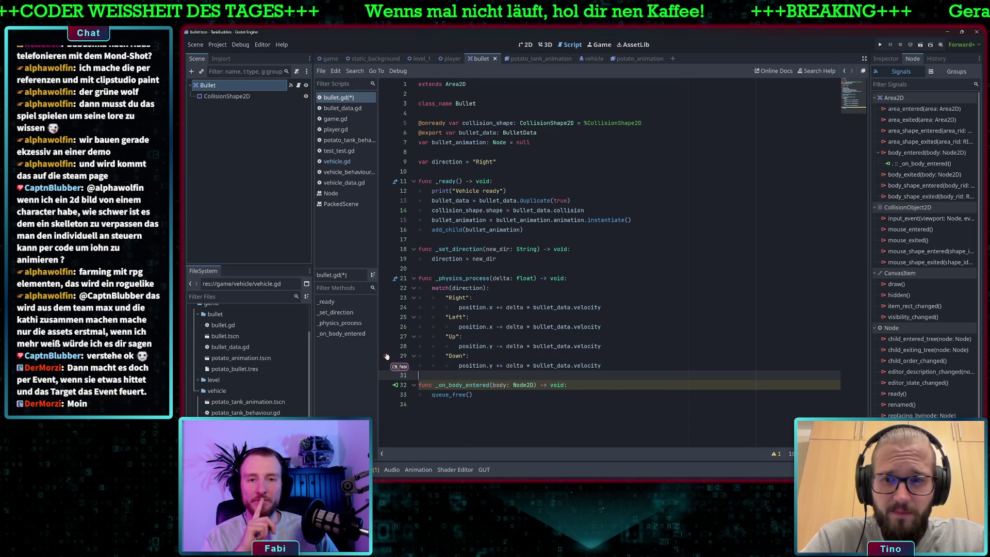
Save bullet.gd again and open vehicle.gd in the script editor
{"action": "left_click", "coordinate": [245, 370]}
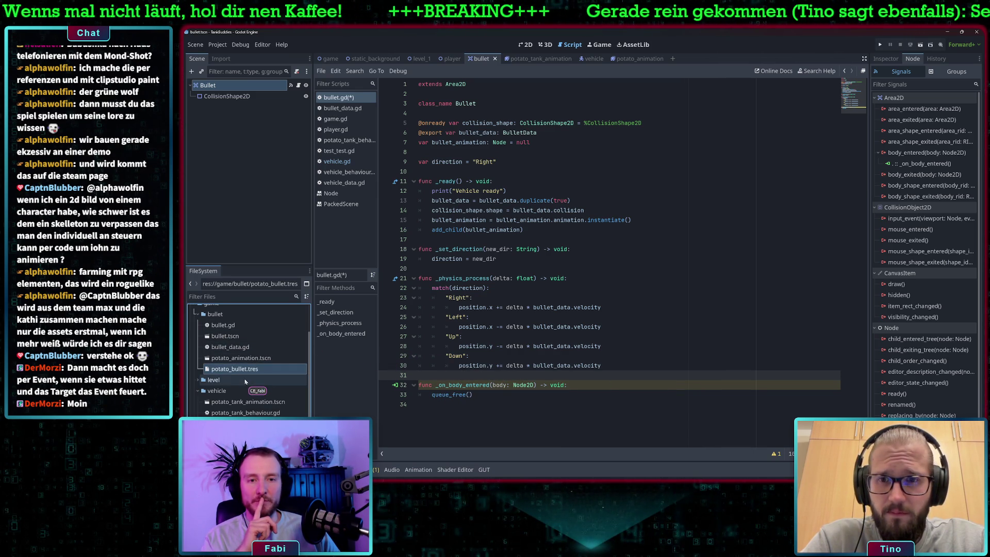
{"action": "scroll", "coordinate": [248, 380], "scroll_direction": "down", "scroll_amount": 2}
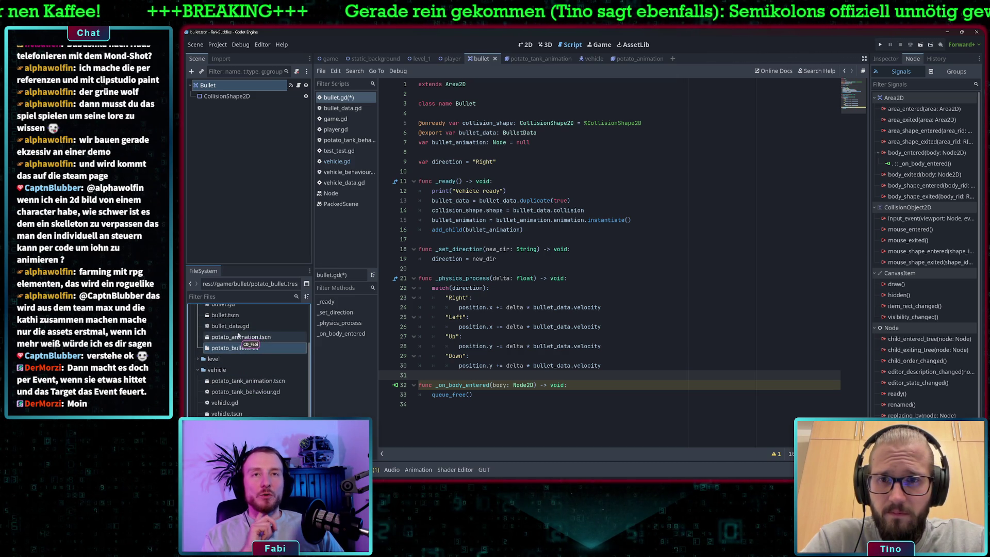
{"action": "scroll", "coordinate": [227, 343], "scroll_direction": "up", "scroll_amount": 2}
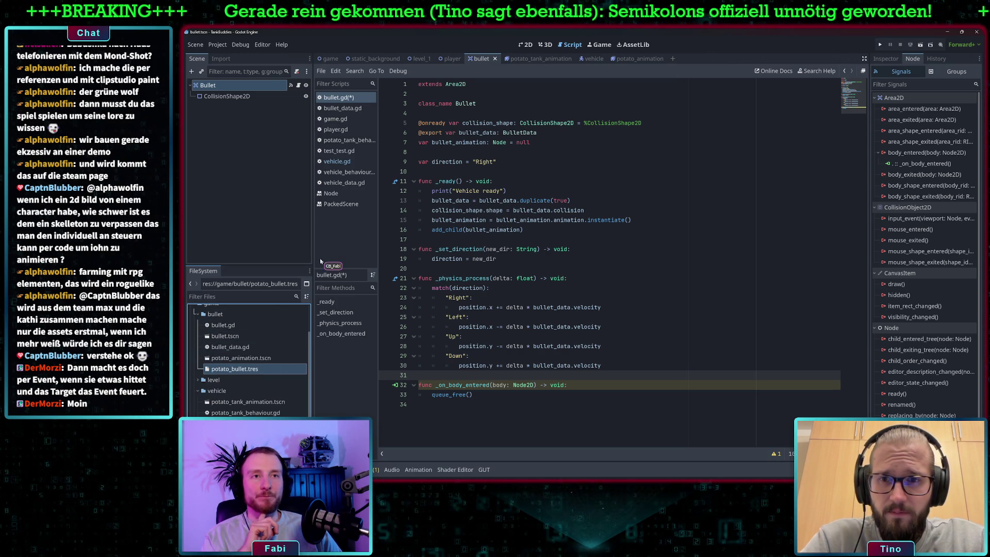
{"action": "key", "text": "ctrl+s"}
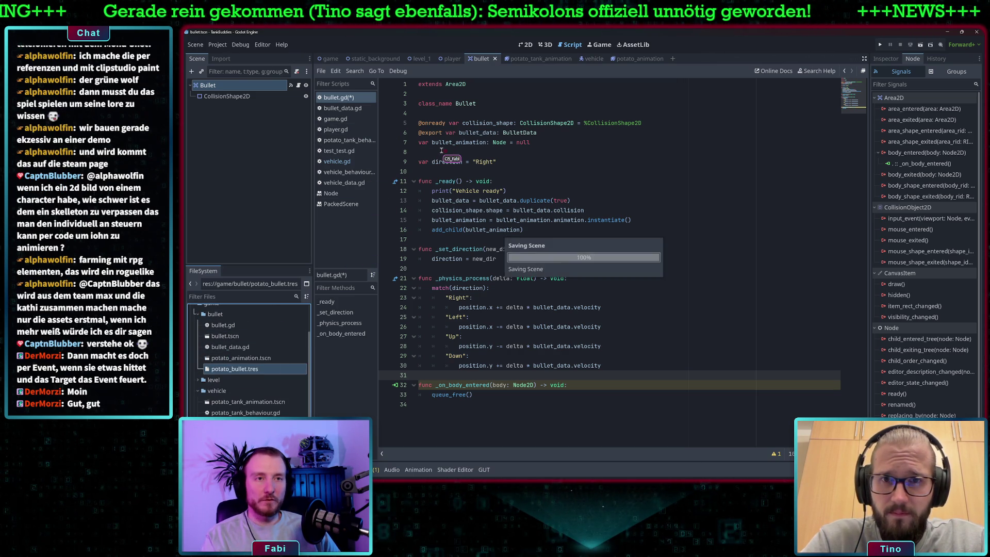
{"action": "left_click", "coordinate": [337, 161]}
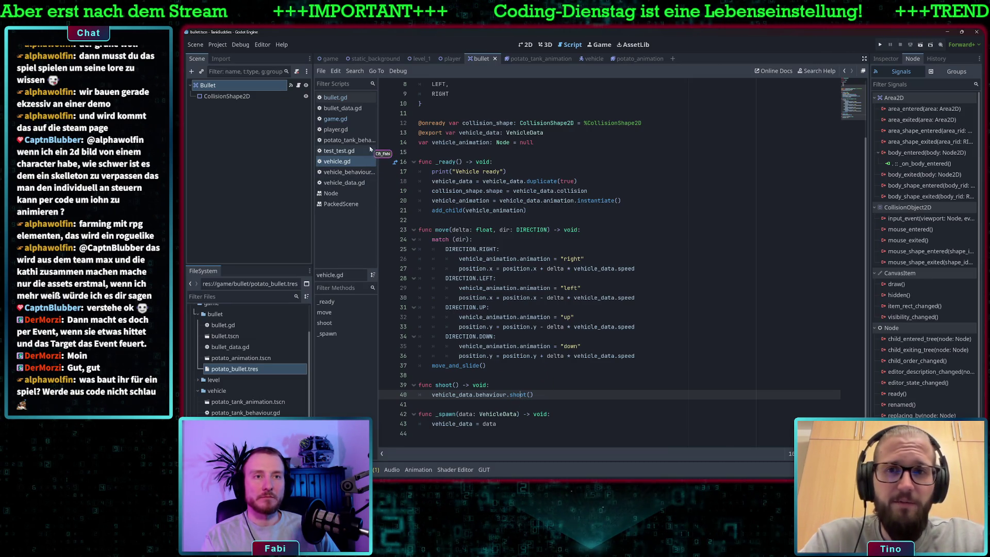
Run the game with F5, drive the tank right and down, then stop it with F8
{"action": "scroll", "coordinate": [457, 192], "scroll_direction": "up", "scroll_amount": 1}
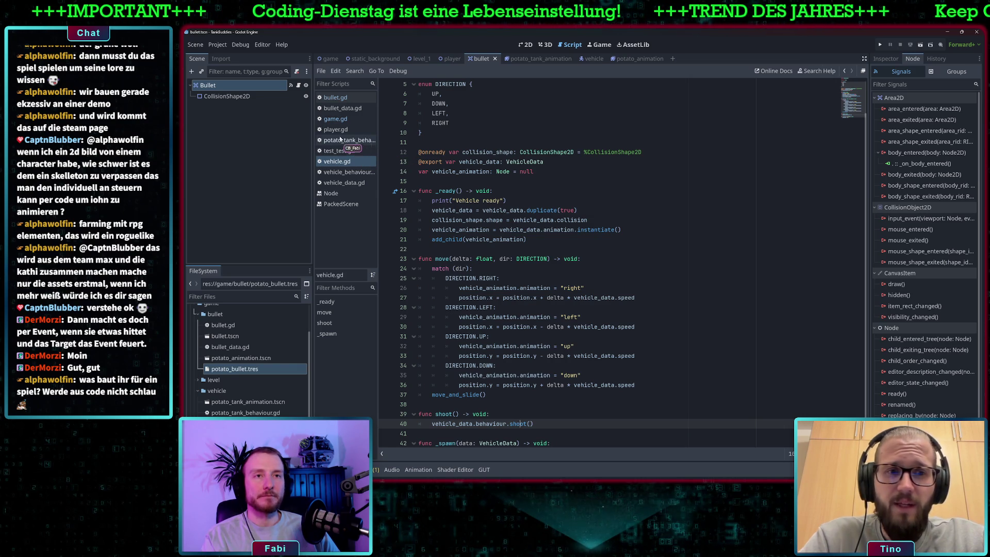
{"action": "key", "text": "F5"}
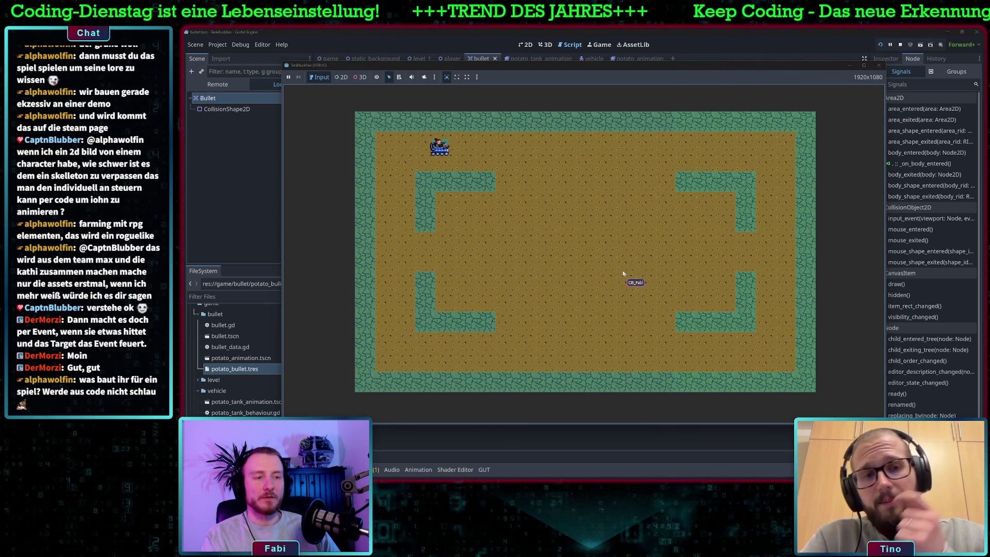
{"action": "key", "text": "d"}
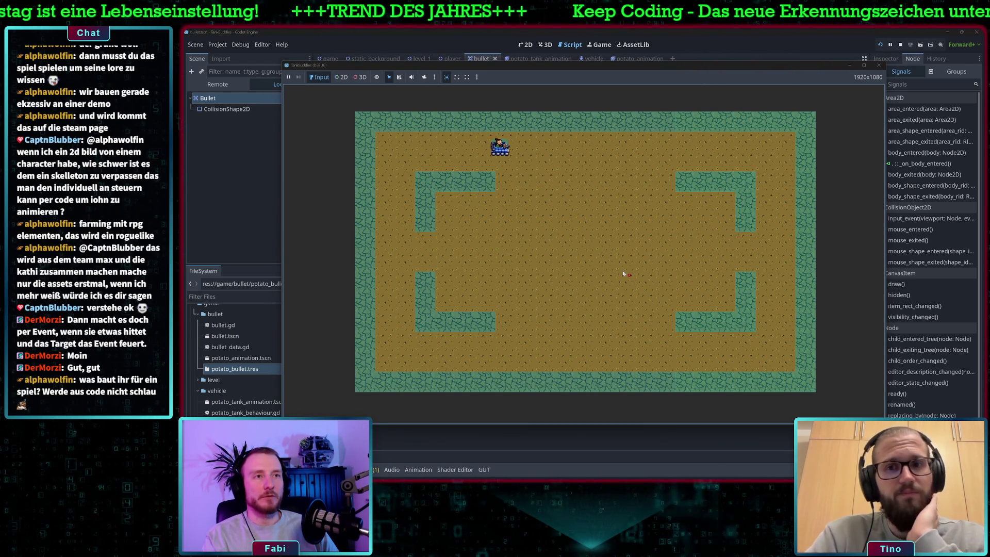
{"action": "key", "text": "s"}
{"action": "key", "text": "d"}
{"action": "key", "text": "d"}
{"action": "key", "text": "s"}
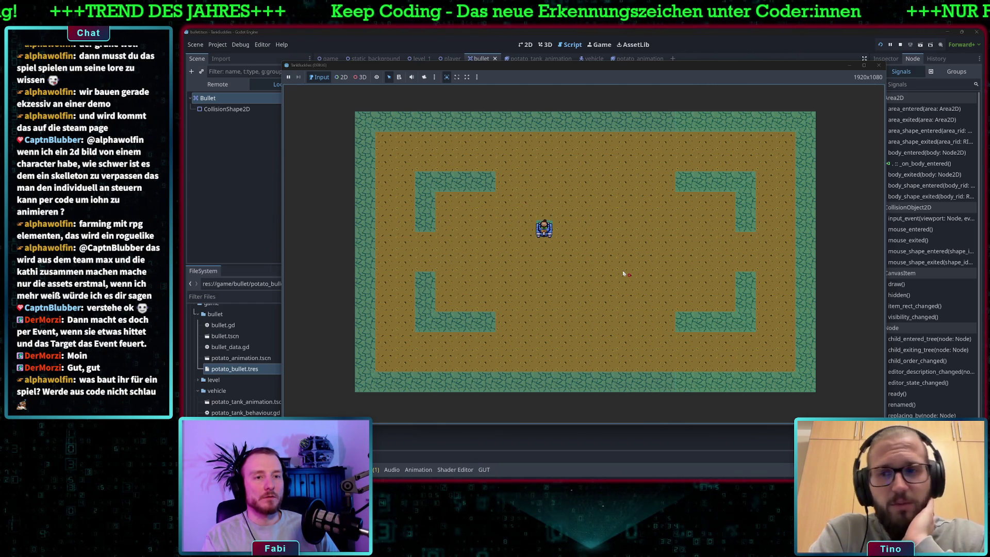
{"action": "left_click_drag", "start_coordinate": [526, 67], "coordinate": [654, 70]}
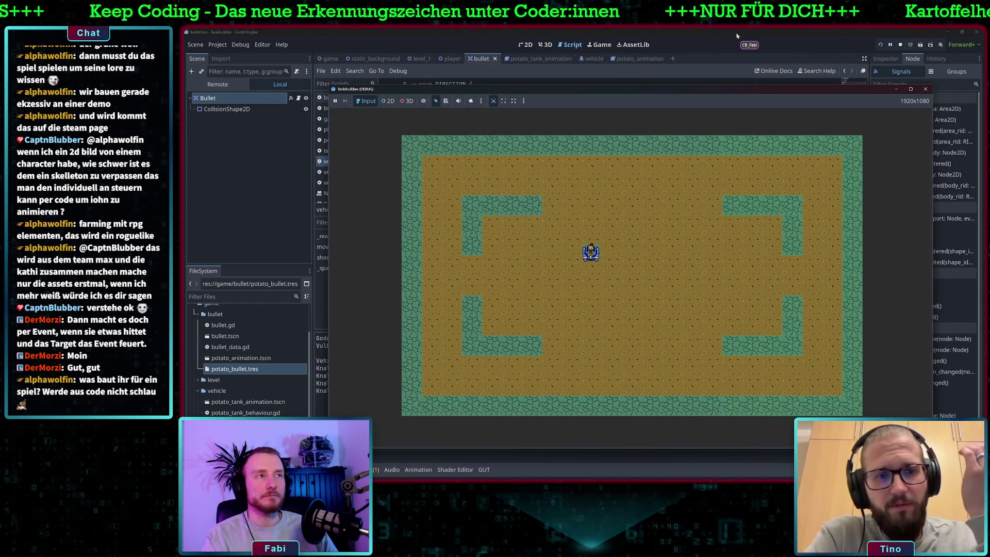
{"action": "key", "text": "F8"}
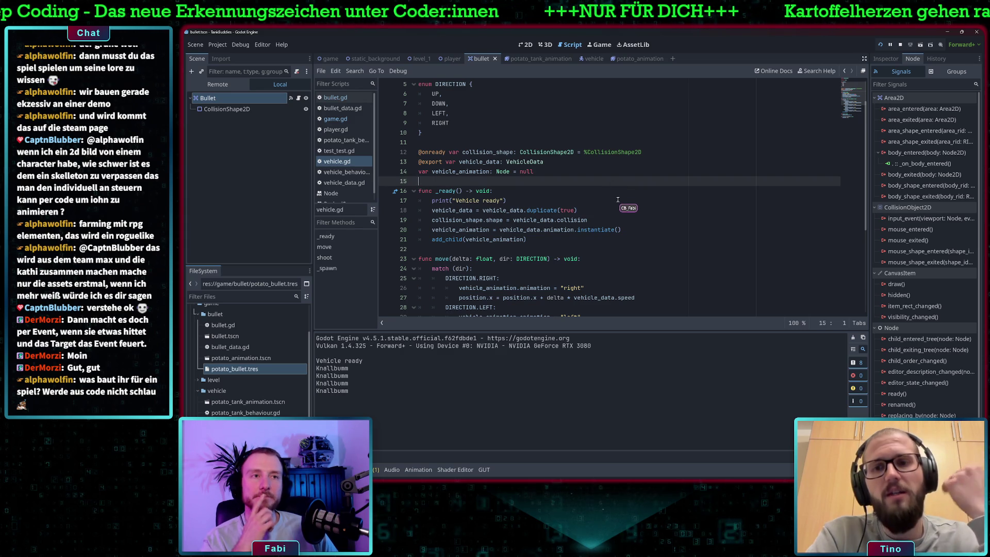
Inspect game.gd line 9's player.shoot.connect(_spawn_bullet), then switch to player.gd
{"action": "scroll", "coordinate": [567, 217], "scroll_direction": "up", "scroll_amount": 1}
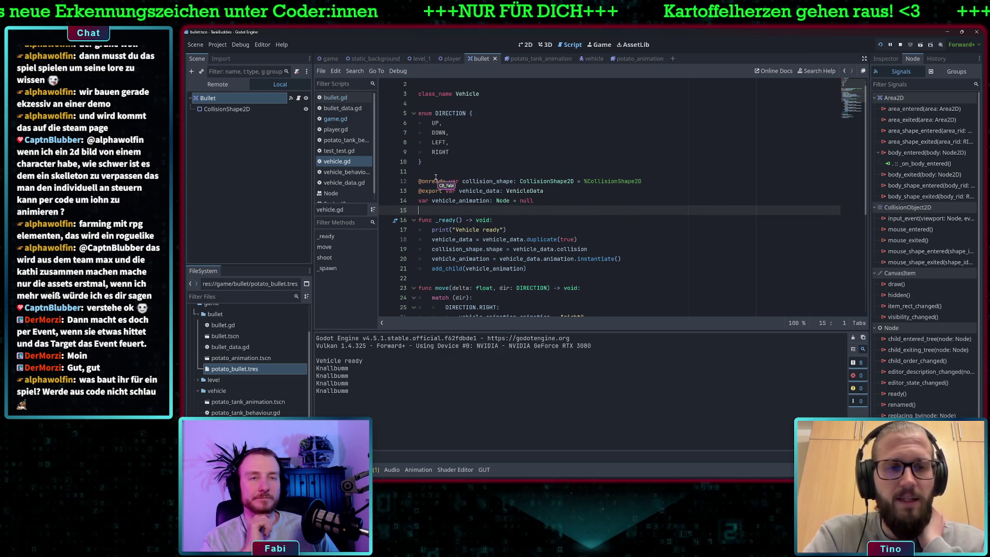
{"action": "left_click", "coordinate": [340, 122]}
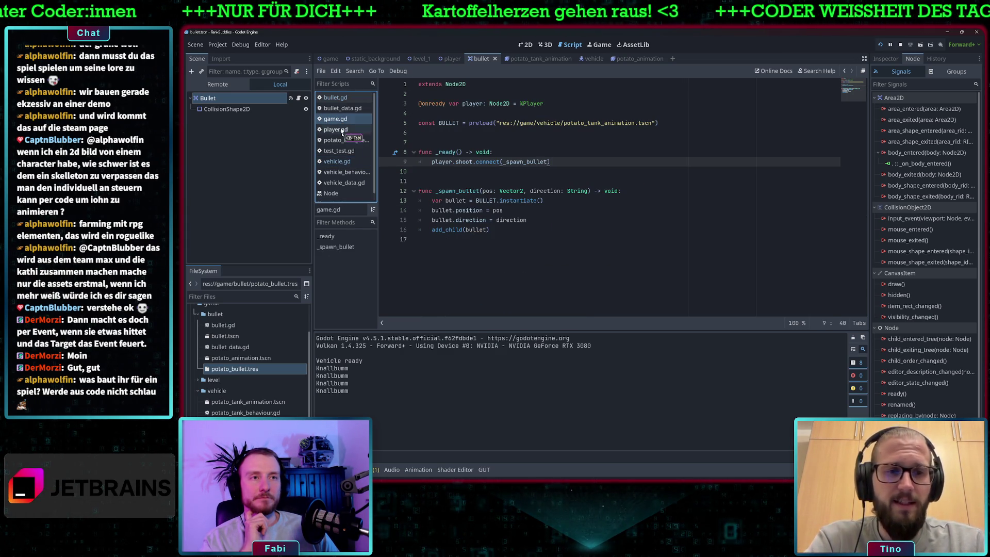
{"action": "left_click", "coordinate": [490, 162]}
{"action": "left_click", "coordinate": [525, 162]}
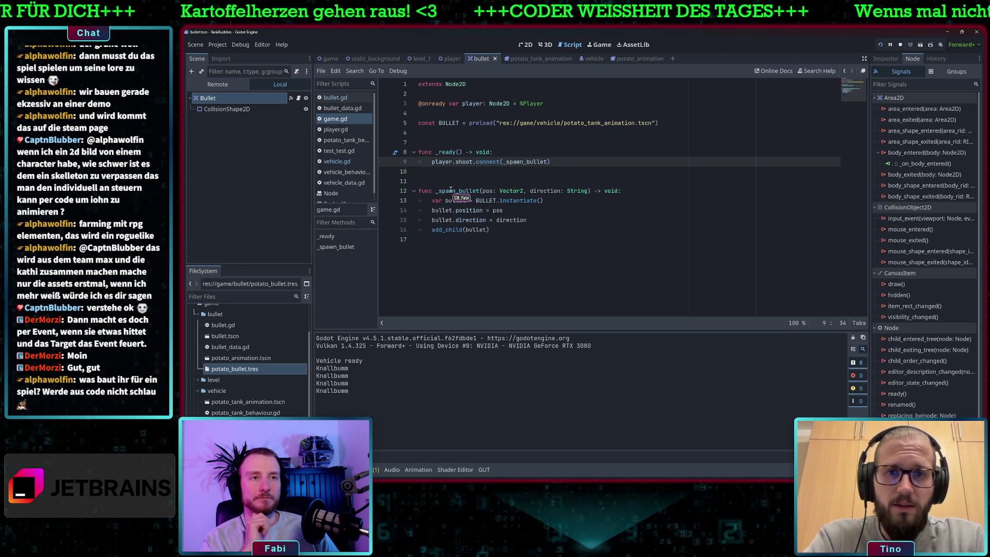
{"action": "left_click", "coordinate": [454, 162]}
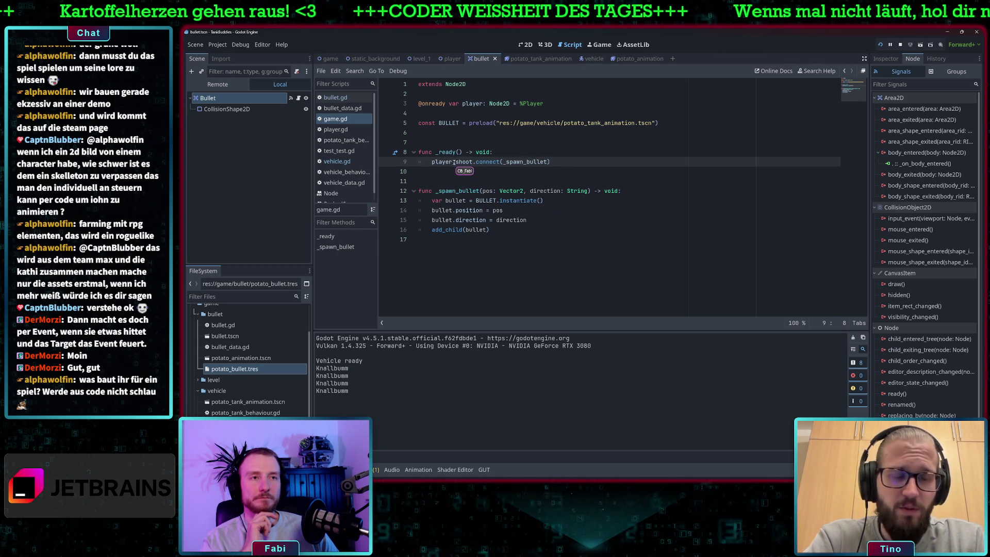
{"action": "left_click", "coordinate": [494, 162]}
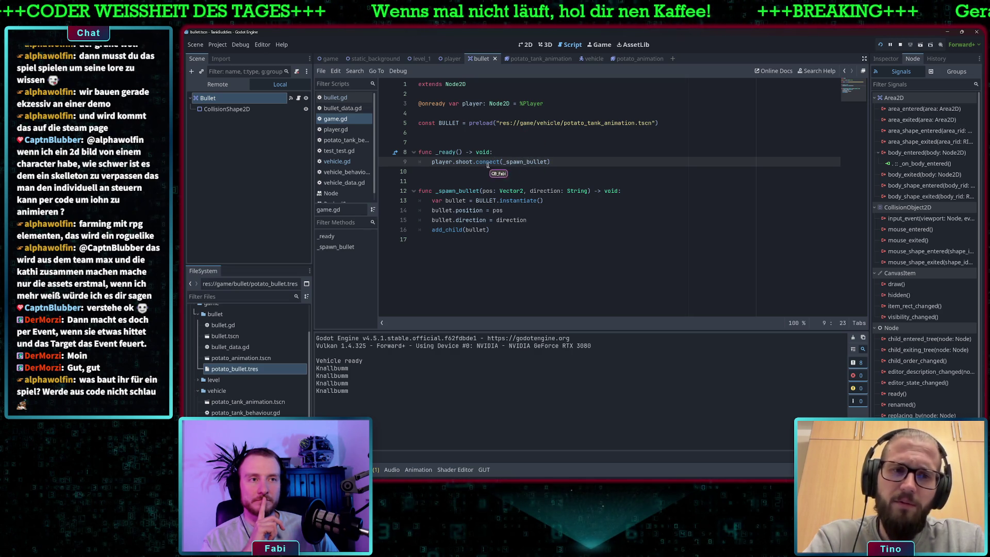
{"action": "left_click", "coordinate": [515, 162]}
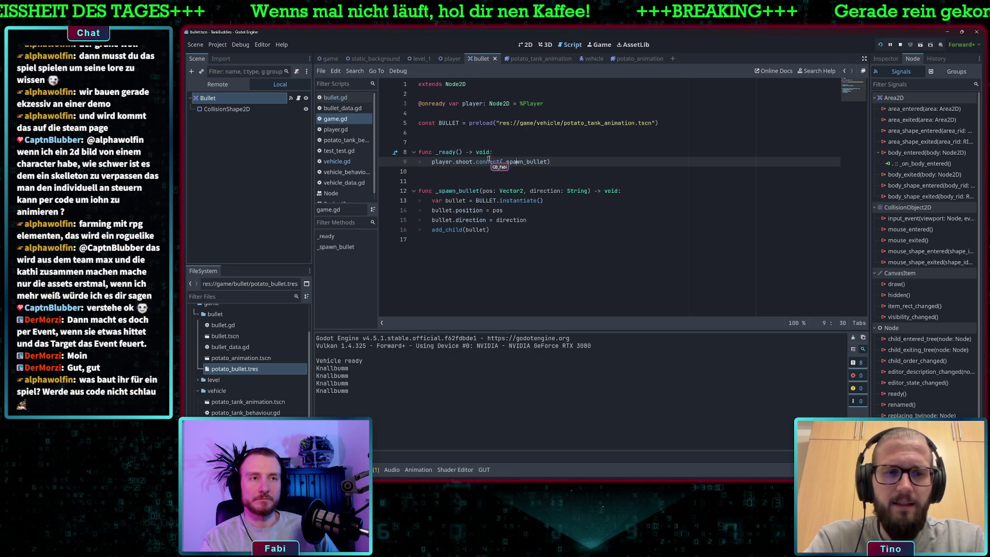
{"action": "left_click", "coordinate": [342, 129]}
{"action": "scroll", "coordinate": [501, 130], "scroll_direction": "up", "scroll_amount": 1}
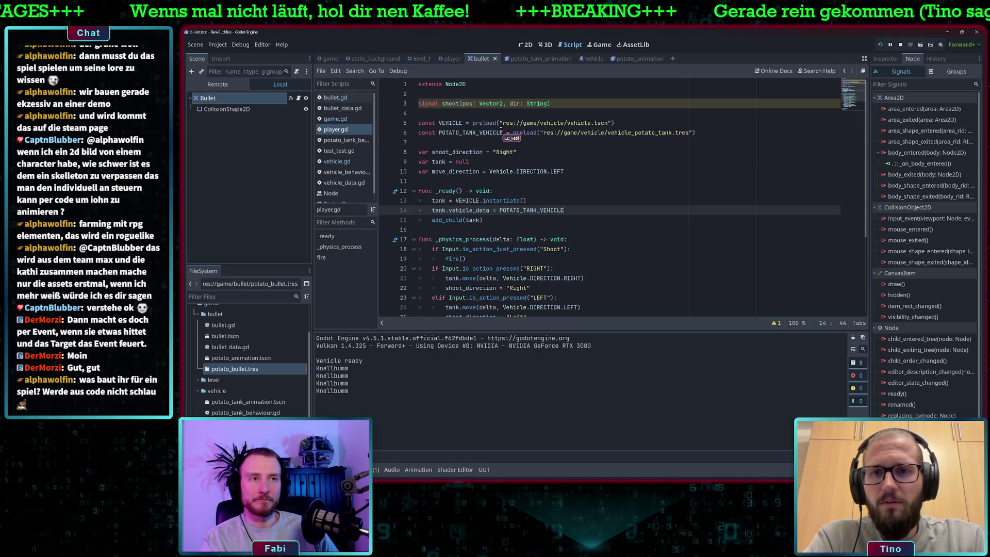
Look over fire() and the tank data assignment in player.gd
{"action": "scroll", "coordinate": [450, 109], "scroll_direction": "down", "scroll_amount": 4}
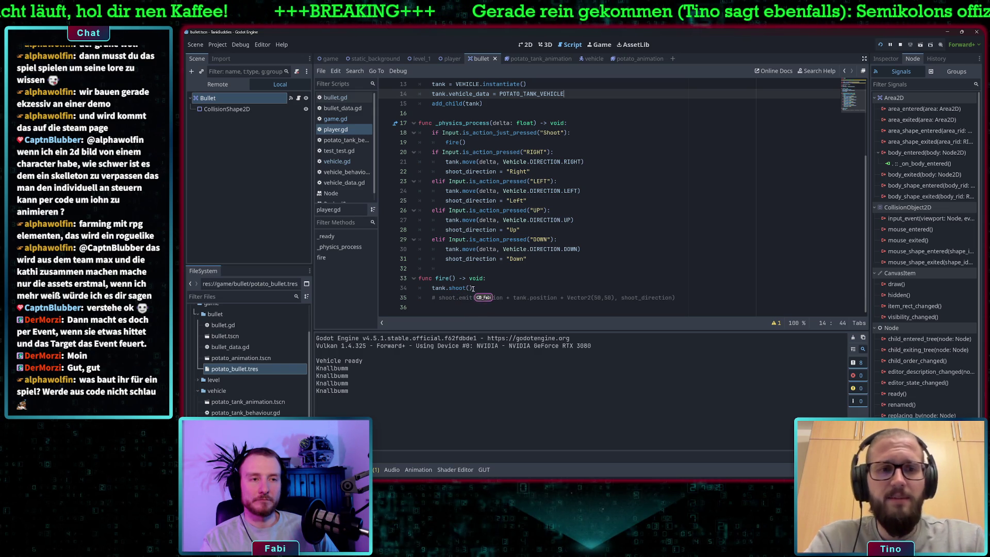
{"action": "left_click_drag", "start_coordinate": [477, 287], "coordinate": [447, 287]}
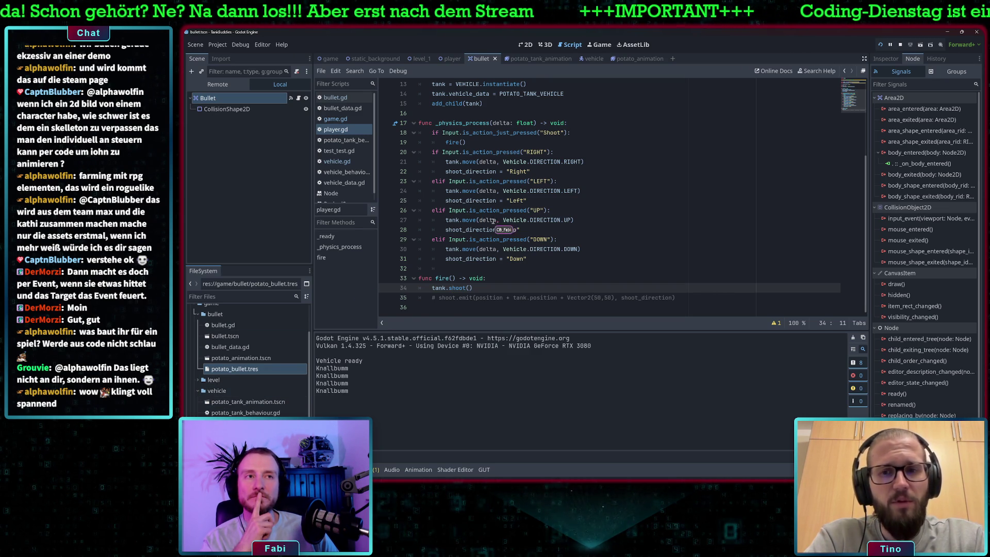
{"action": "scroll", "coordinate": [493, 221], "scroll_direction": "up", "scroll_amount": 2}
{"action": "left_click", "coordinate": [519, 152]}
{"action": "scroll", "coordinate": [475, 222], "scroll_direction": "down", "scroll_amount": 2}
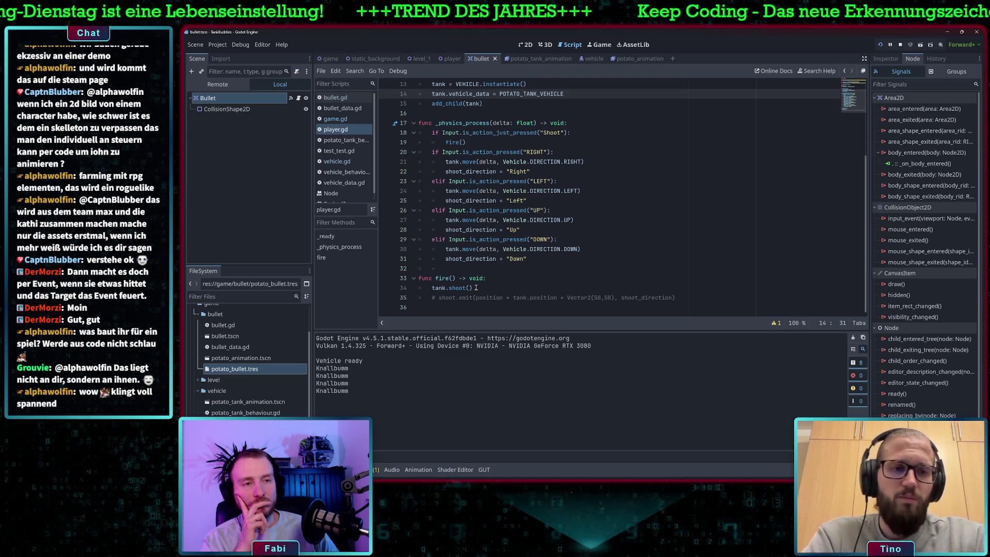
{"action": "left_click", "coordinate": [476, 287]}
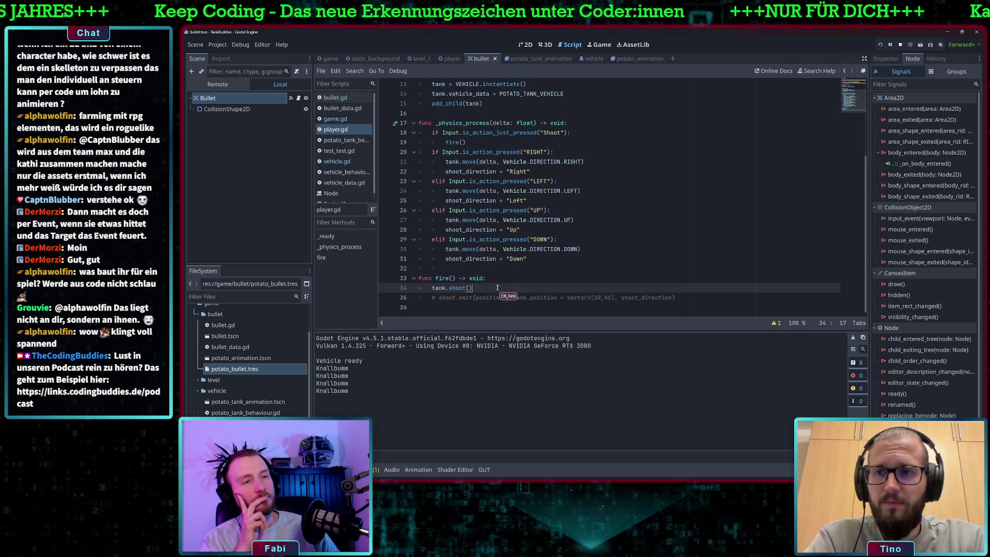
{"action": "left_click", "coordinate": [500, 278]}
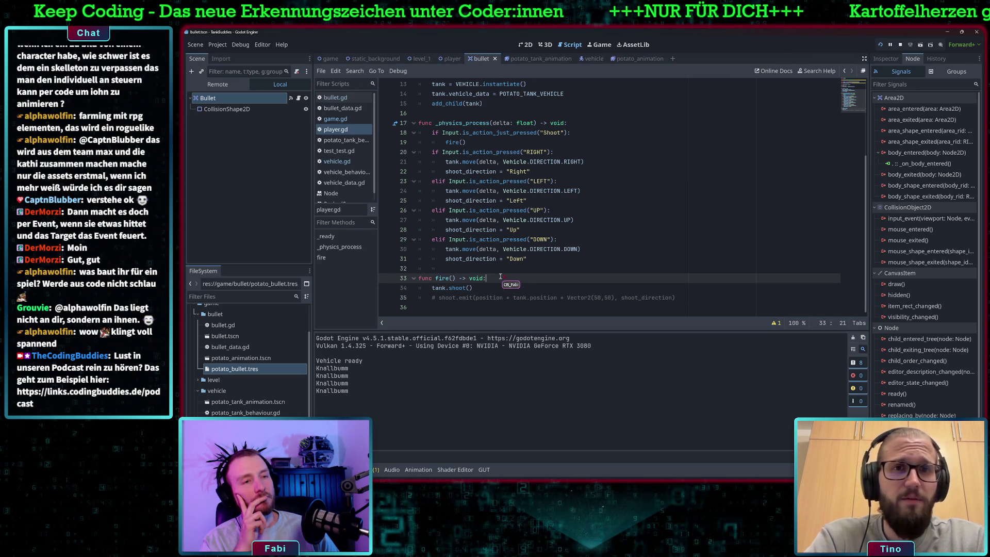
{"action": "scroll", "coordinate": [519, 277], "scroll_direction": "up", "scroll_amount": 2}
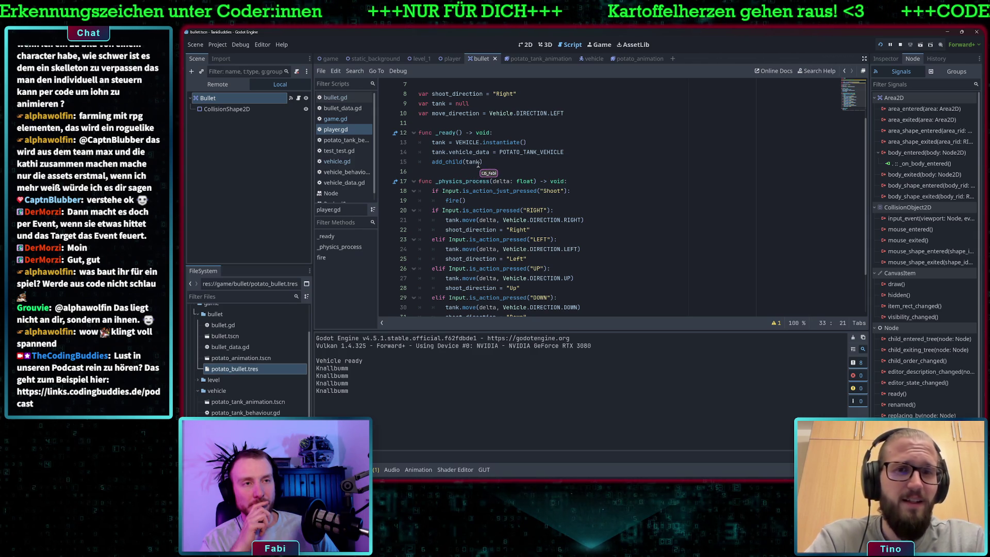
{"action": "scroll", "coordinate": [466, 176], "scroll_direction": "down", "scroll_amount": 2}
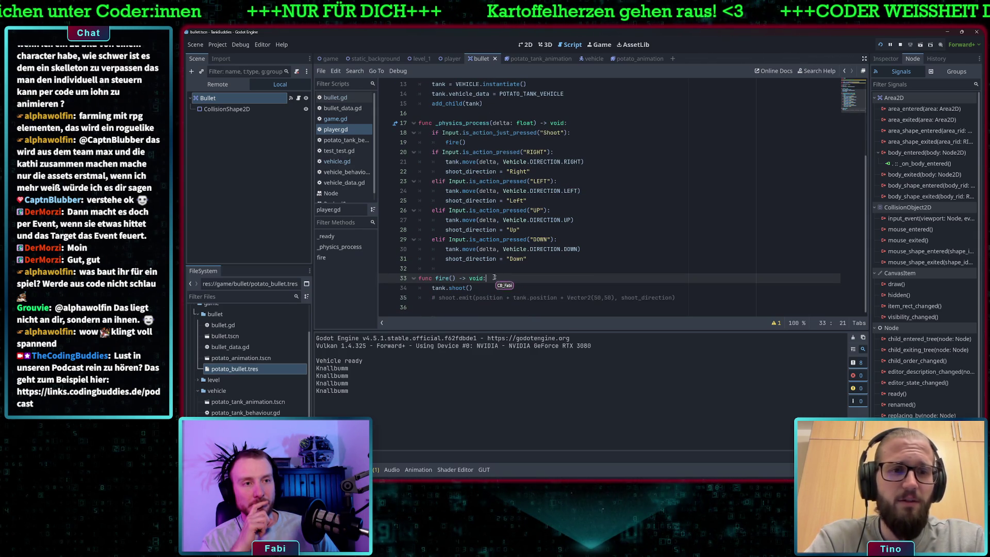
Add a new first line 'var bullet' at the top of fire()
{"action": "key", "text": "Return"}
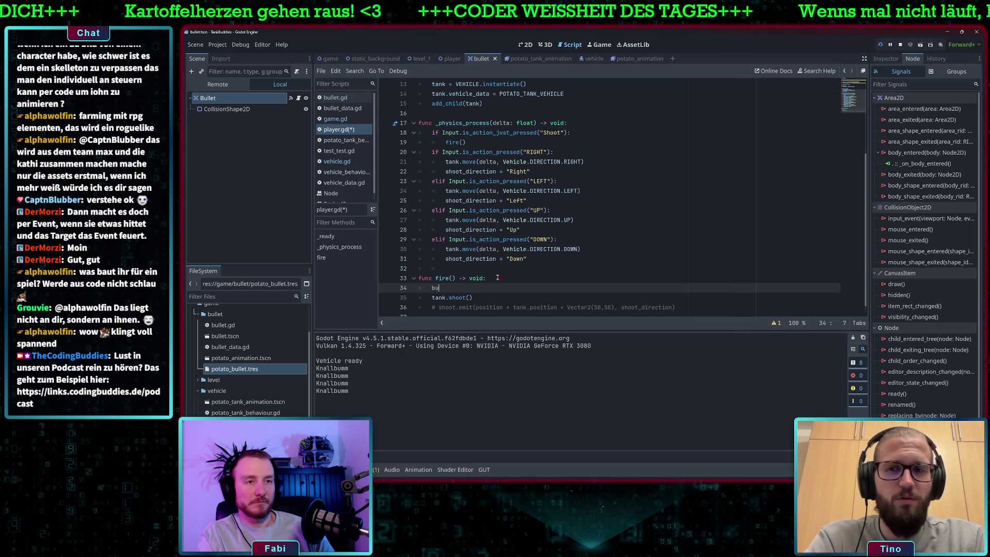
{"action": "type", "text": "llet"}
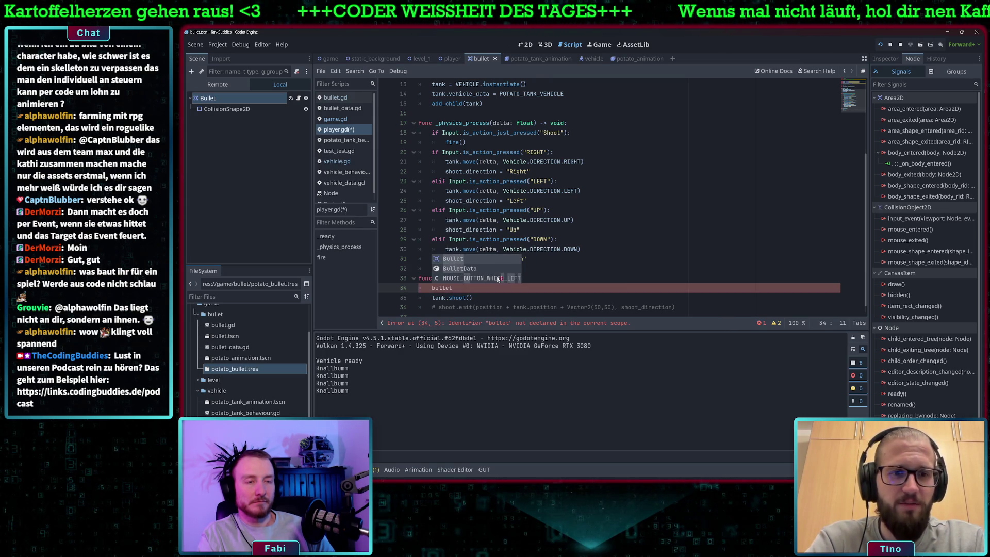
{"action": "left_click", "coordinate": [432, 288]}
{"action": "type", "text": "var"}
{"action": "key", "text": "End"}
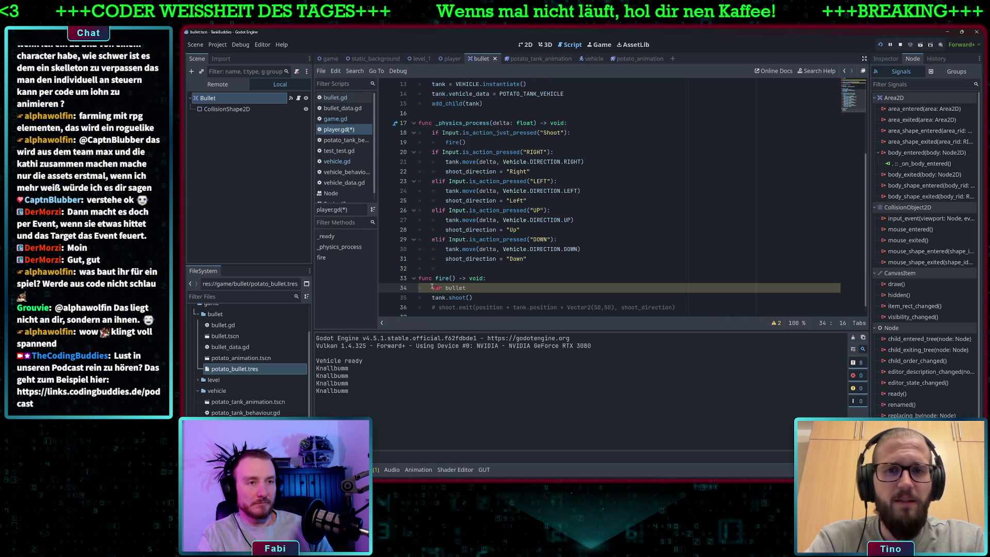
Complete line 34 as var bullet = BULLET.instantiate() and check the undeclared BULLET error
{"action": "left_click", "coordinate": [527, 183]}
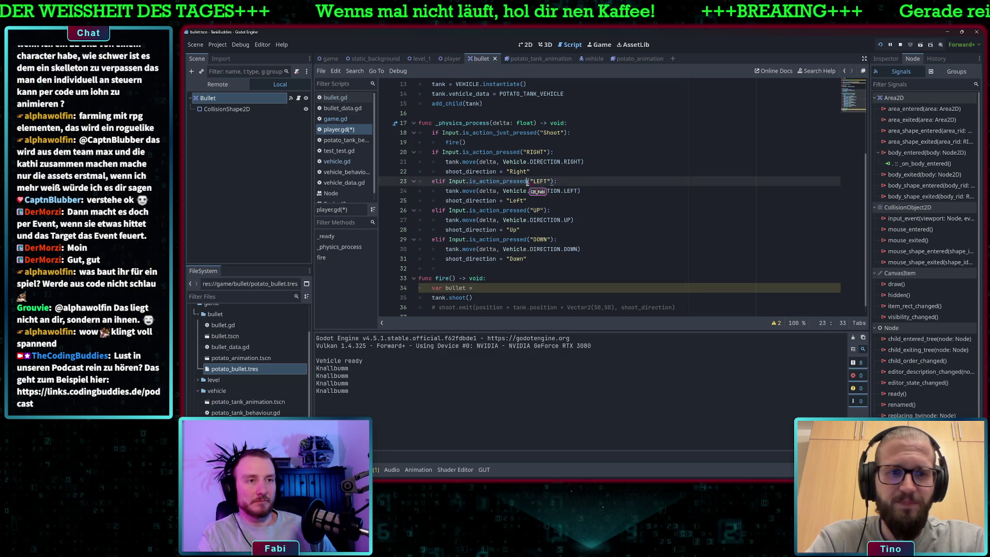
{"action": "scroll", "coordinate": [527, 183], "scroll_direction": "up", "scroll_amount": 2}
{"action": "scroll", "coordinate": [490, 150], "scroll_direction": "up", "scroll_amount": 1}
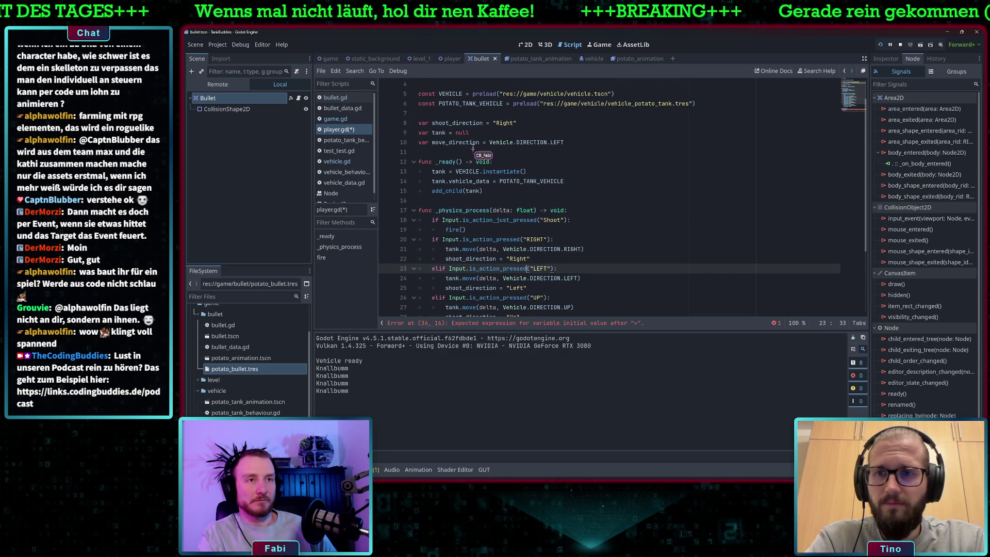
{"action": "scroll", "coordinate": [503, 174], "scroll_direction": "down", "scroll_amount": 3}
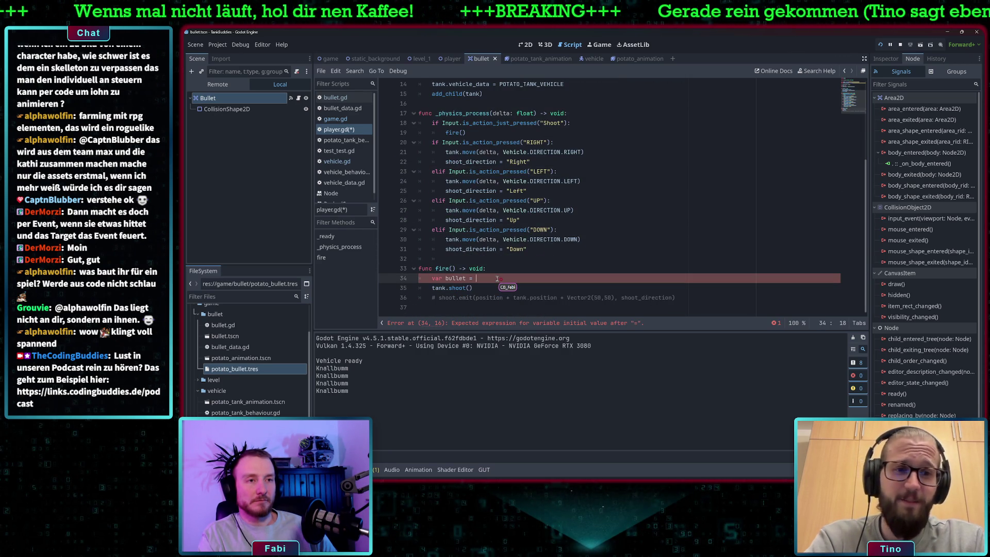
{"action": "left_click", "coordinate": [497, 279]}
{"action": "type", "text": "BULLET."}
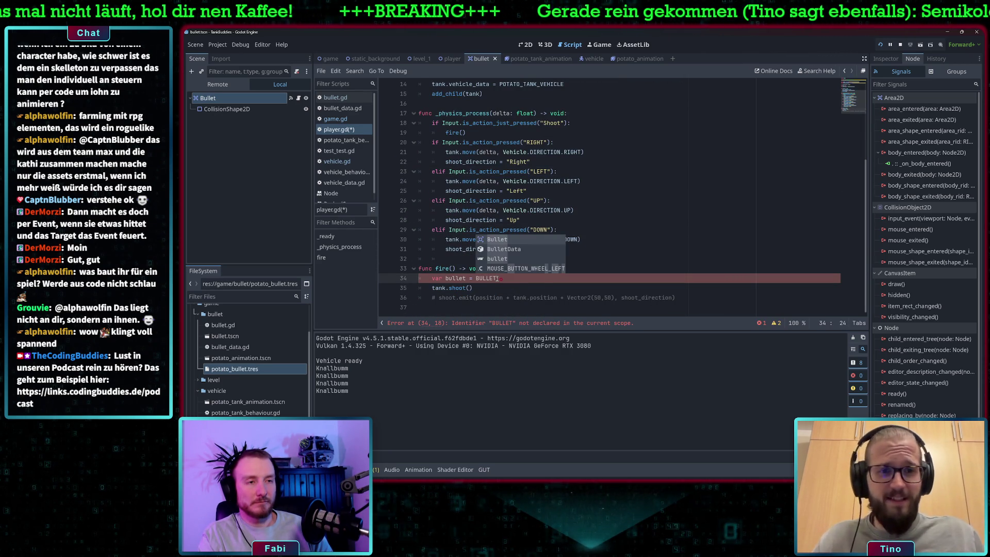
{"action": "type", "text": "instan"}
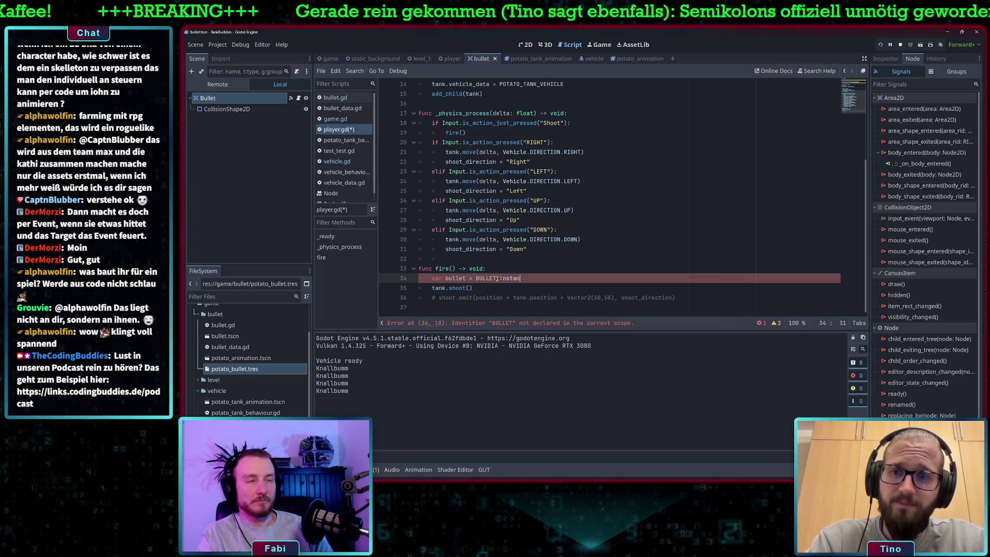
{"action": "scroll", "coordinate": [641, 247], "scroll_direction": "up", "scroll_amount": 3}
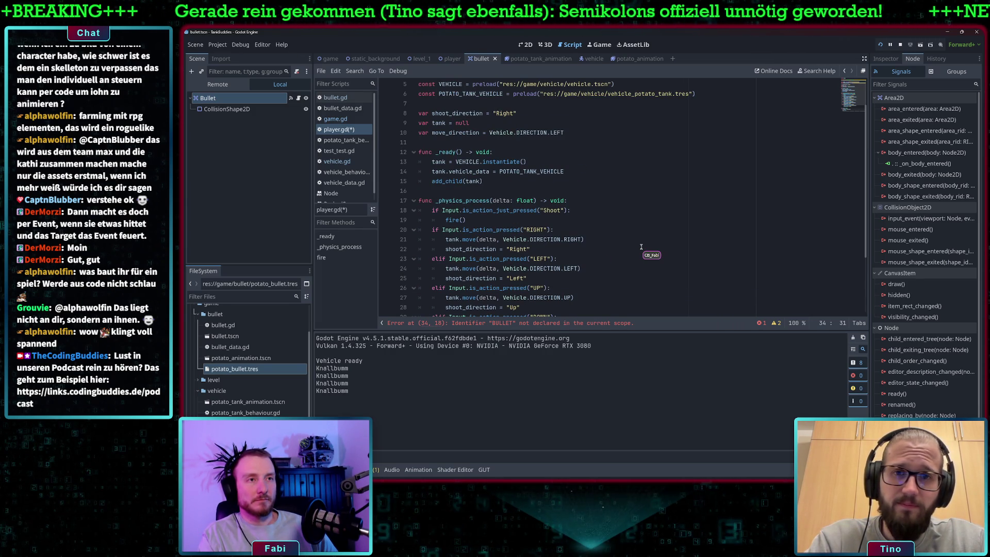
{"action": "scroll", "coordinate": [642, 247], "scroll_direction": "down", "scroll_amount": 3}
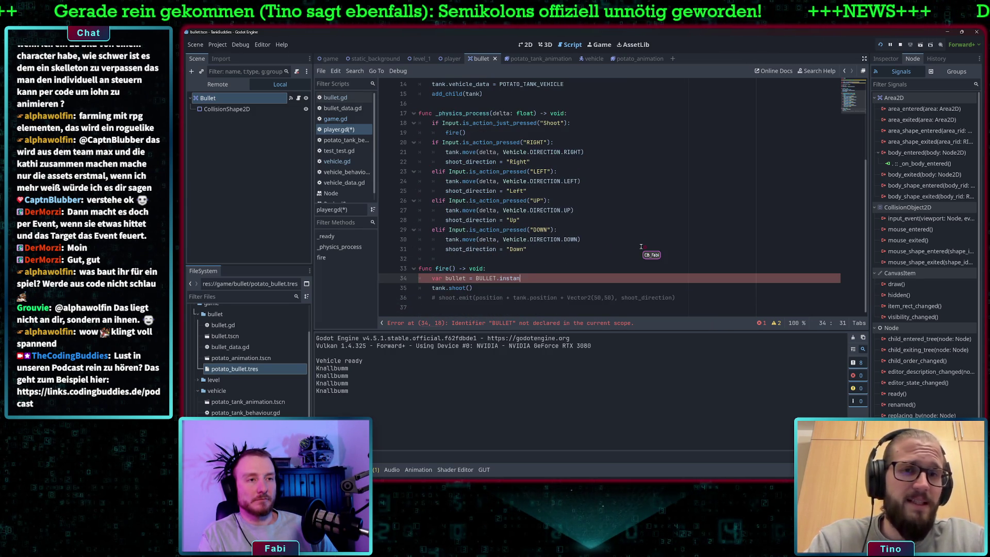
{"action": "type", "text": "tiate("}
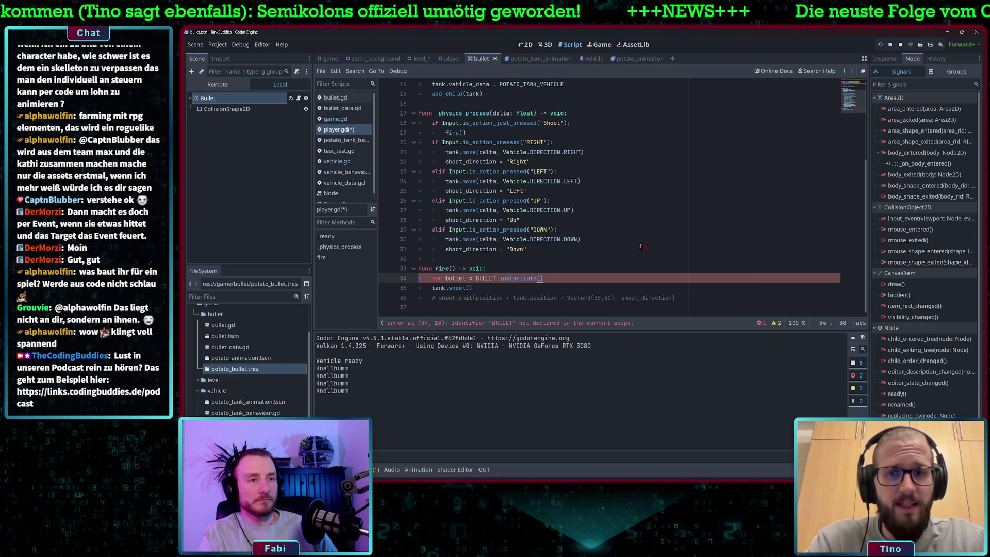
{"action": "left_click", "coordinate": [480, 278]}
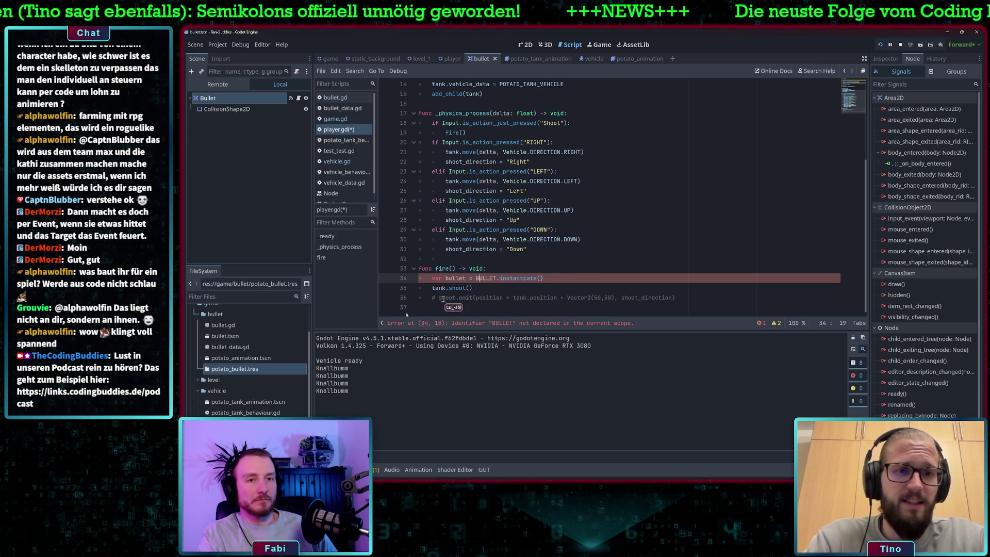
{"action": "scroll", "coordinate": [567, 155], "scroll_direction": "up", "scroll_amount": 5}
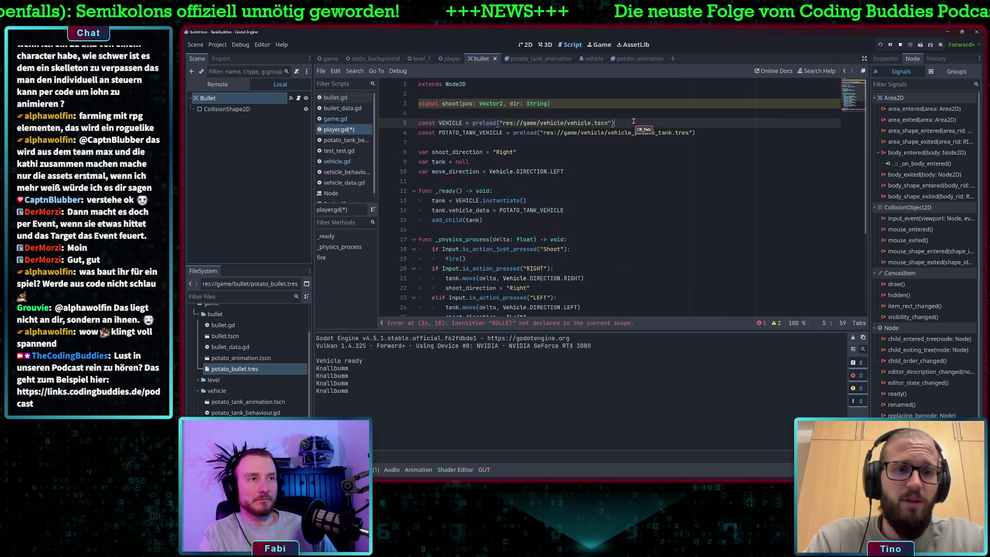
Add const BULLET = preload("res://game/bullet/bullet.tscn") on line 5 by dragging in bullet.tscn
{"action": "left_click", "coordinate": [608, 113]}
{"action": "key", "text": "Return"}
{"action": "key", "text": "Return"}
{"action": "key", "text": "Up"}
{"action": "type", "text": "const"}
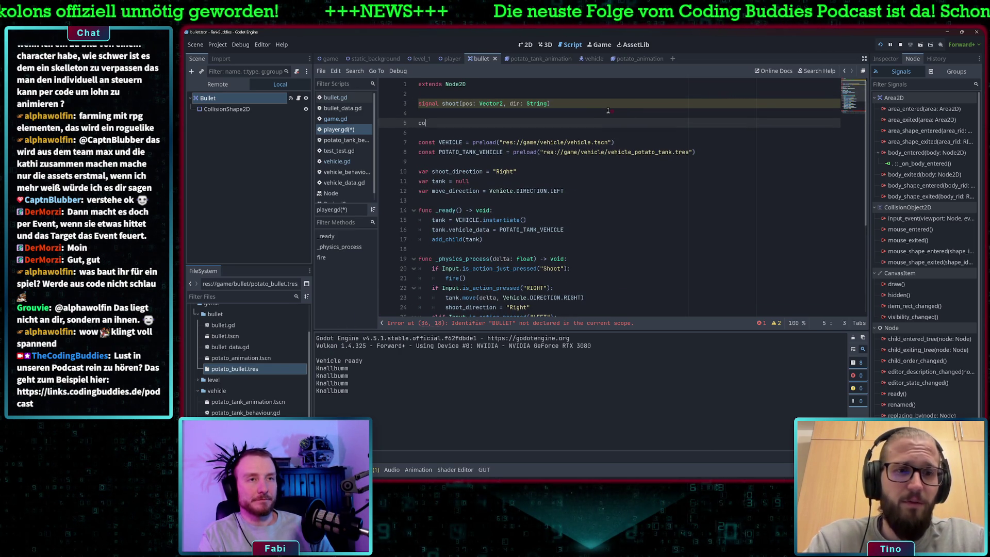
{"action": "type", "text": " BULLET"}
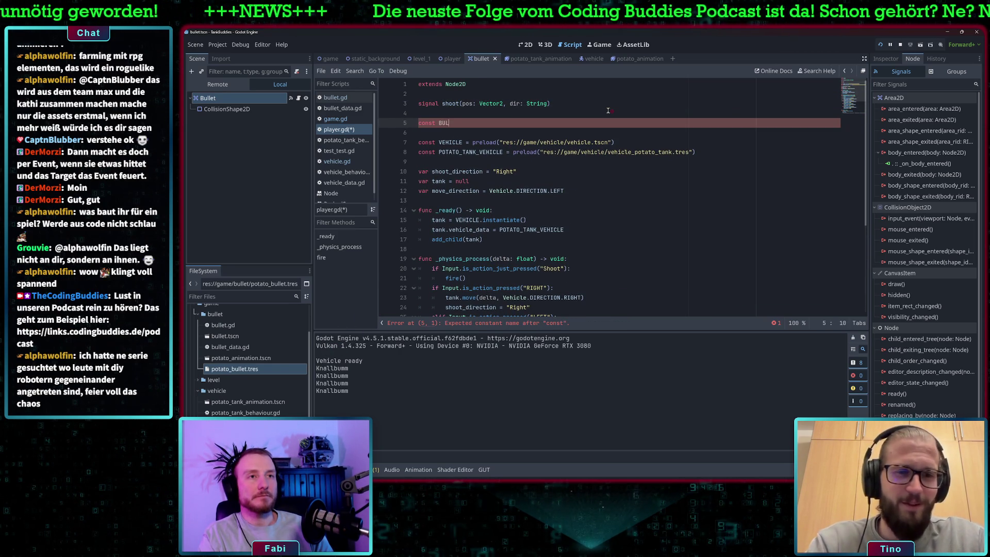
{"action": "type", "text": " = prel"}
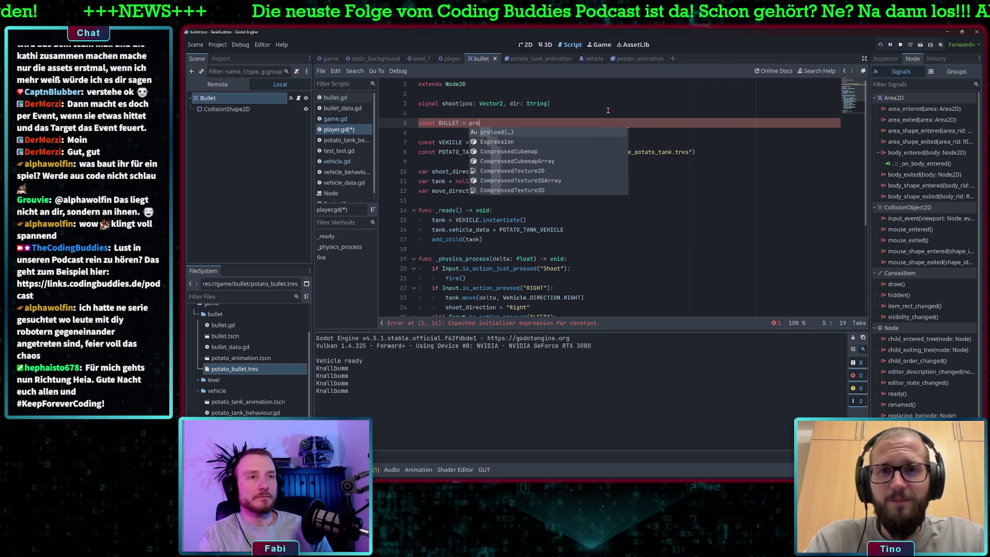
{"action": "key", "text": "Return"}
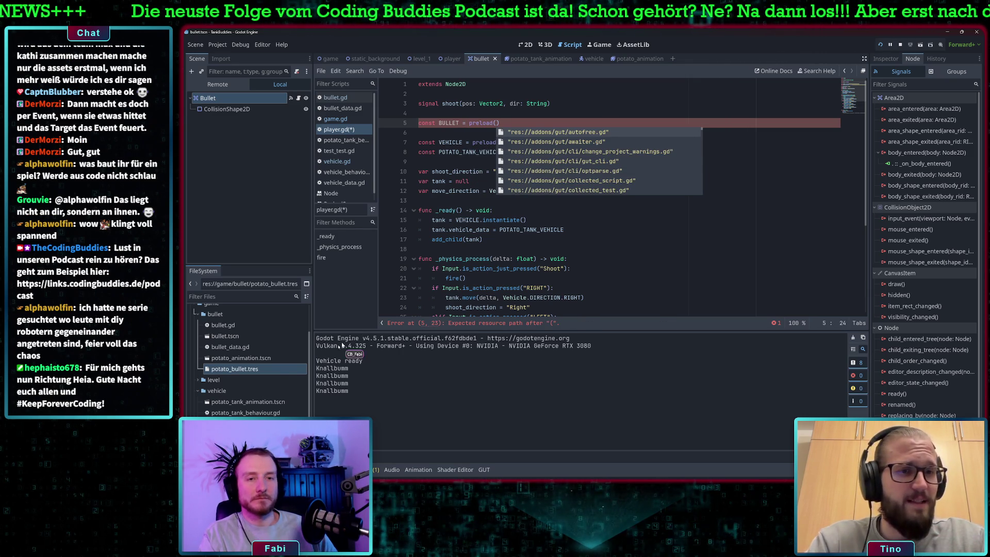
{"action": "left_click", "coordinate": [509, 278]}
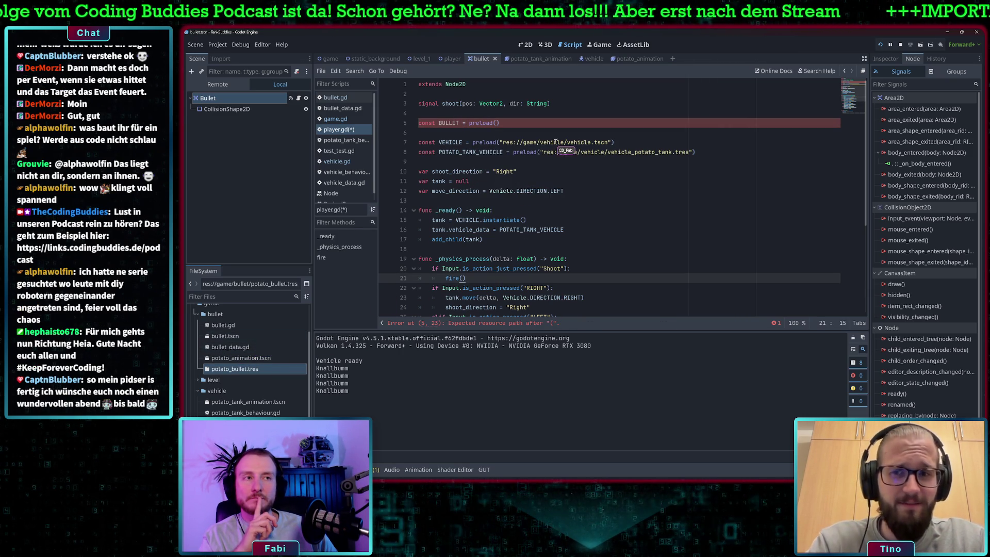
{"action": "mouse_move", "coordinate": [231, 336]}
{"action": "left_mouse_down"}
{"action": "mouse_move", "coordinate": [330, 284]}
{"action": "mouse_move", "coordinate": [498, 127]}
{"action": "left_mouse_up"}
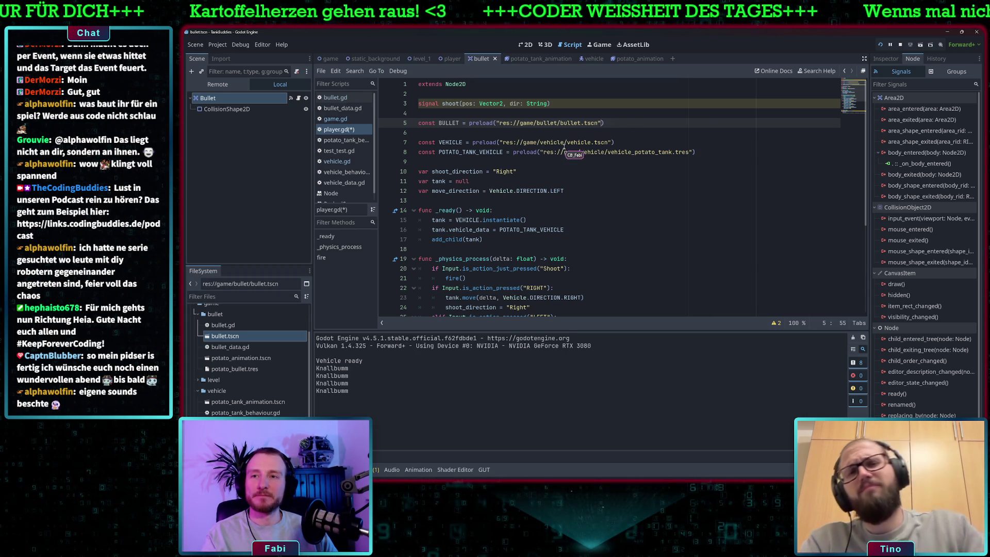
{"action": "scroll", "coordinate": [638, 138], "scroll_direction": "down", "scroll_amount": 5}
{"action": "left_click", "coordinate": [552, 278]}
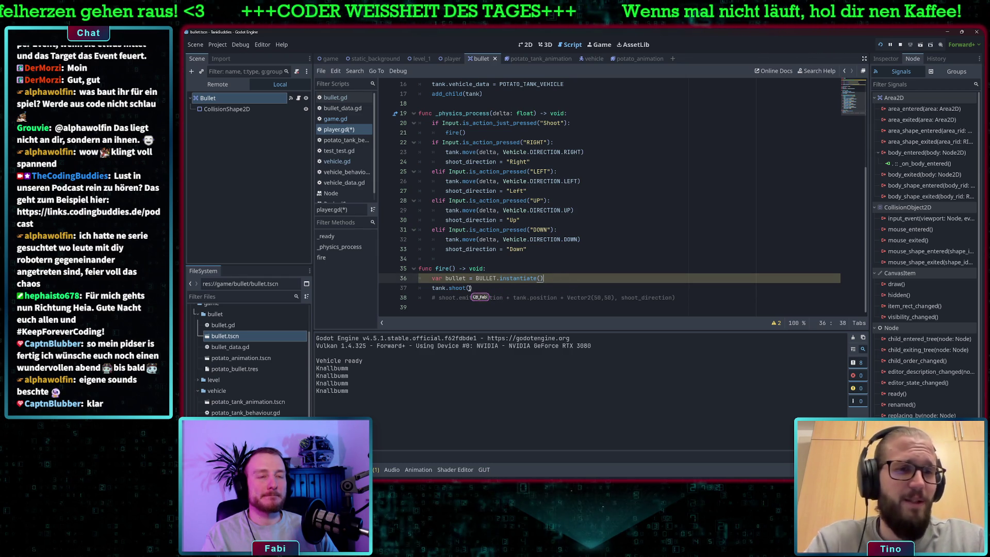
Replace tank.shoot() with tank.get_bullet_type() on line 37 and add shoot.emit() below it
{"action": "left_click", "coordinate": [473, 288]}
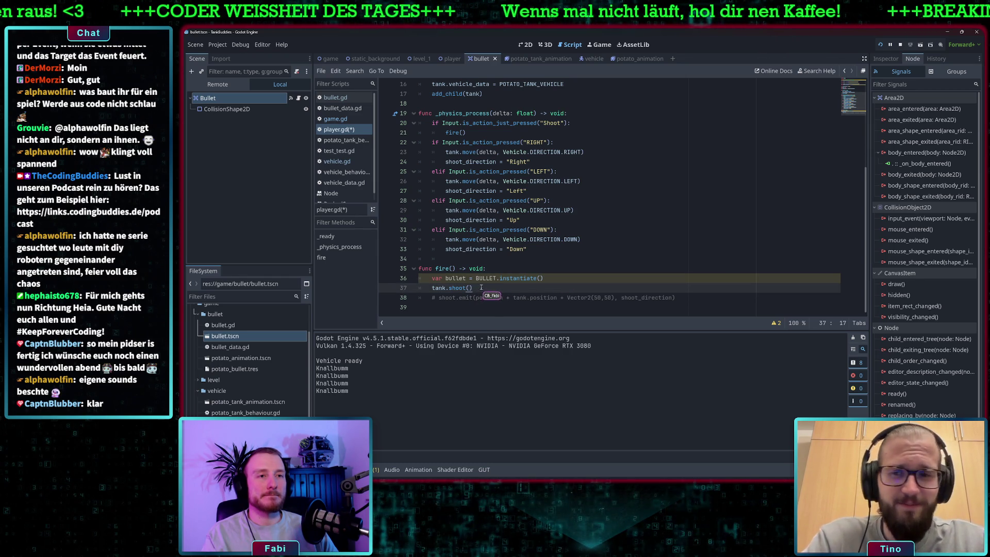
{"action": "left_click_drag", "start_coordinate": [471, 288], "coordinate": [450, 288]}
{"action": "left_click", "coordinate": [477, 287]}
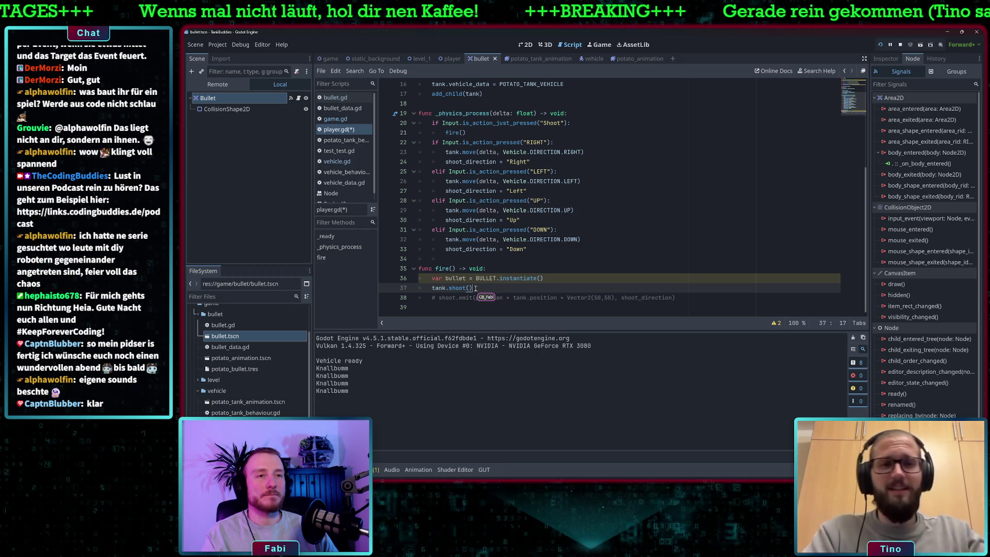
{"action": "left_click_drag", "start_coordinate": [474, 288], "coordinate": [450, 288]}
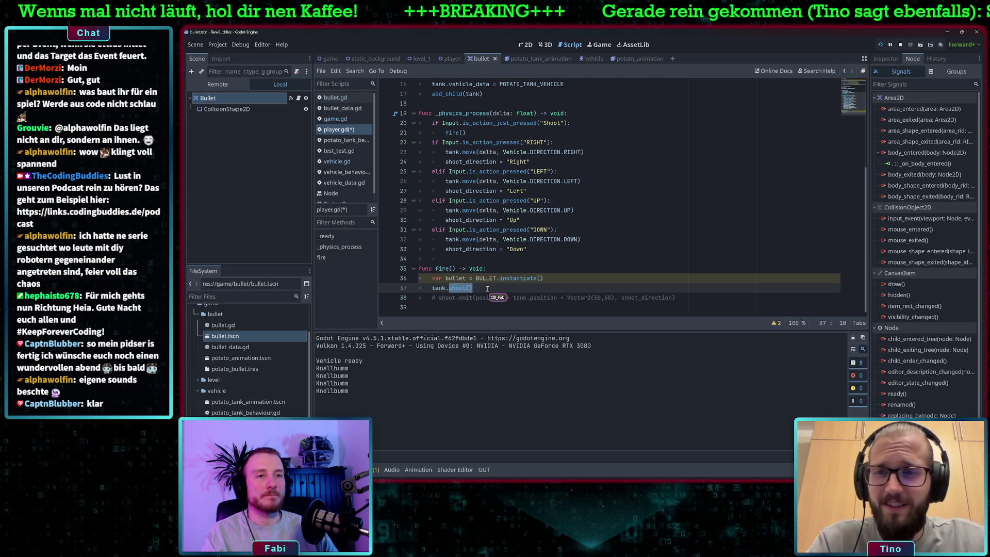
{"action": "type", "text": "get_"}
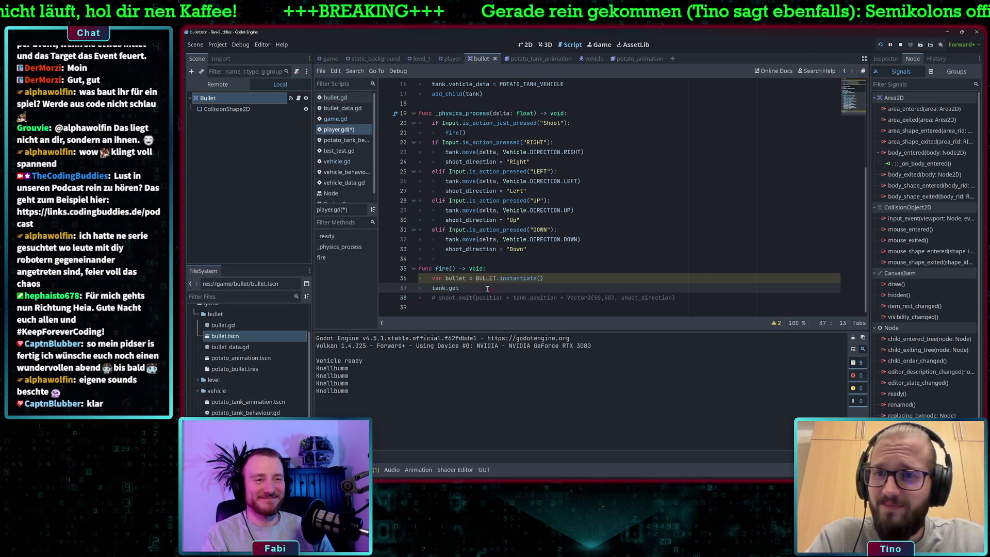
{"action": "type", "text": "sh"}
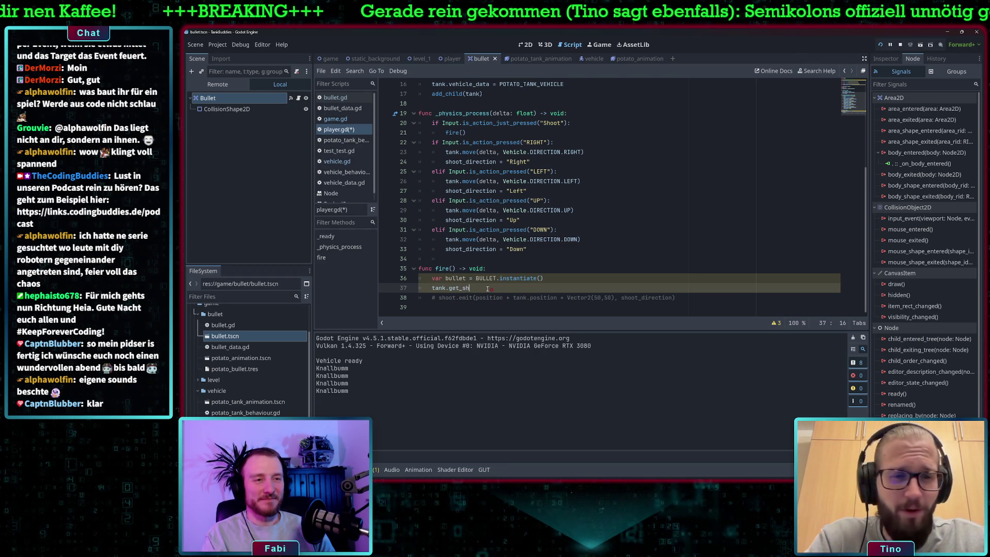
{"action": "key", "text": "BackSpace"}
{"action": "key", "text": "BackSpace"}
{"action": "key", "text": "BackSpace"}
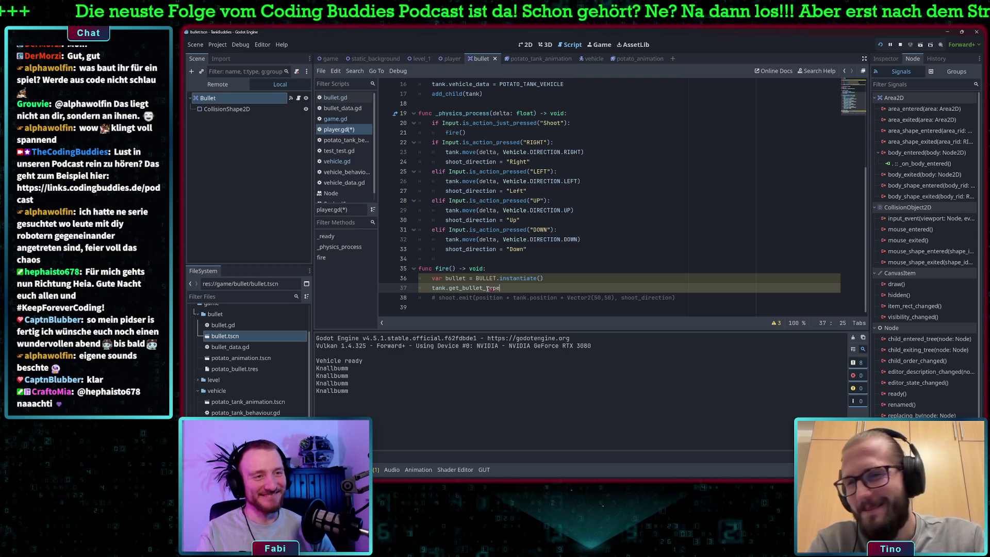
{"action": "type", "text": "()"}
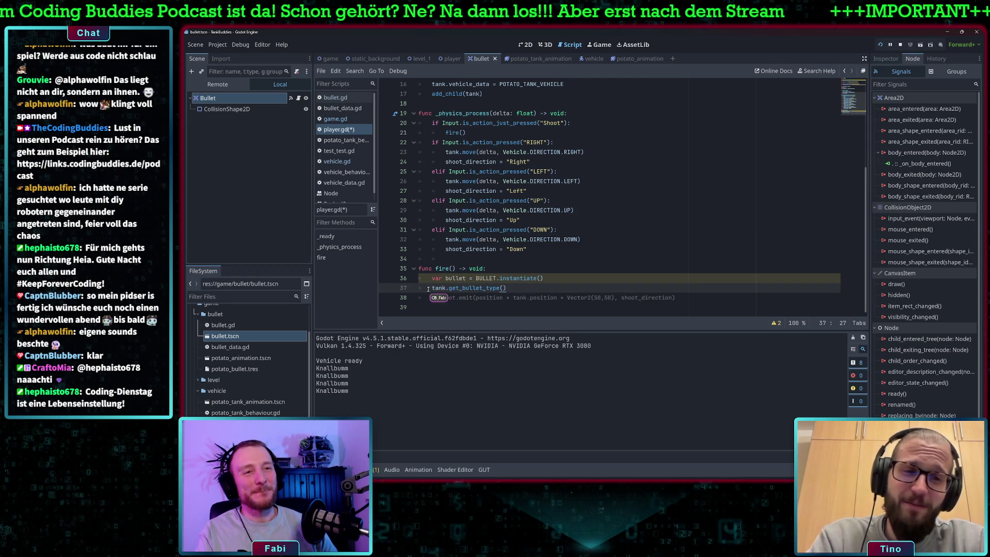
{"action": "key", "text": "Return"}
{"action": "type", "text": "hoot.emit("}
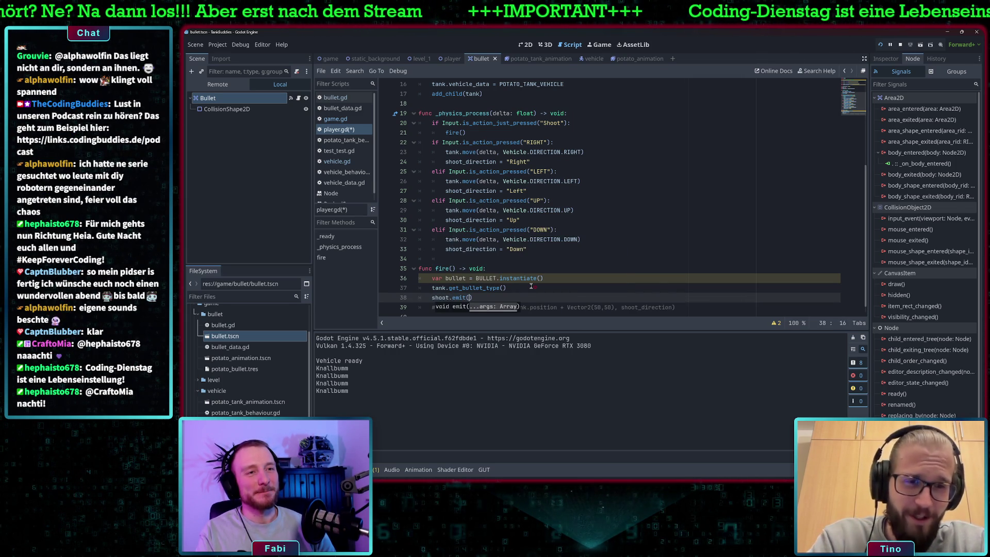
{"action": "left_click_drag", "start_coordinate": [506, 288], "coordinate": [433, 289]}
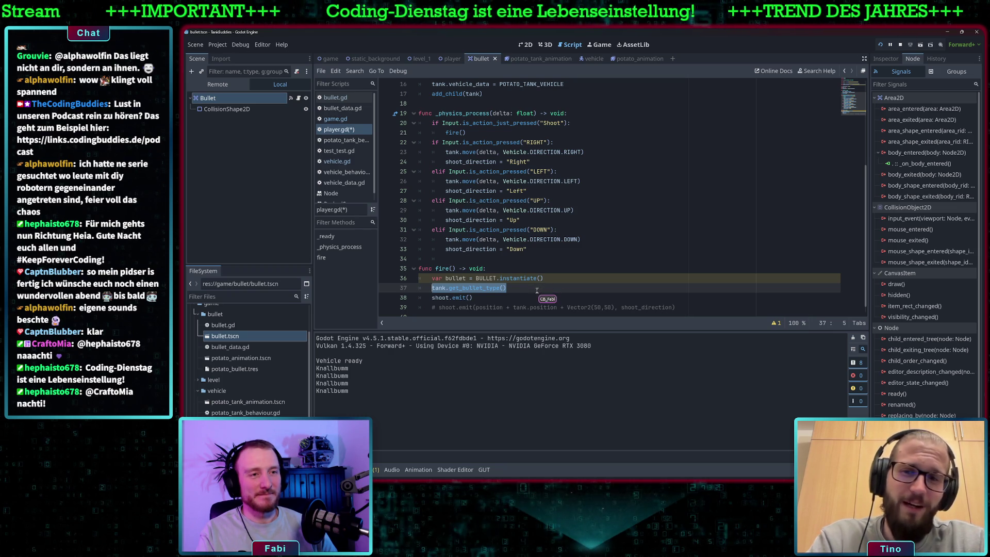
Assign tank.get_bullet_type() to bullet.bullet_data on line 37
{"action": "scroll", "coordinate": [537, 290], "scroll_direction": "up", "scroll_amount": 3}
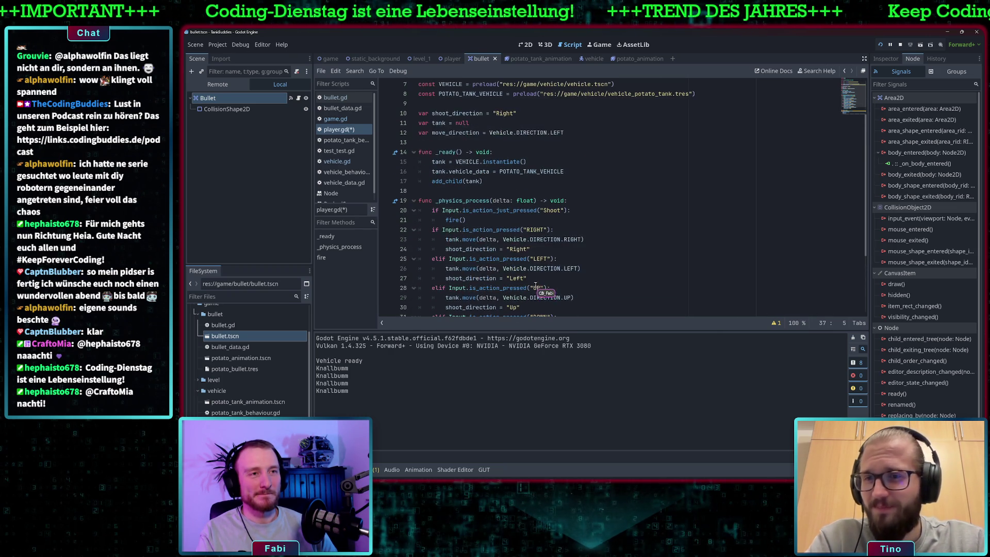
{"action": "scroll", "coordinate": [536, 288], "scroll_direction": "down", "scroll_amount": 3}
{"action": "left_click", "coordinate": [550, 269]}
{"action": "left_click", "coordinate": [548, 278]}
{"action": "left_click", "coordinate": [433, 279]}
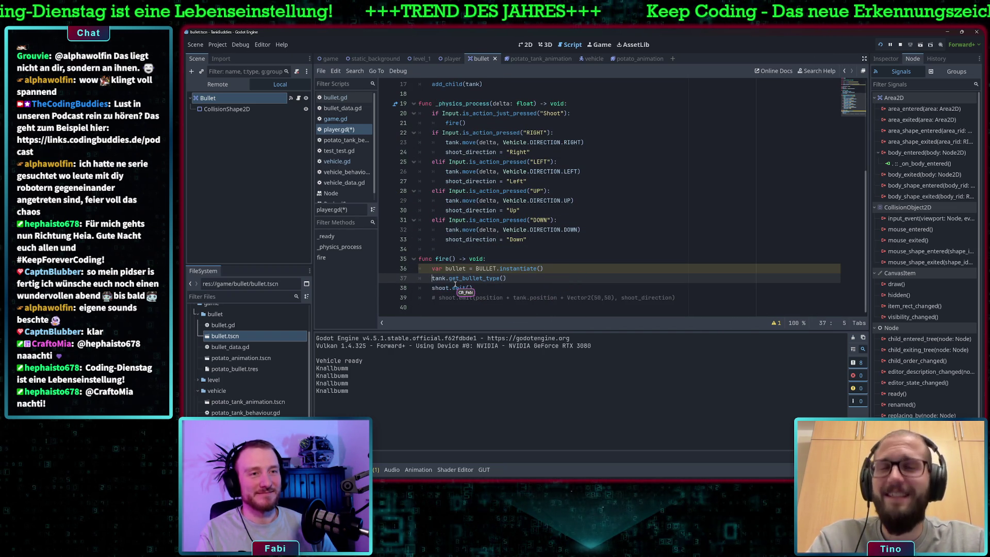
{"action": "type", "text": "but"}
{"action": "key", "text": "BackSpace"}
{"action": "type", "text": "llet"}
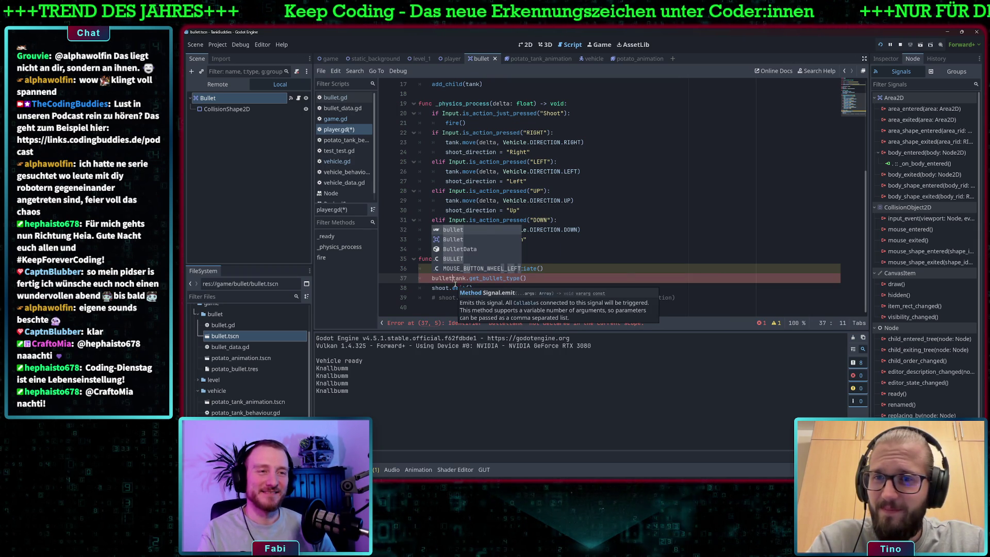
{"action": "type", "text": "."}
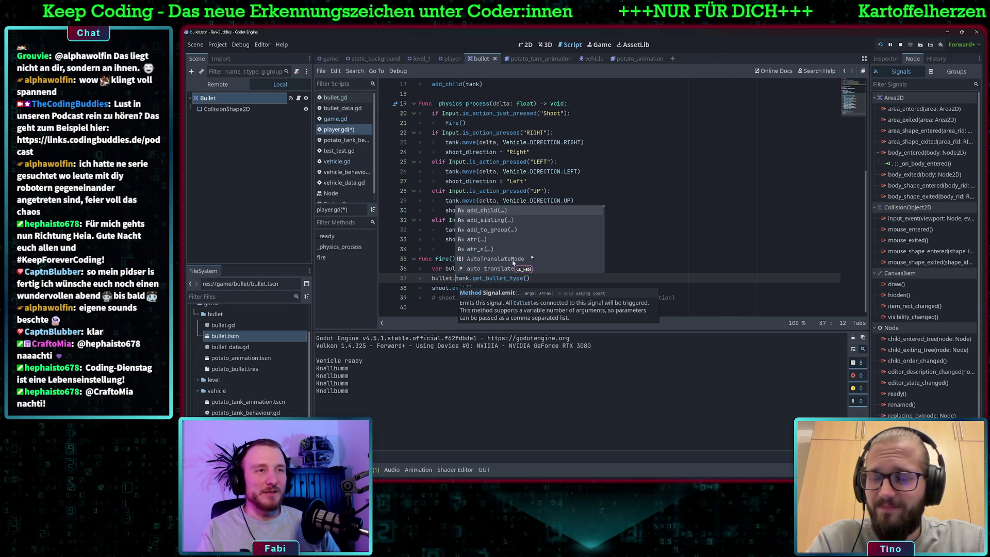
{"action": "scroll", "coordinate": [613, 232], "scroll_direction": "up", "scroll_amount": 4}
{"action": "scroll", "coordinate": [608, 232], "scroll_direction": "down", "scroll_amount": 4}
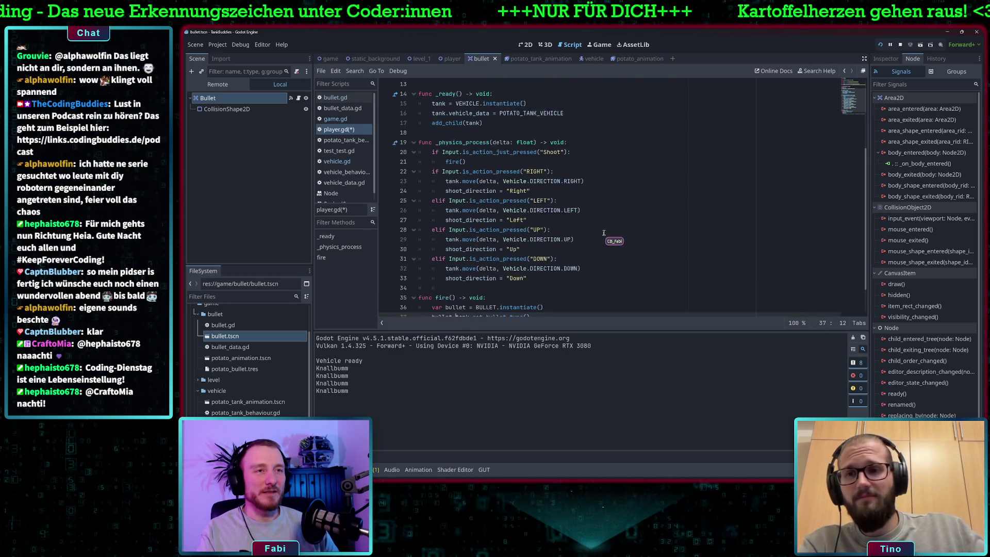
{"action": "type", "text": "bullet_dat"}
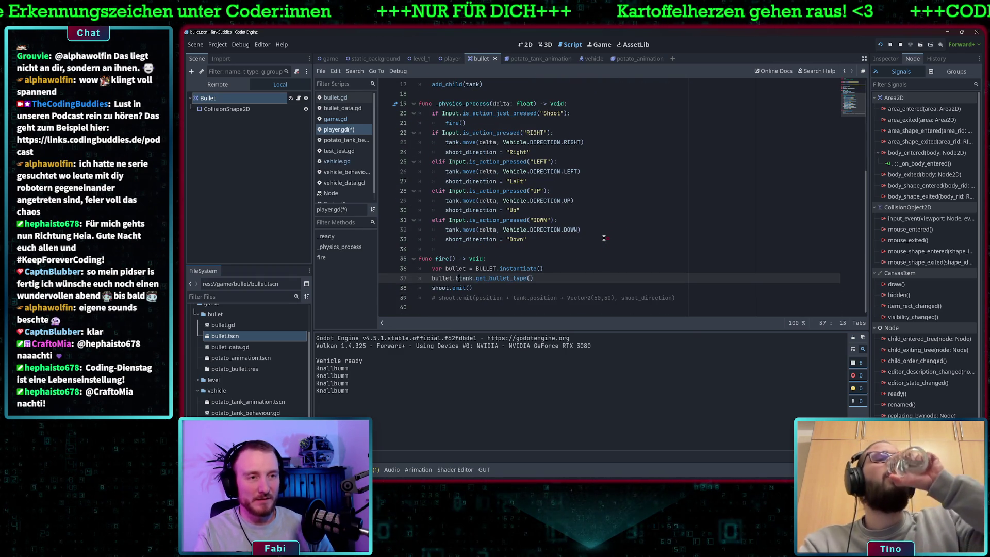
{"action": "type", "text": "a ="}
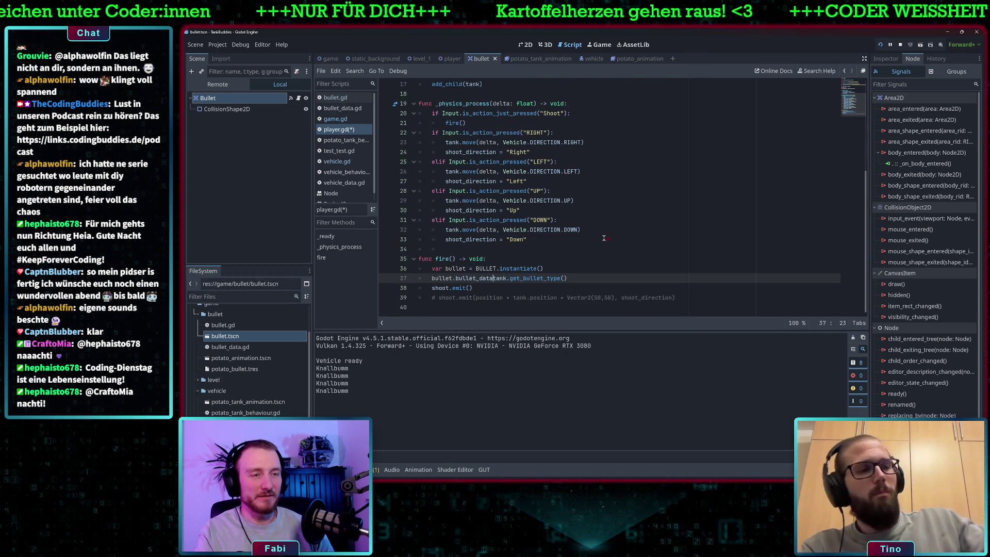
{"action": "left_click", "coordinate": [611, 276]}
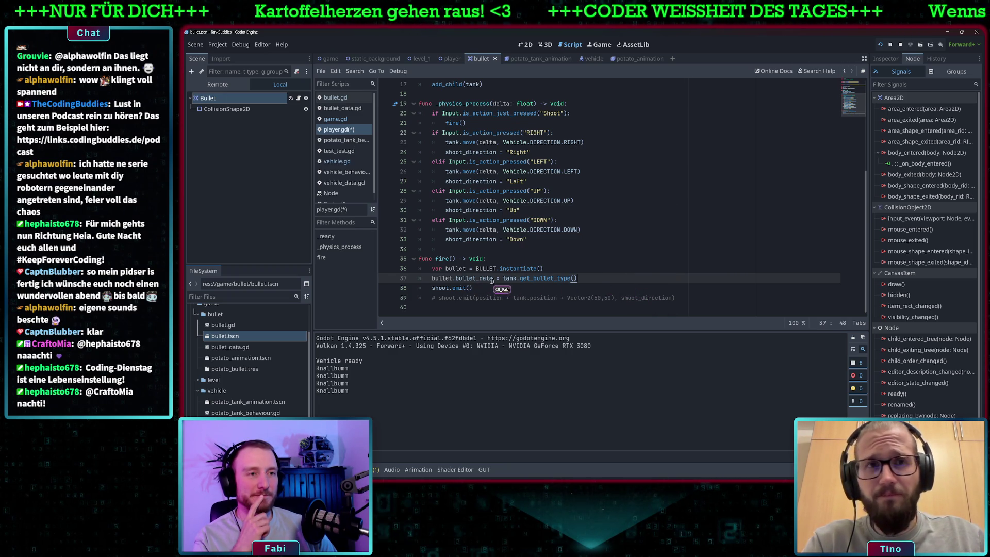
Make line 38 emit the bullet with shoot.emit(bullet)
{"action": "left_click", "coordinate": [479, 291]}
{"action": "type", "text": "("}
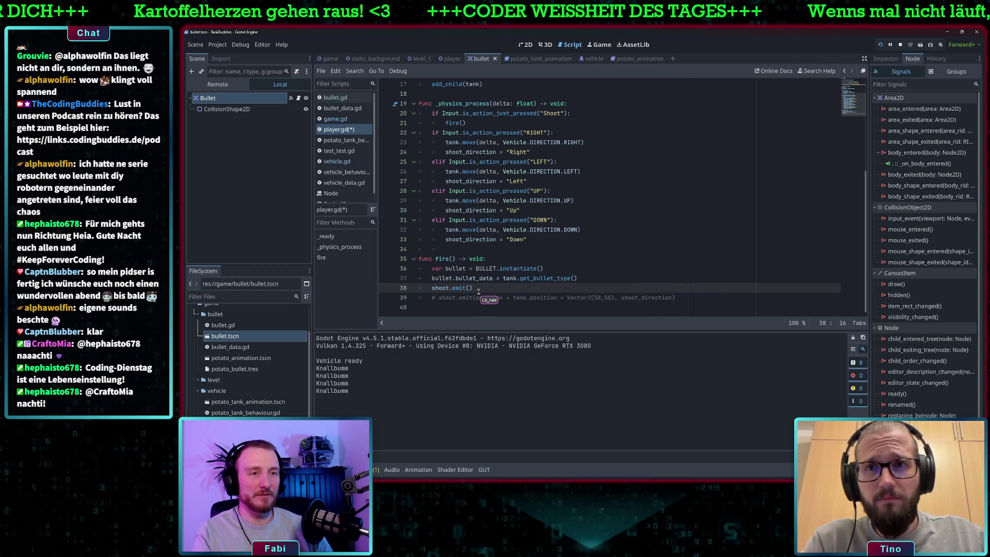
{"action": "type", "text": "bullet"}
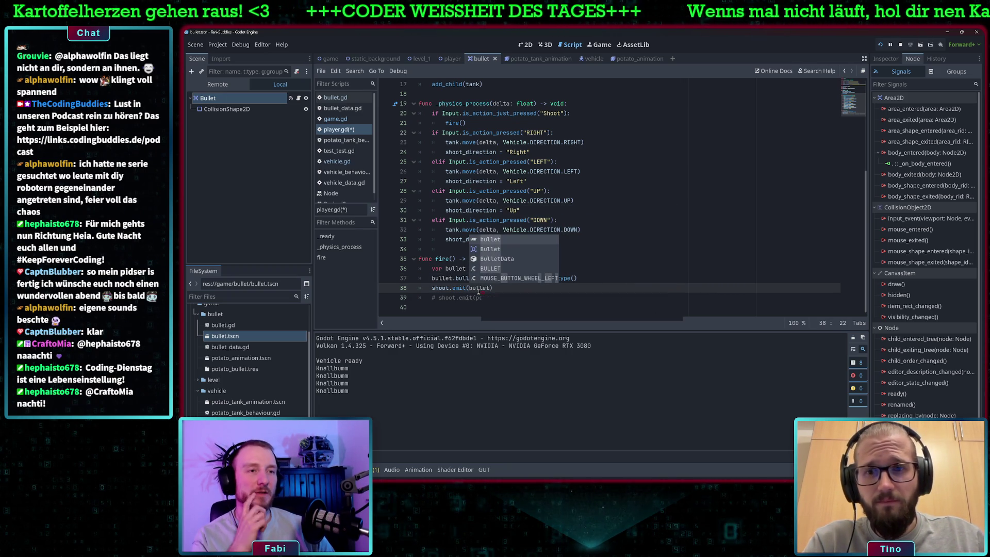
{"action": "left_click", "coordinate": [500, 288]}
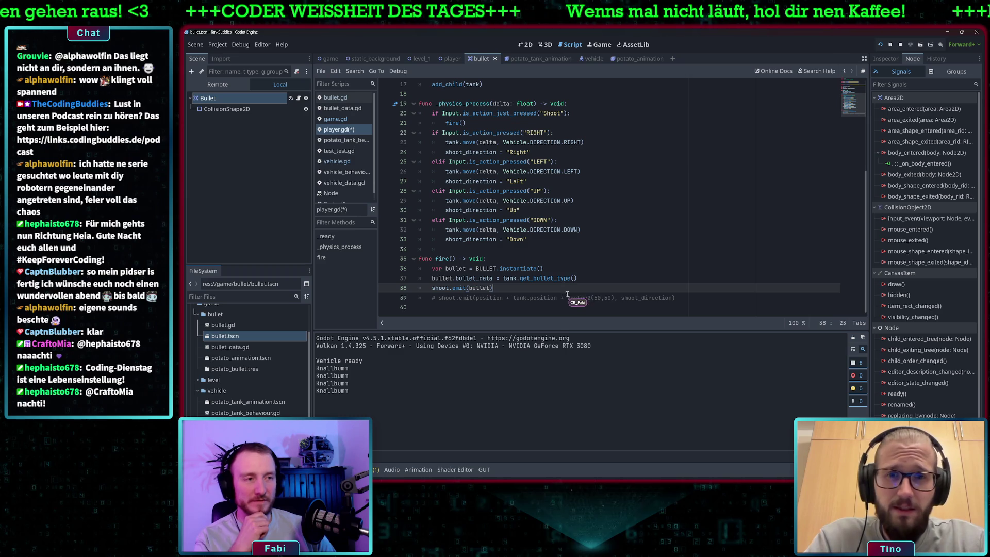
{"action": "scroll", "coordinate": [580, 273], "scroll_direction": "up", "scroll_amount": 5}
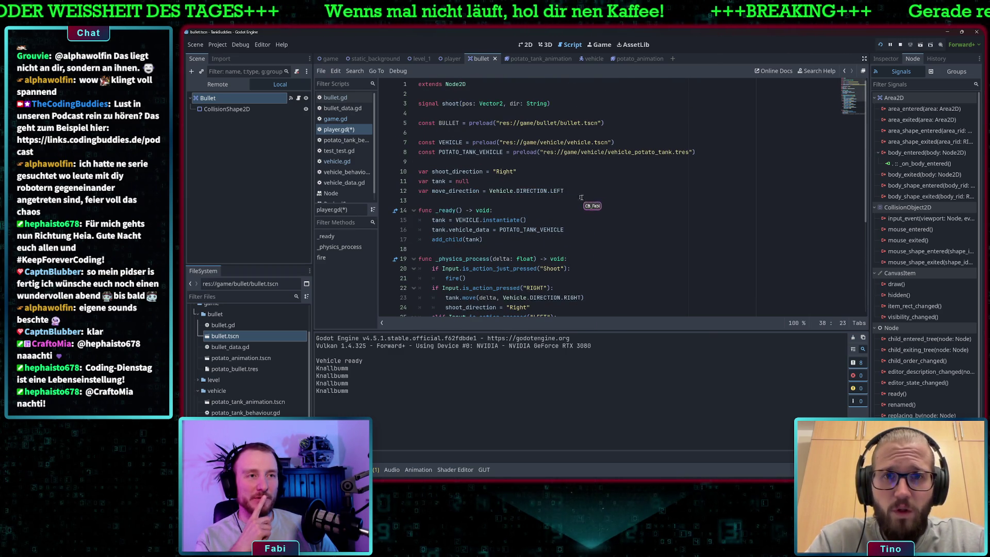
Change line 3 to signal shoot(bullet: PackedScene), dropping pos: Vector2 and dir: String
{"action": "left_click_drag", "start_coordinate": [547, 103], "coordinate": [473, 103]}
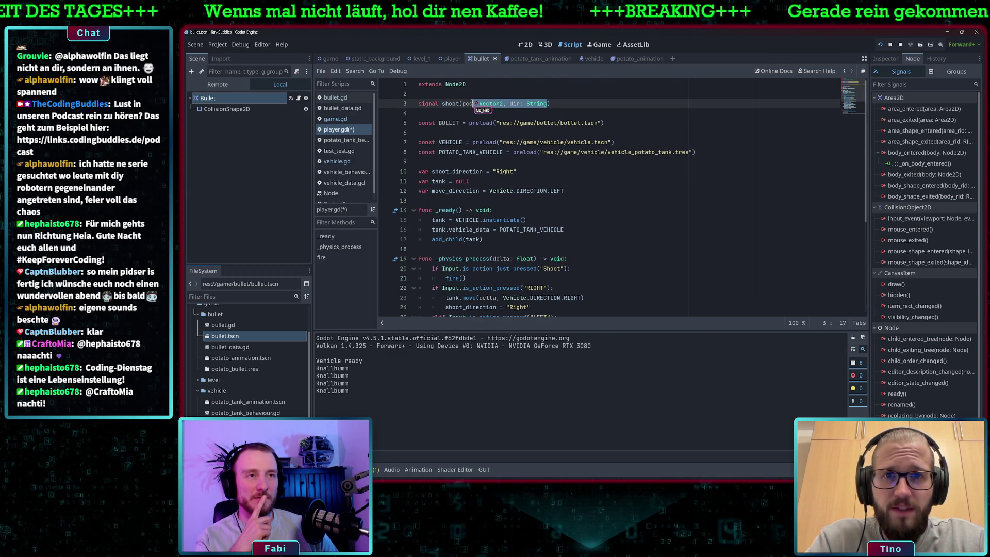
{"action": "key", "text": "BackSpace"}
{"action": "key", "text": "BackSpace"}
{"action": "key", "text": "BackSpace"}
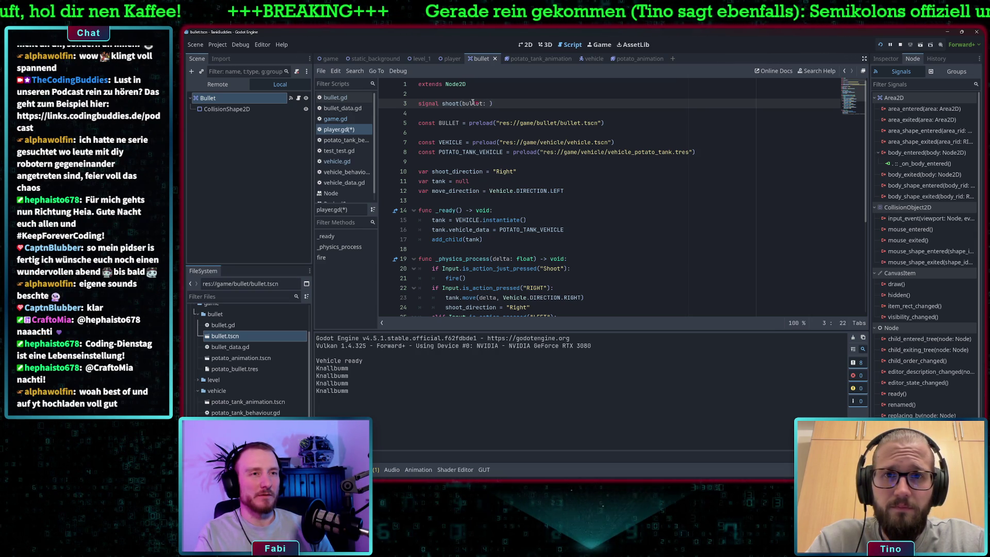
{"action": "key", "text": "BackSpace"}
{"action": "key", "text": "BackSpace"}
{"action": "key", "text": "BackSpace"}
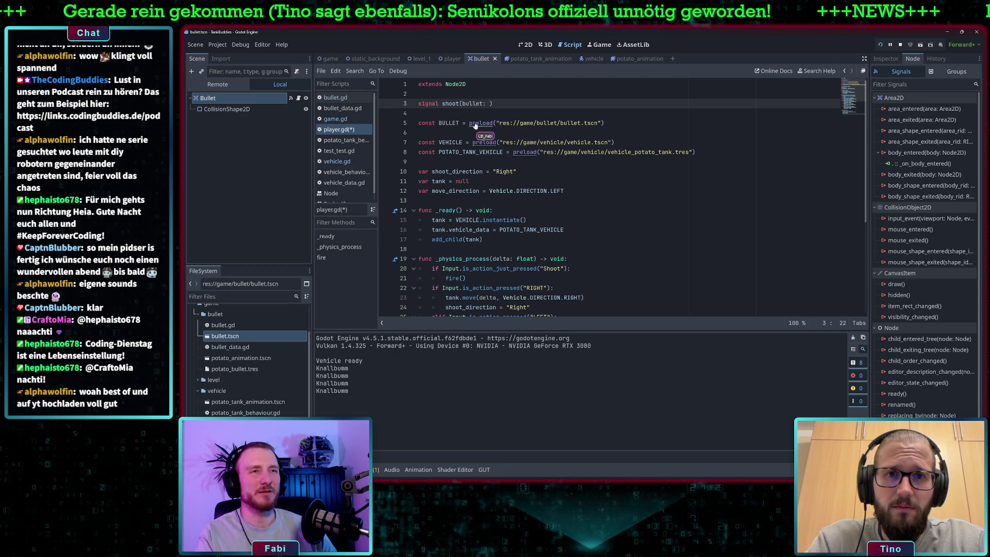
{"action": "type", "text": "pA"}
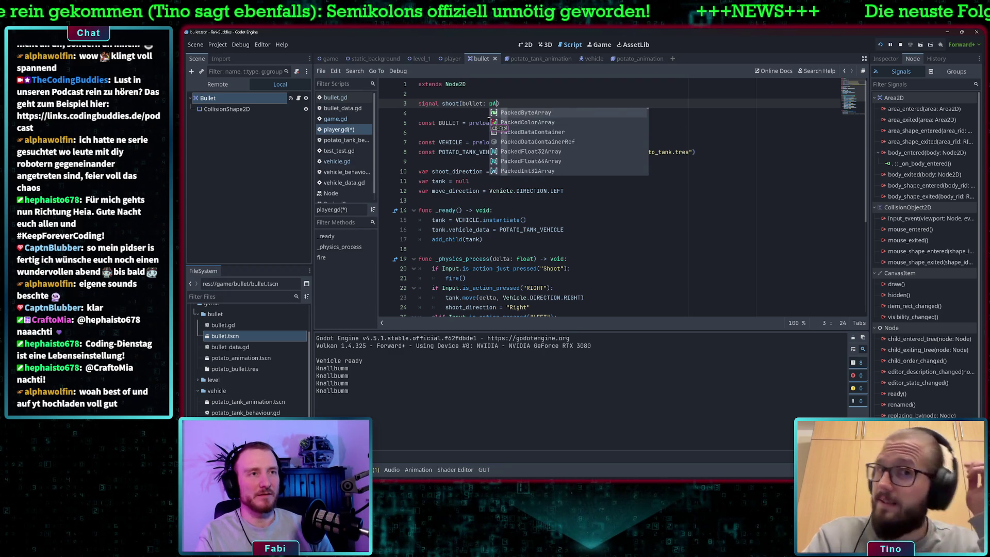
{"action": "key", "text": "BackSpace"}
{"action": "key", "text": "BackSpace"}
{"action": "type", "text": "Pack"}
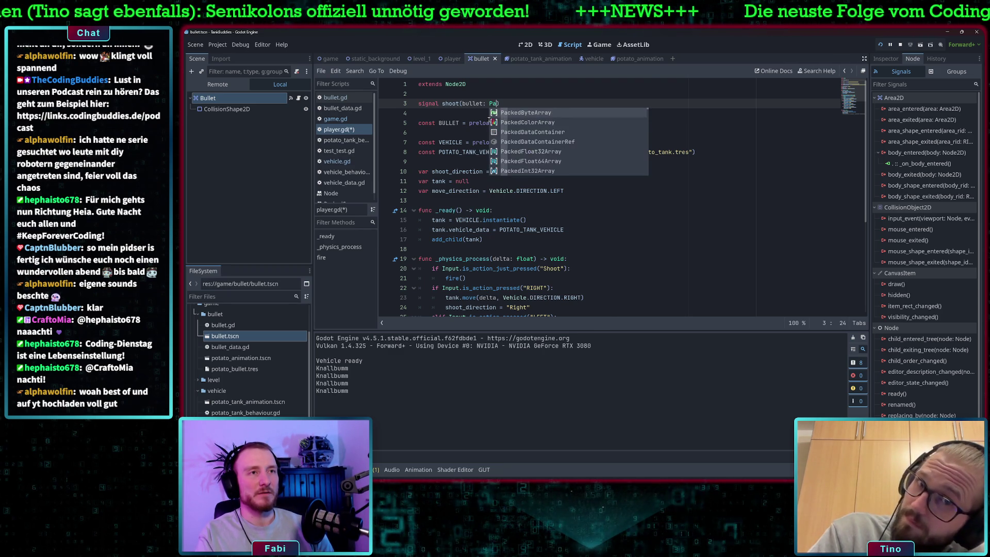
{"action": "type", "text": "edS"}
{"action": "key", "text": "Return"}
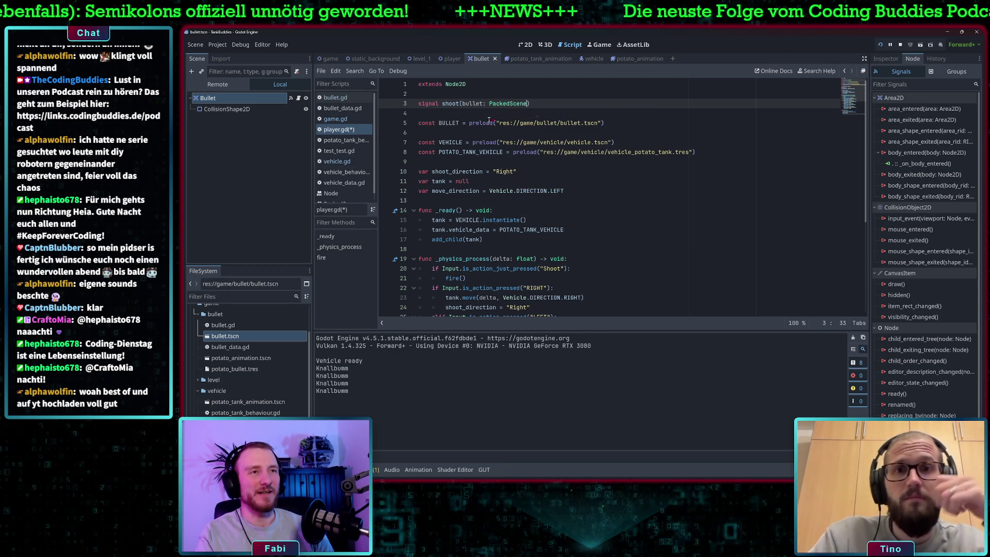
{"action": "type", "text": ")"}
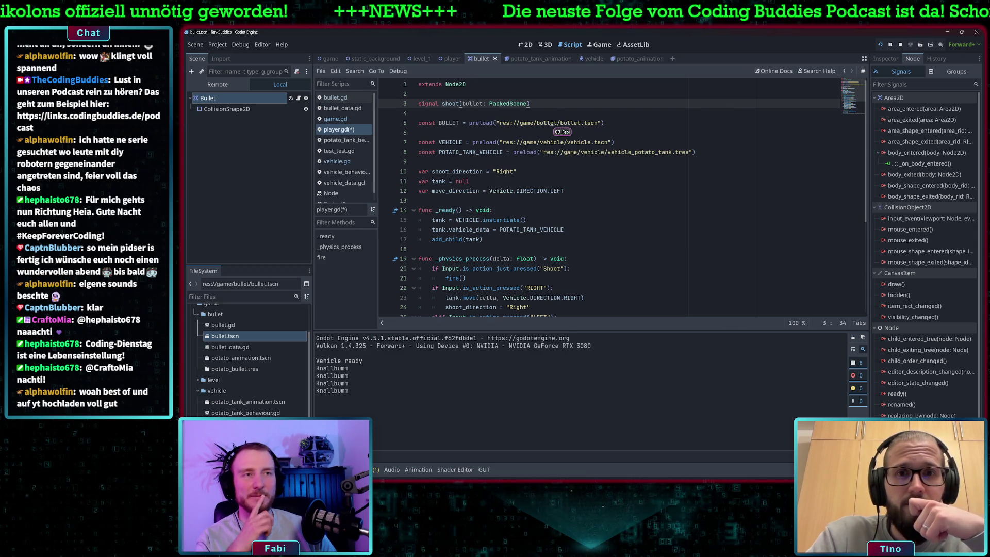
{"action": "left_click", "coordinate": [458, 123]}
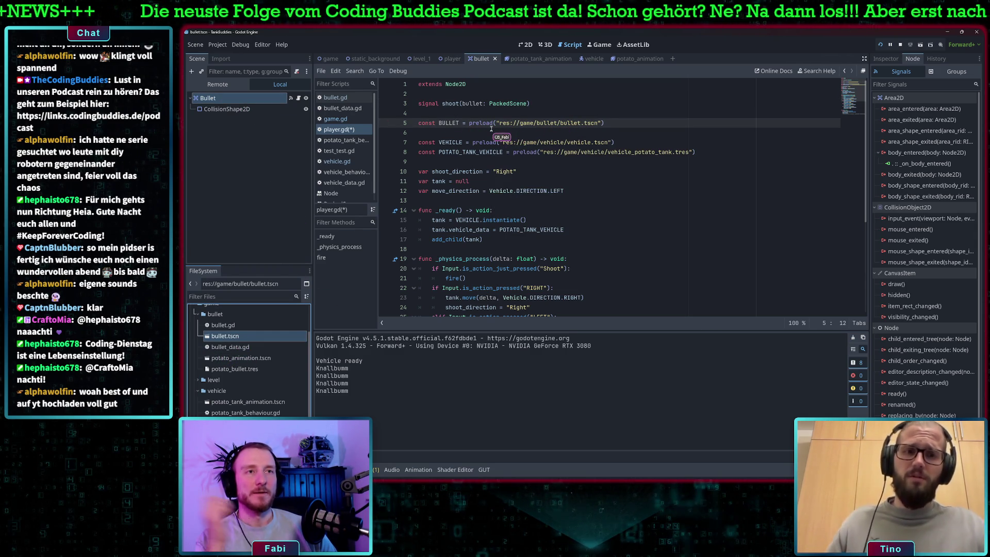
{"action": "left_click", "coordinate": [514, 103]}
Delete the commented-out # shoot.emit line 39 from fire()
{"action": "scroll", "coordinate": [586, 171], "scroll_direction": "down", "scroll_amount": 2}
{"action": "scroll", "coordinate": [586, 171], "scroll_direction": "down", "scroll_amount": 3}
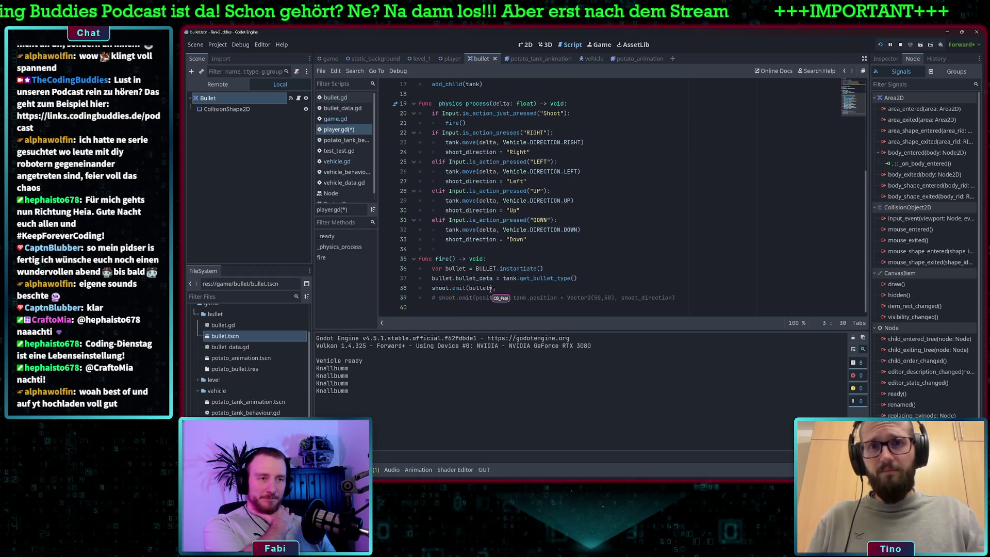
{"action": "left_click_drag", "start_coordinate": [680, 298], "coordinate": [398, 301]}
{"action": "key", "text": "BackSpace"}
{"action": "key", "text": "BackSpace"}
Highlight BULLET.instantiate() and tank.get_bullet_type() in fire(), then go to the Excalidraw whiteboard
{"action": "left_click", "coordinate": [459, 269]}
{"action": "left_click_drag", "start_coordinate": [505, 269], "coordinate": [549, 268]}
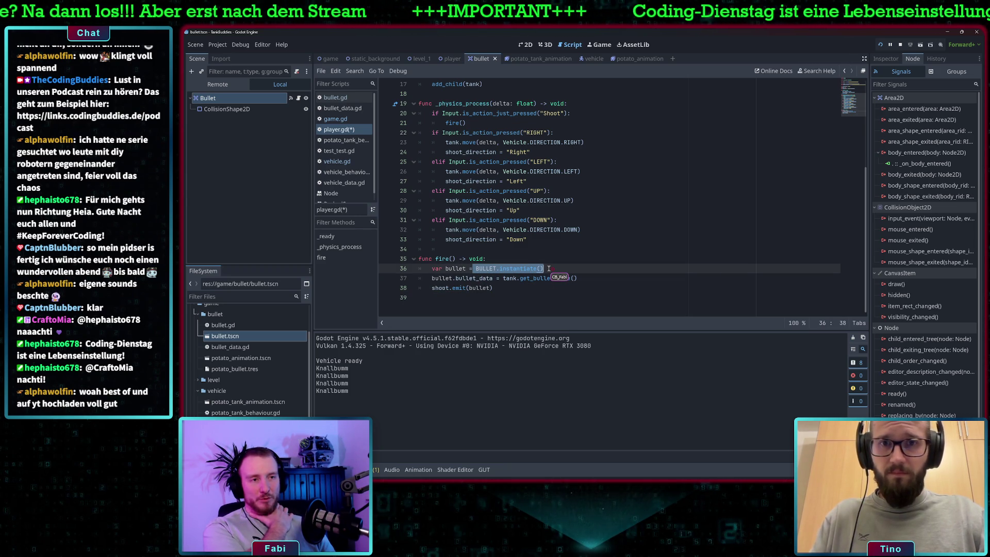
{"action": "left_click", "coordinate": [436, 278]}
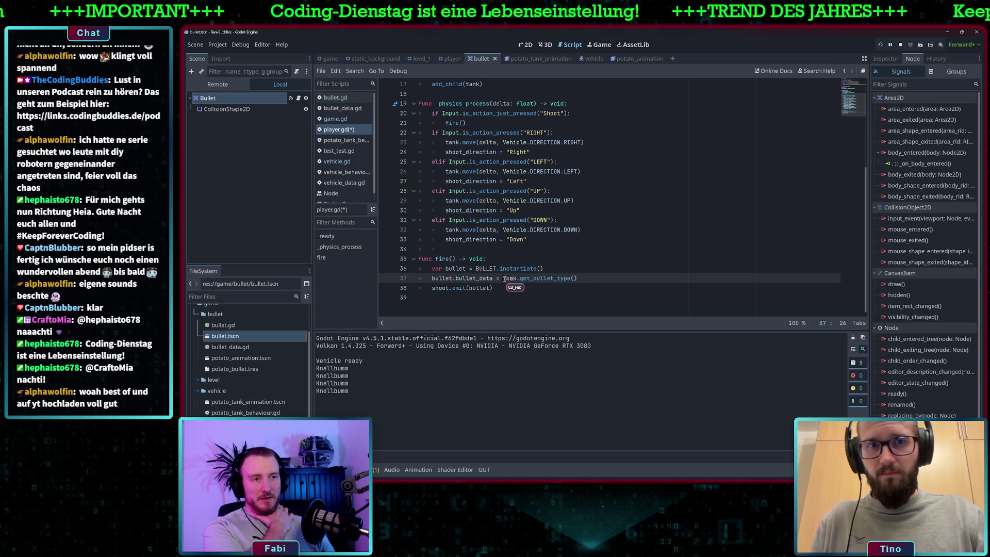
{"action": "left_click_drag", "start_coordinate": [503, 278], "coordinate": [583, 279]}
{"action": "left_click", "coordinate": [591, 278]}
{"action": "left_click", "coordinate": [506, 287]}
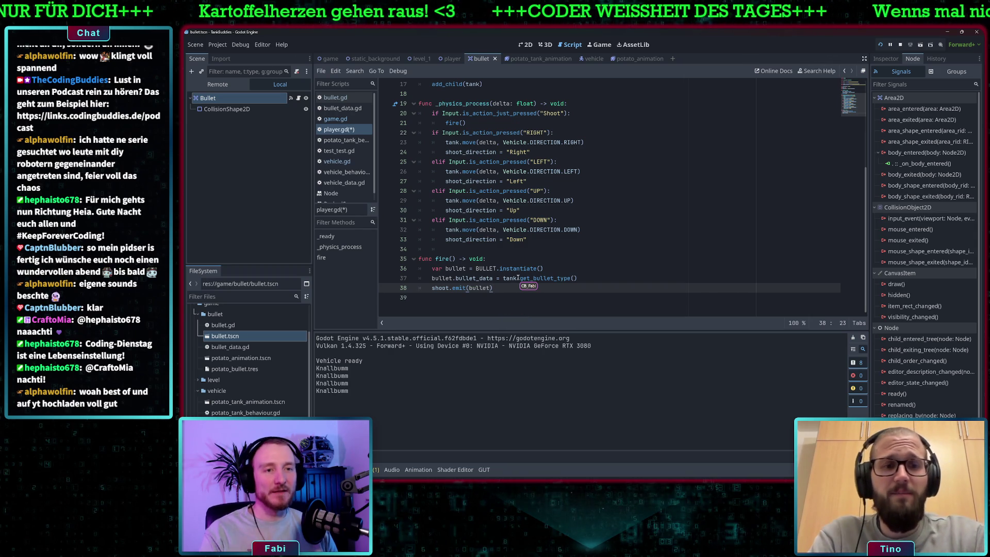
{"action": "mouse_move", "coordinate": [518, 277]}
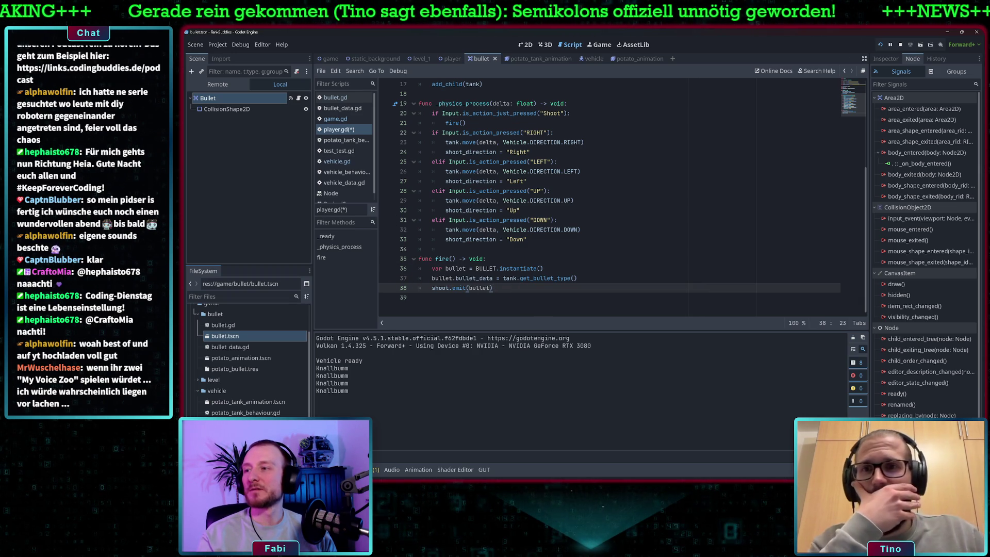
{"action": "key", "text": "alt+Tab"}
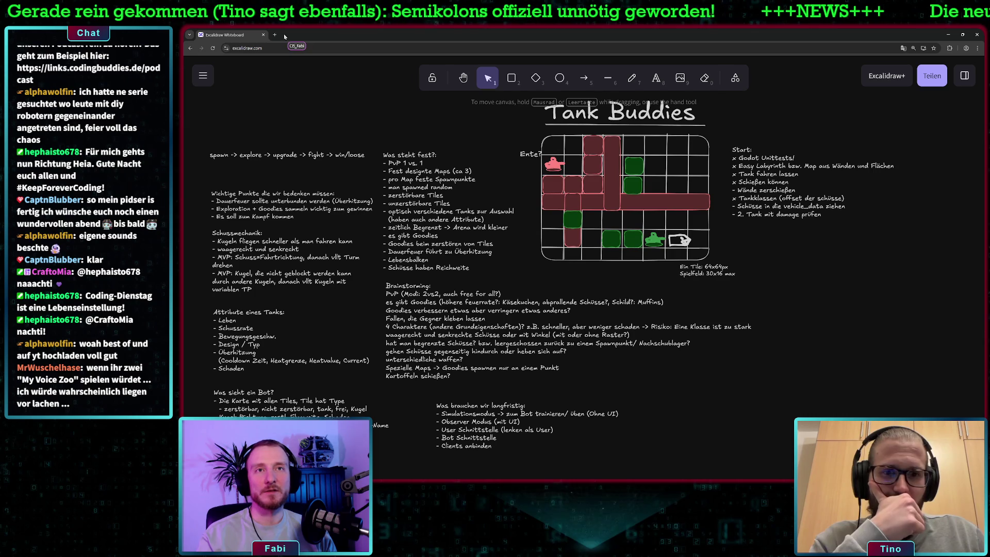
In a new Chrome tab, search Google for 'my voice zoo'
{"action": "left_click", "coordinate": [275, 35]}
{"action": "type", "text": "my vopic"}
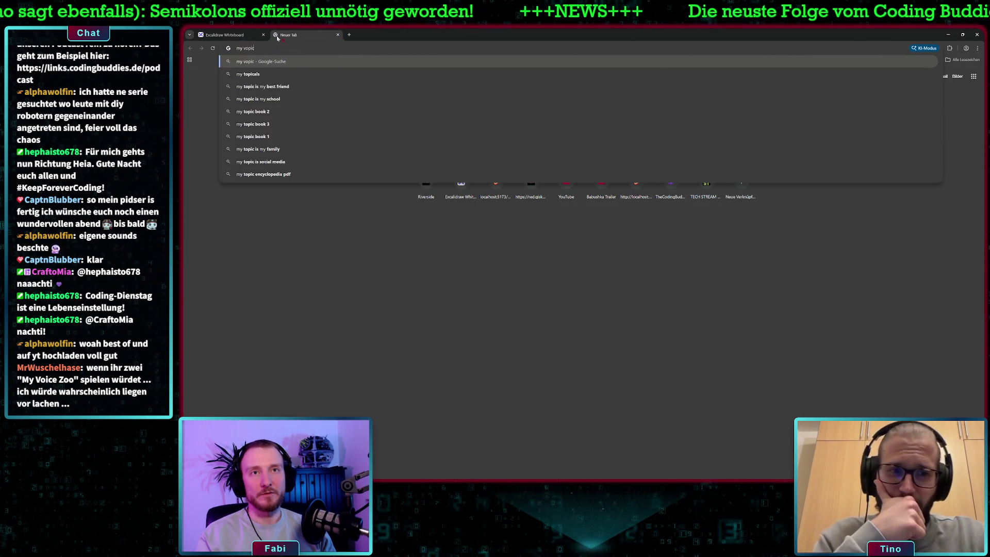
{"action": "key", "text": "BackSpace"}
{"action": "type", "text": "ice "}
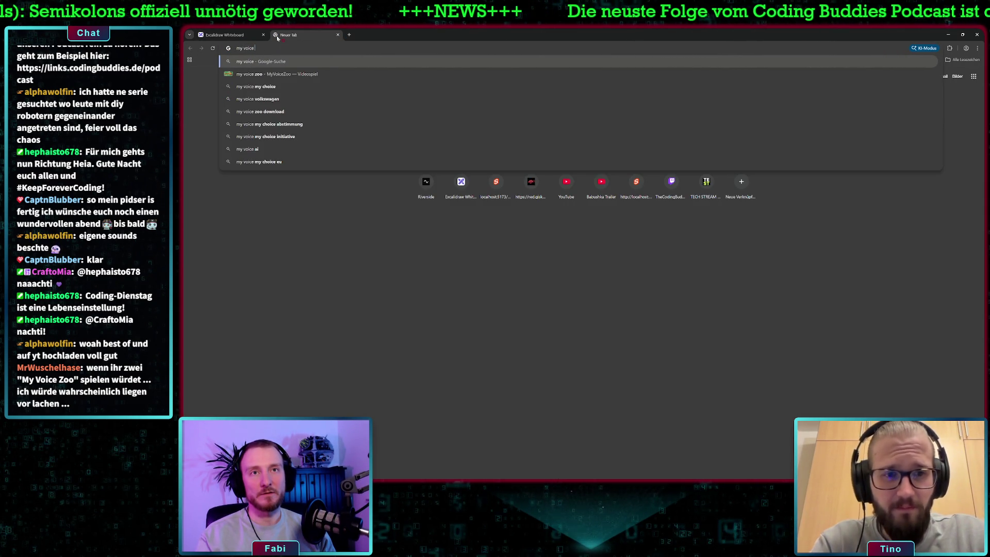
{"action": "type", "text": "zoo"}
{"action": "key", "text": "Return"}
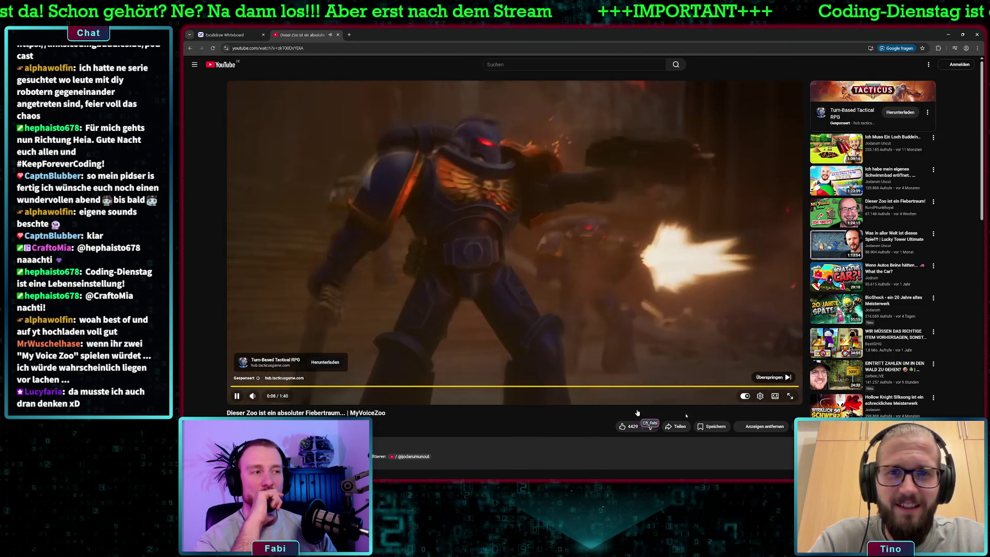
Skip the ad, pause the video, and search YouTube for 'my voice zoo'
{"action": "left_click", "coordinate": [785, 377]}
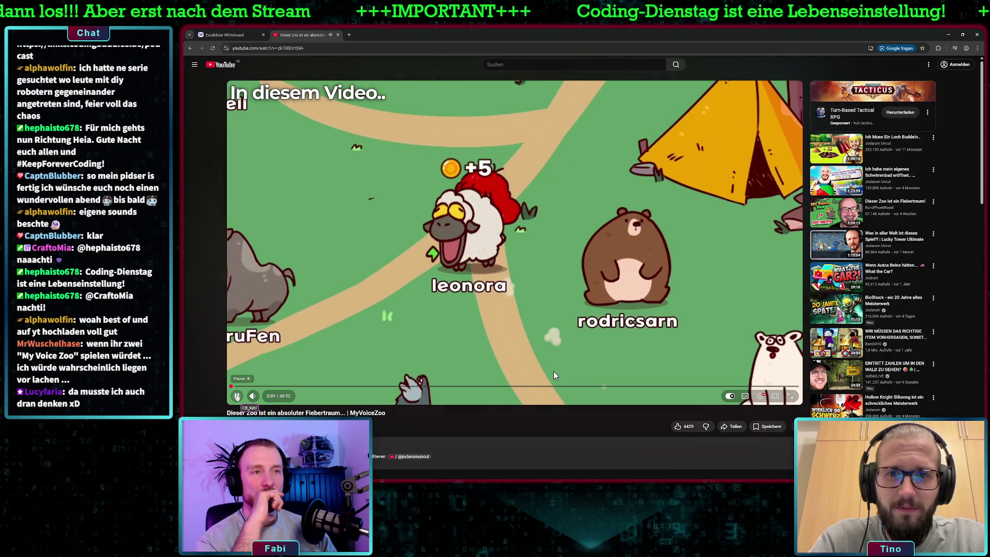
{"action": "left_click", "coordinate": [238, 396]}
{"action": "left_click", "coordinate": [544, 65]}
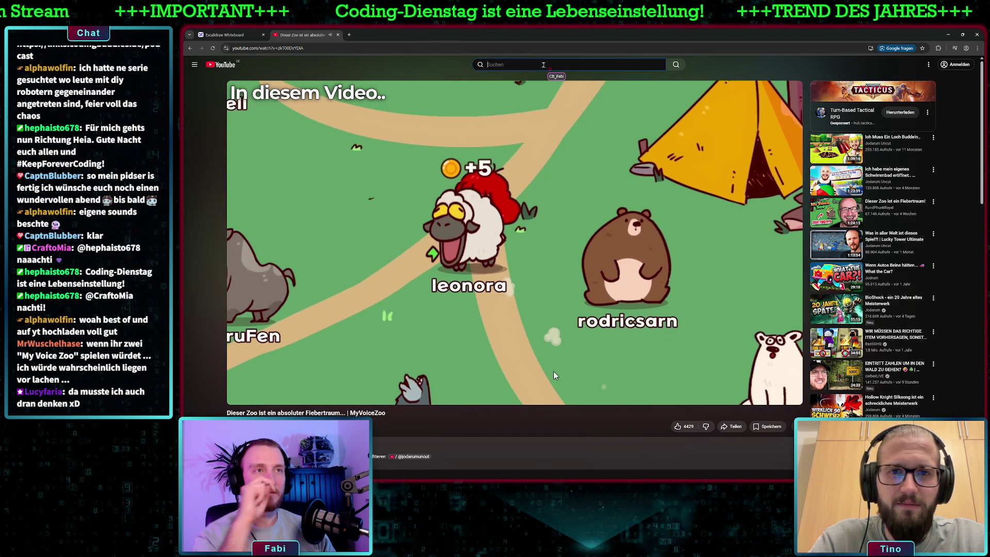
{"action": "type", "text": "my voice zoo"}
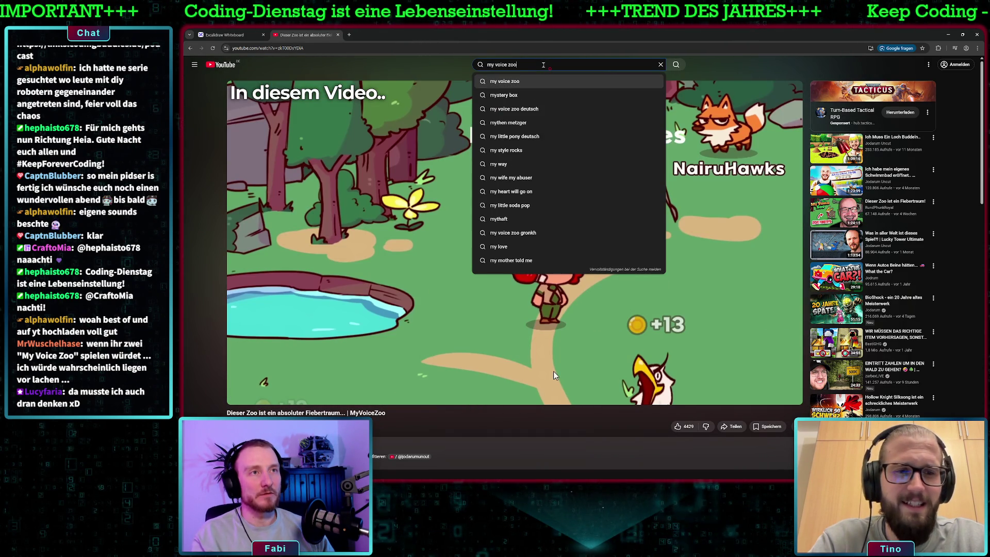
{"action": "left_click", "coordinate": [547, 81]}
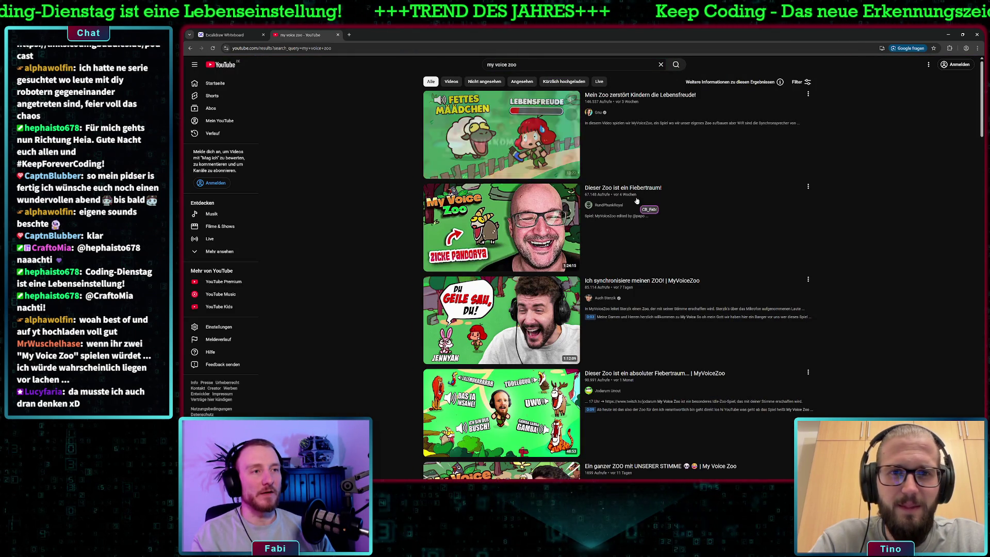
{"action": "scroll", "coordinate": [567, 333], "scroll_direction": "down", "scroll_amount": 2}
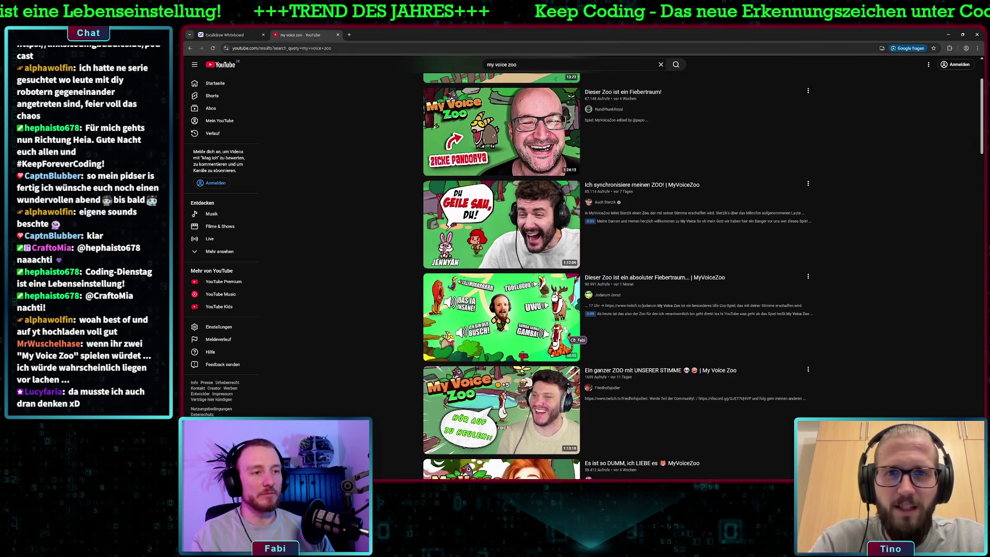
{"action": "scroll", "coordinate": [567, 333], "scroll_direction": "up", "scroll_amount": 1}
Refine the YouTube search to the 'my voice zoo trailer' suggestion
{"action": "left_click", "coordinate": [536, 63]}
{"action": "type", "text": "tr"}
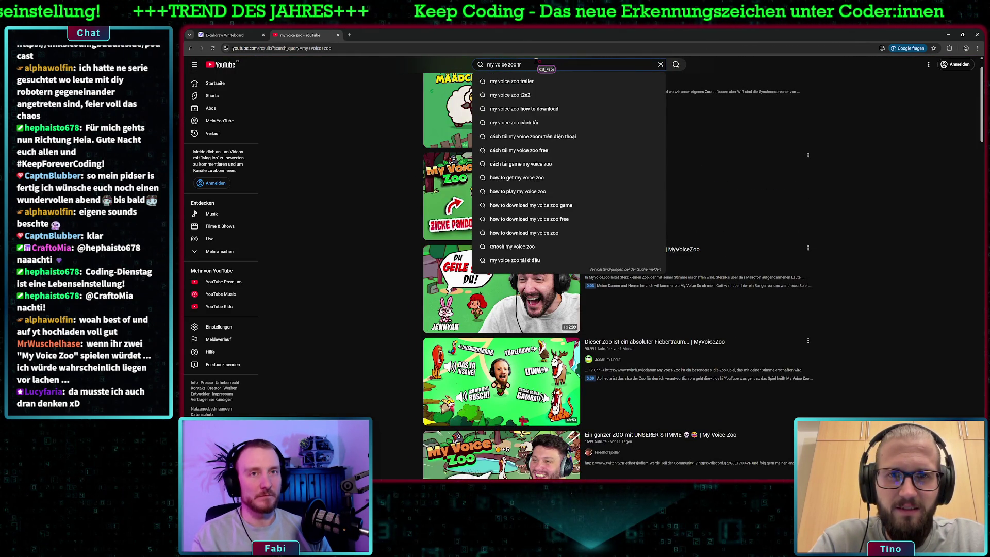
{"action": "key", "text": "Down"}
{"action": "key", "text": "Return"}
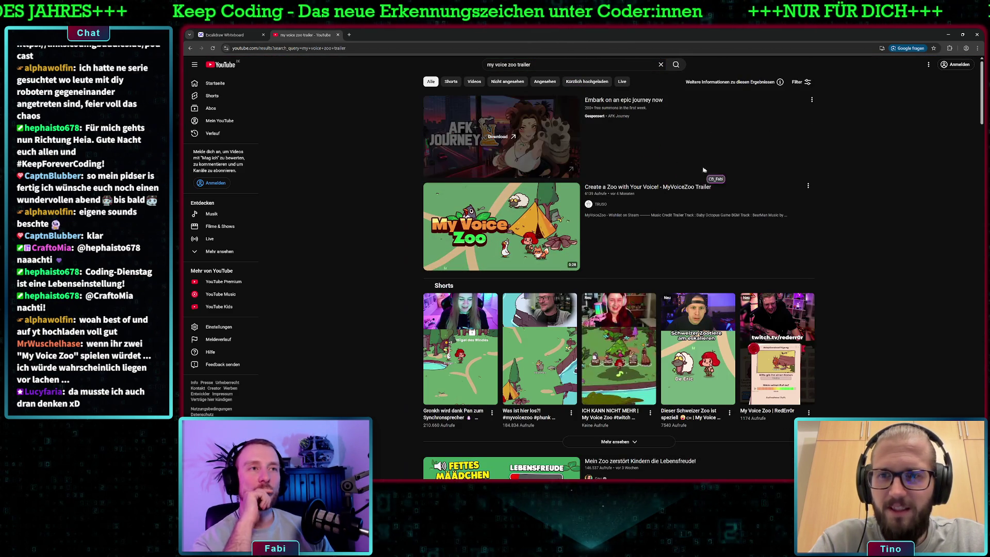
{"action": "scroll", "coordinate": [786, 197], "scroll_direction": "down", "scroll_amount": 5}
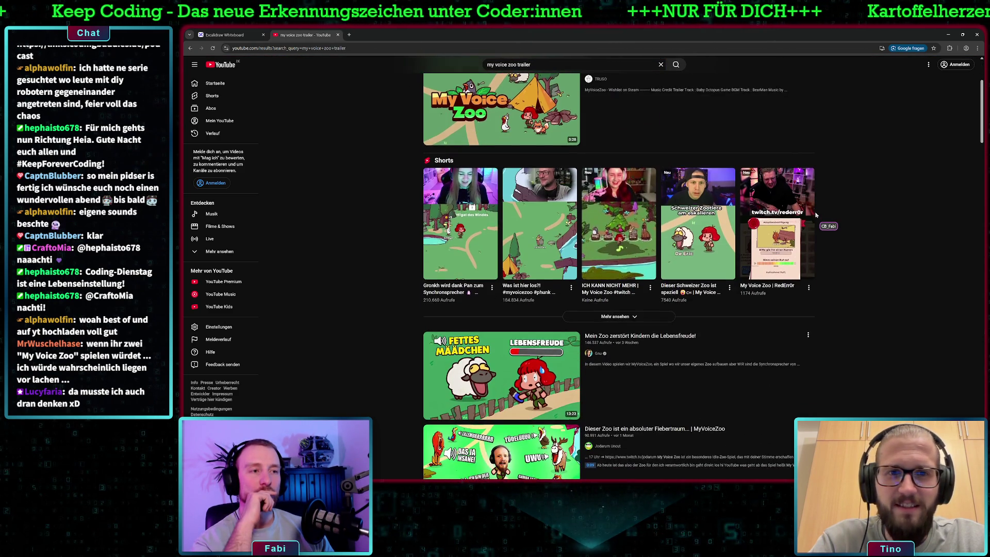
{"action": "scroll", "coordinate": [606, 114], "scroll_direction": "up", "scroll_amount": 4}
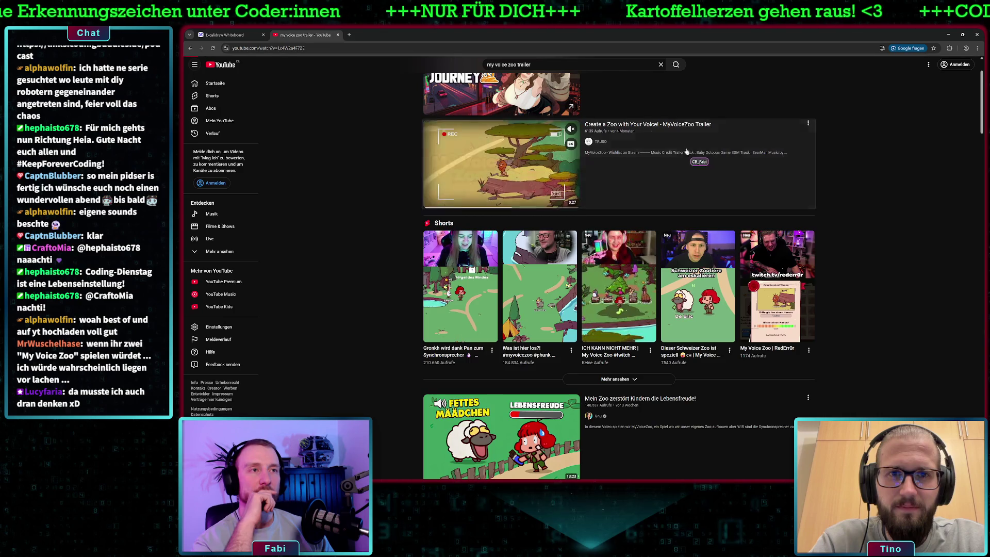
Open the 'Create a Zoo with Your Voice!' trailer, rewind to 0:00, and play until 0:03
{"action": "left_click", "coordinate": [632, 158]}
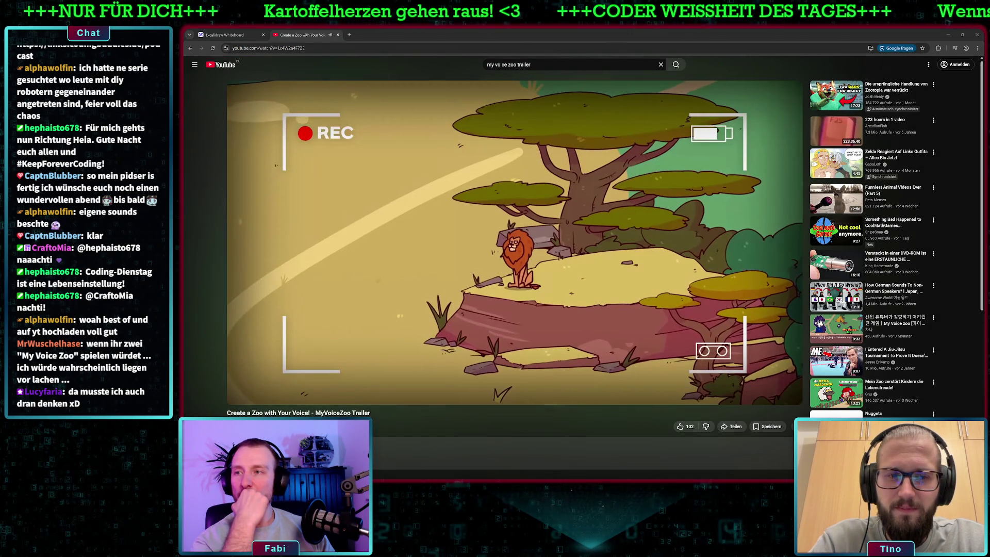
{"action": "left_click", "coordinate": [237, 396]}
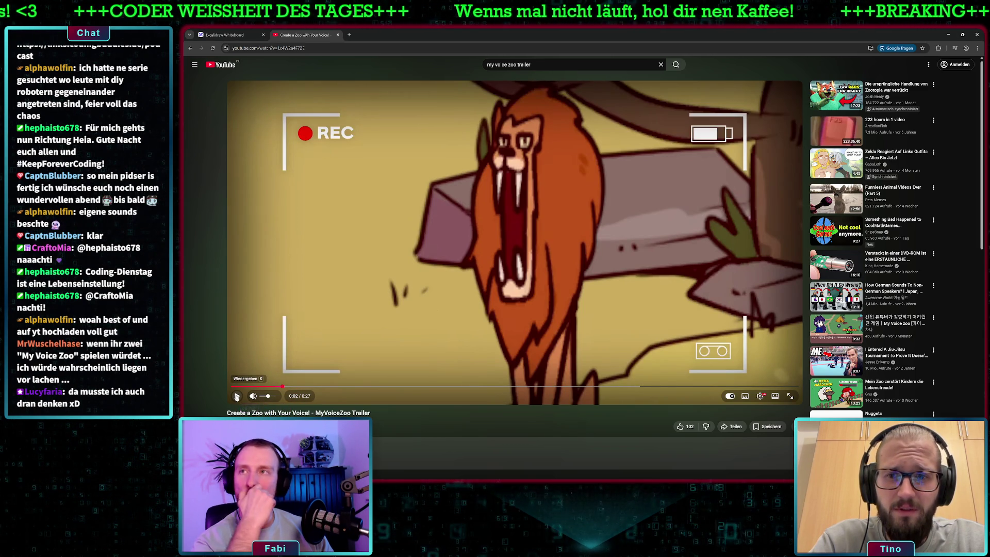
{"action": "left_click", "coordinate": [237, 396]}
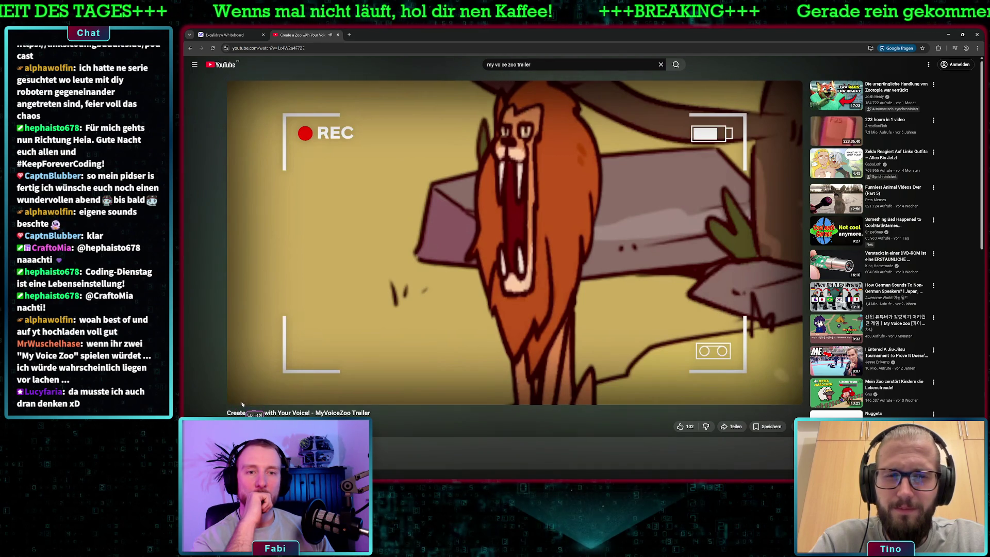
{"action": "left_click", "coordinate": [237, 396]}
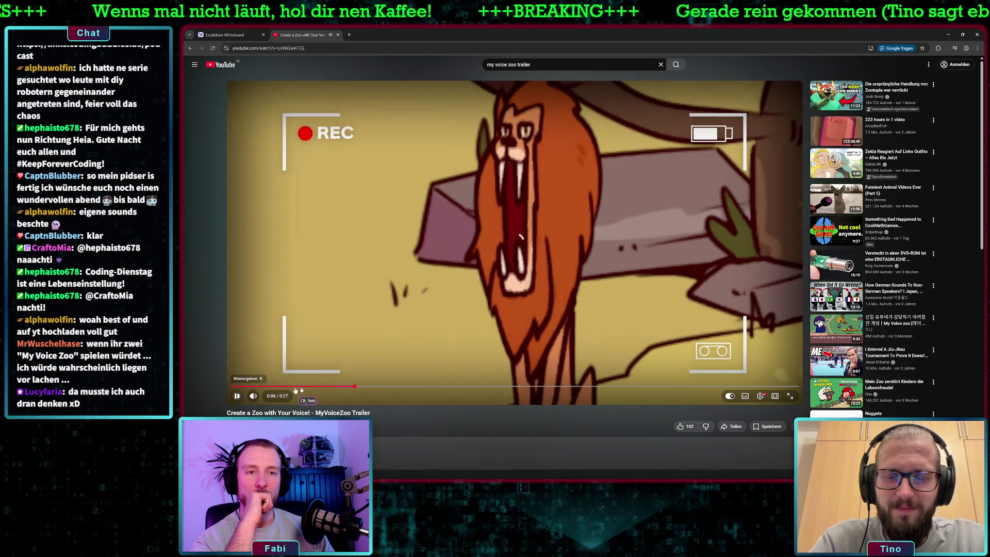
{"action": "left_click_drag", "start_coordinate": [335, 388], "coordinate": [237, 397]}
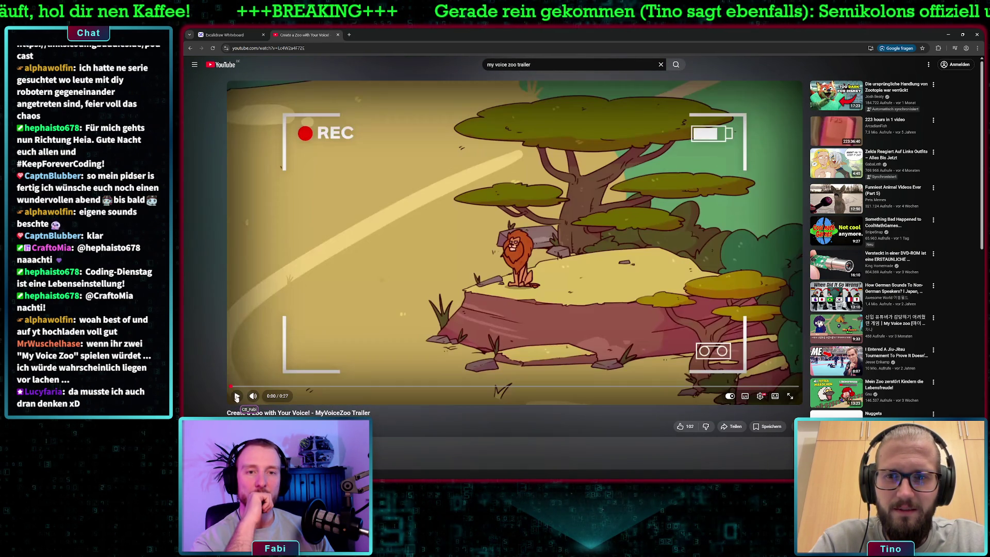
{"action": "left_click", "coordinate": [236, 396]}
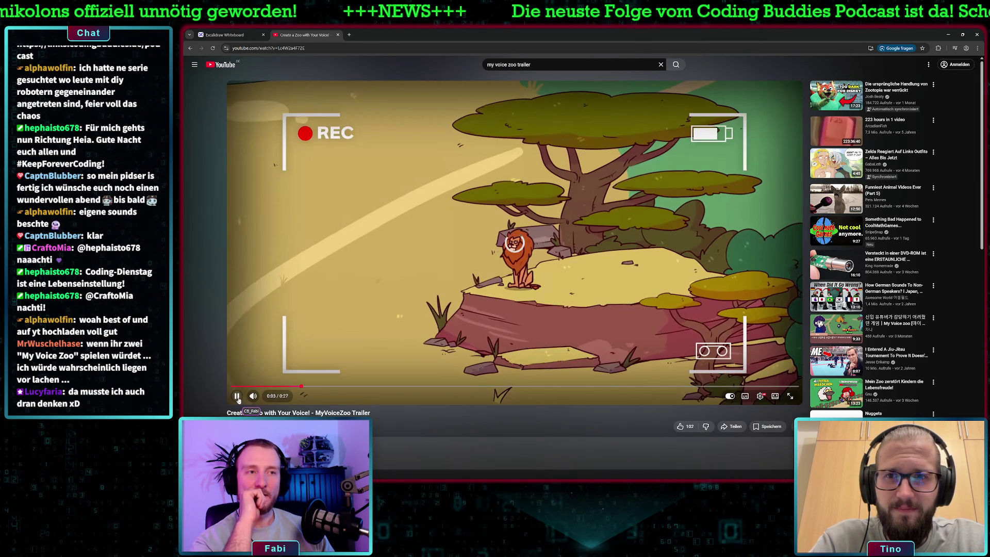
{"action": "left_click", "coordinate": [237, 396]}
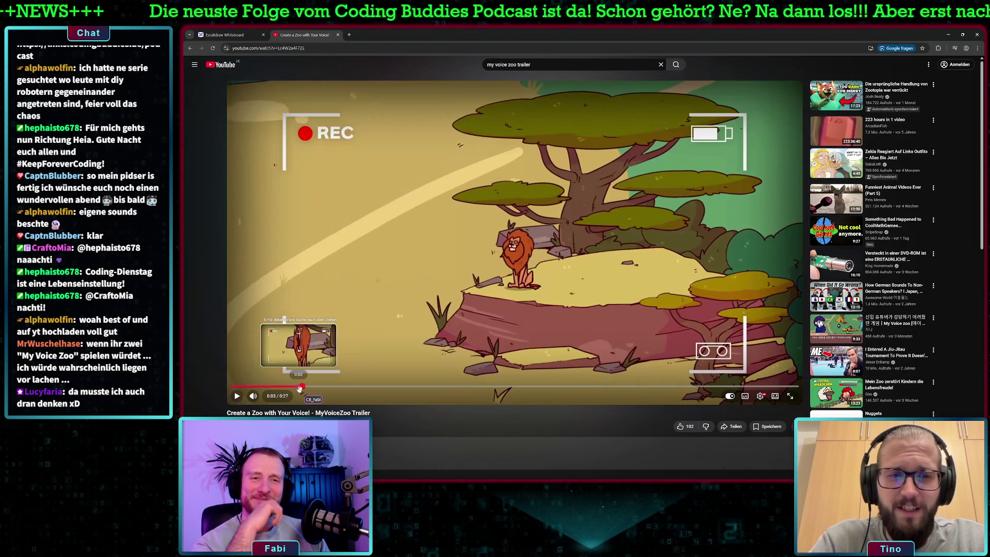
{"action": "left_click", "coordinate": [760, 400]}
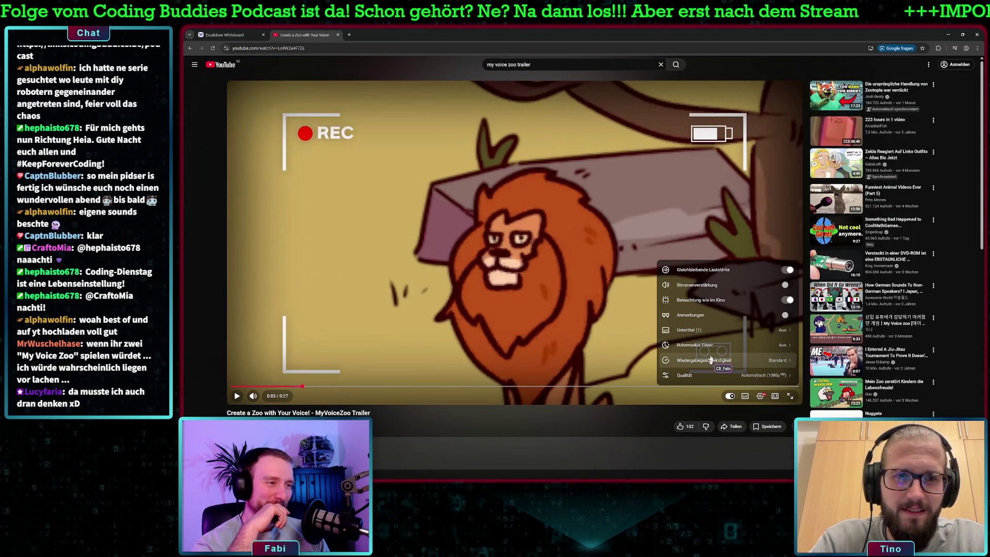
Choose a different resolution under Qualität and play the trailer on to 0:04
{"action": "left_click", "coordinate": [732, 375]}
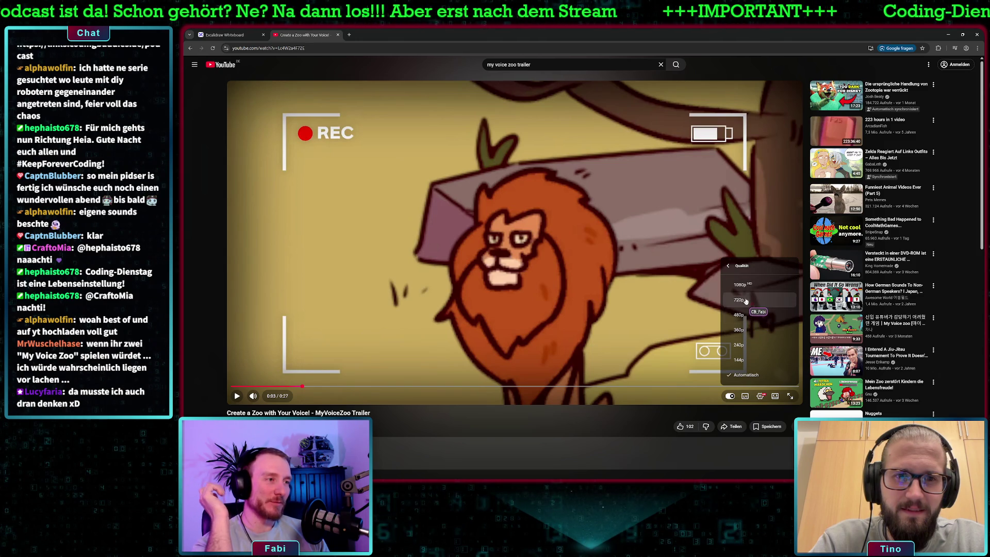
{"action": "left_click", "coordinate": [743, 299]}
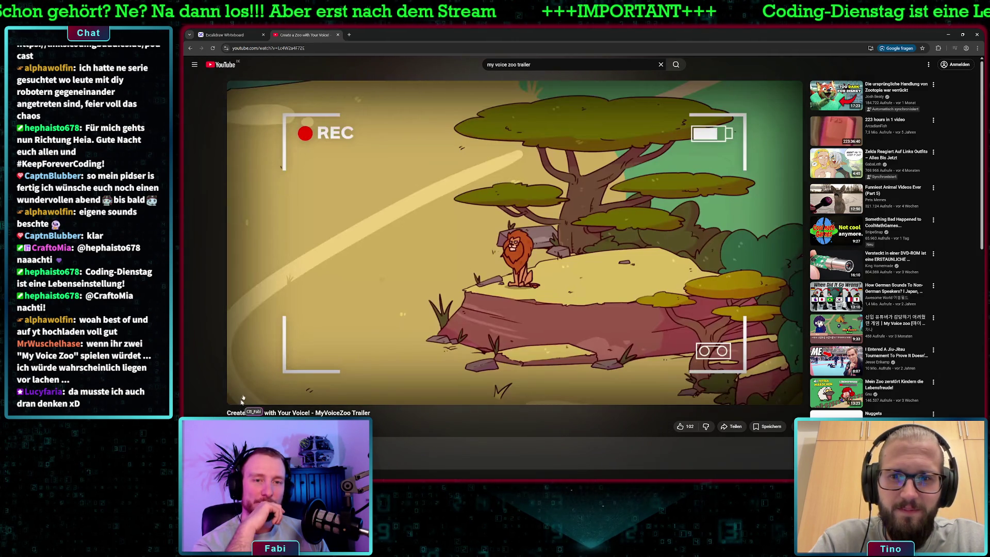
{"action": "left_click", "coordinate": [238, 396]}
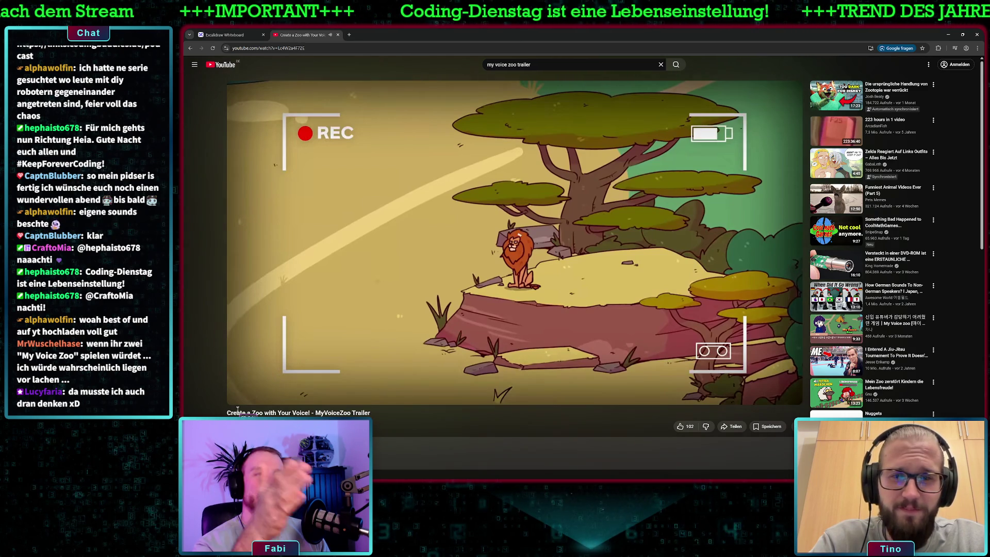
{"action": "mouse_move", "coordinate": [247, 406]}
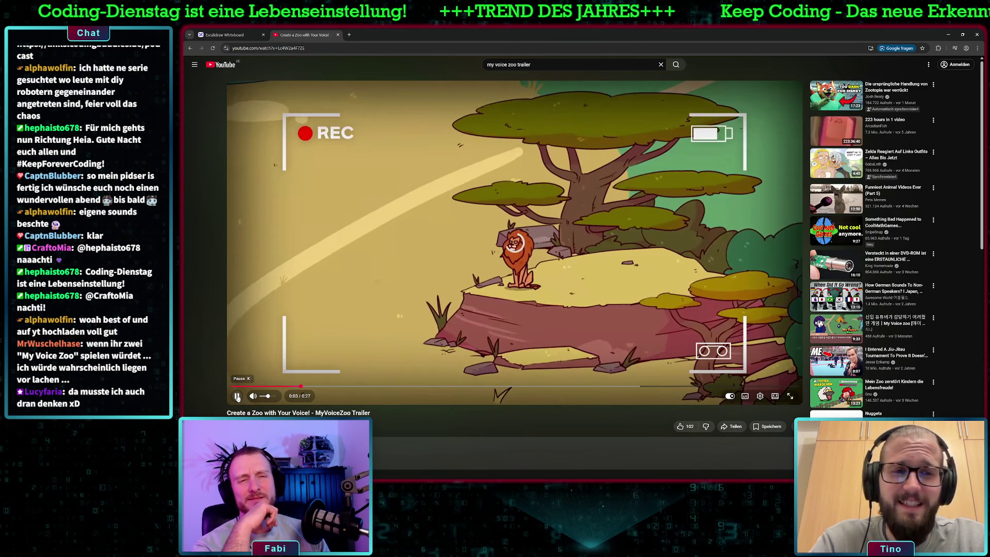
{"action": "left_click", "coordinate": [237, 397]}
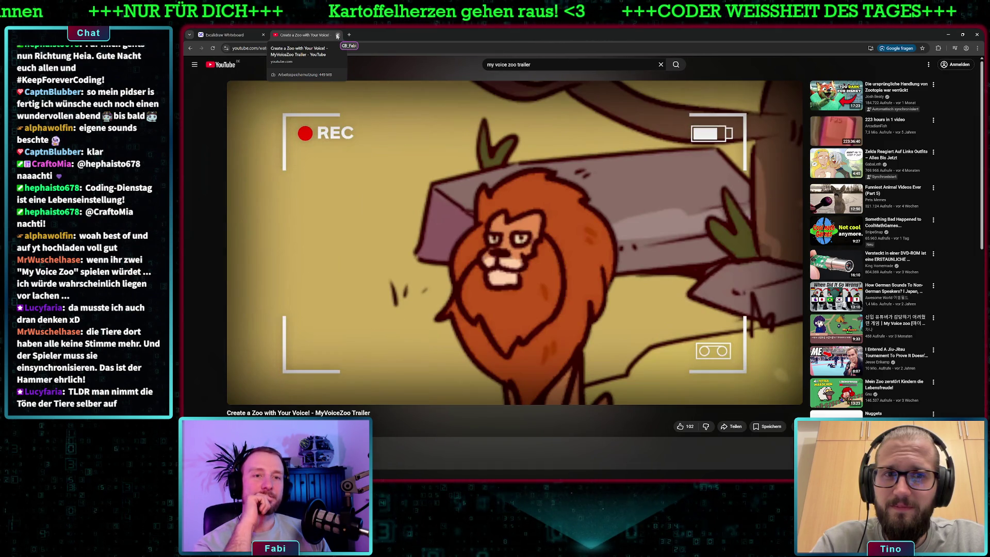
{"action": "mouse_move", "coordinate": [236, 400]}
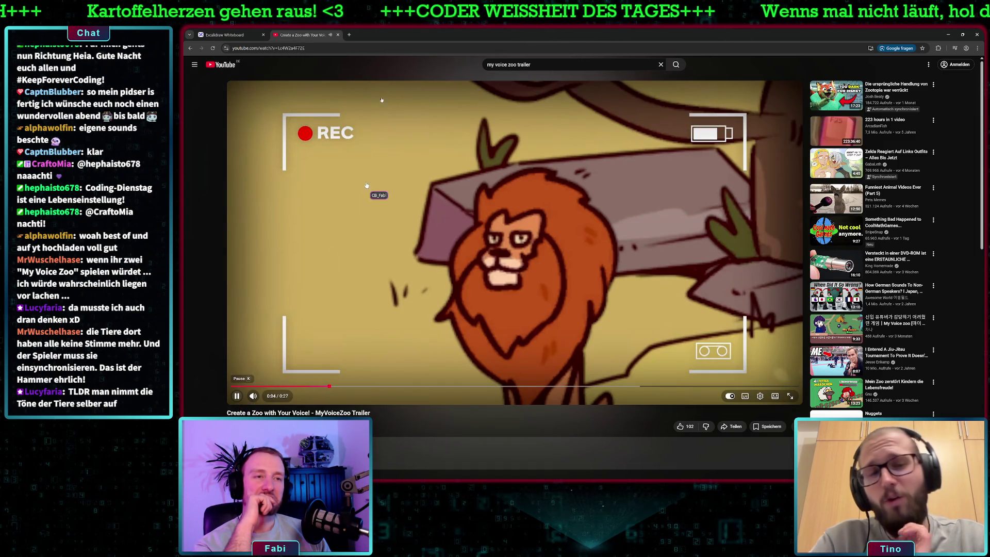
Close the trailer tab and return to the Godot Engine window
{"action": "left_click", "coordinate": [337, 35]}
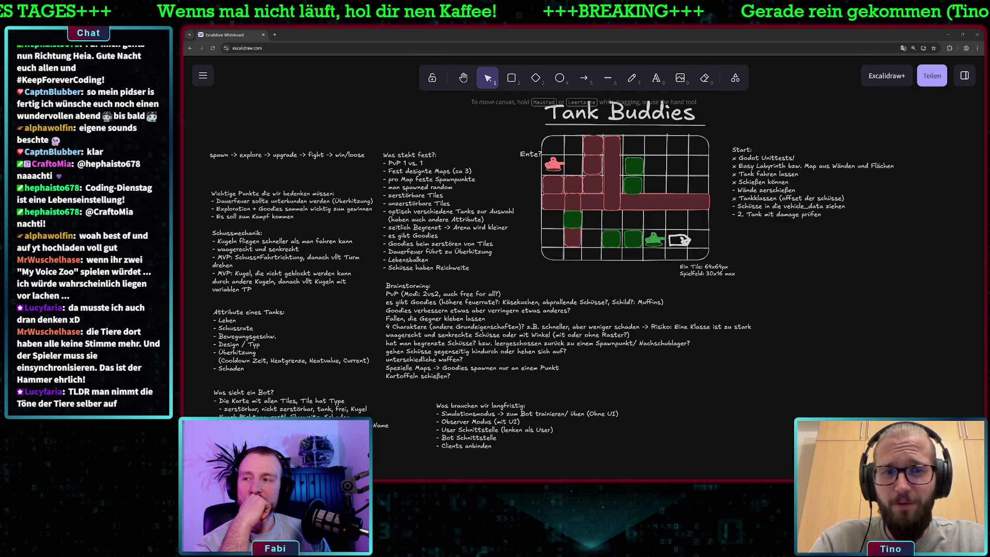
{"action": "key", "text": "alt+Tab"}
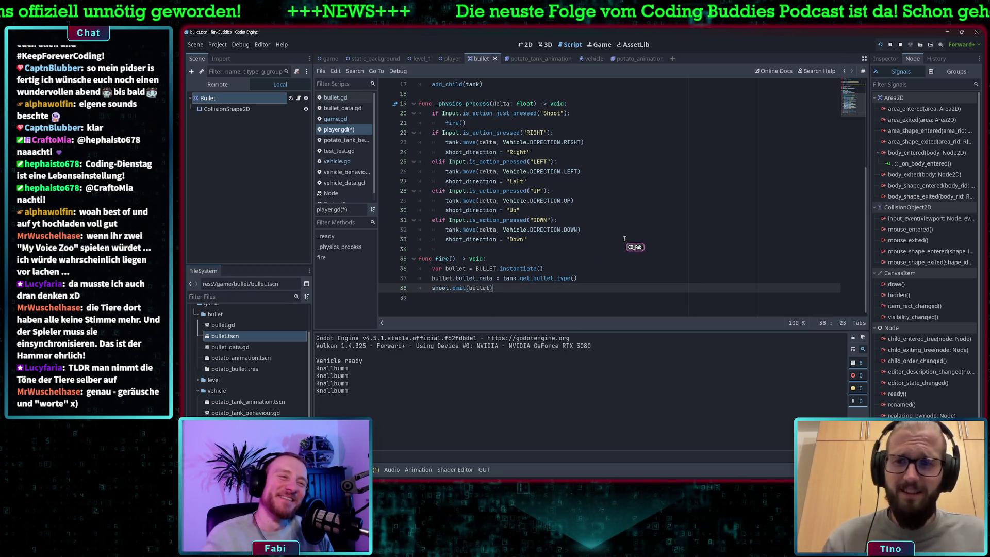
Save the project, then delete the BULLET preload line from game.gd
{"action": "scroll", "coordinate": [516, 217], "scroll_direction": "up", "scroll_amount": 4}
{"action": "key", "text": "ctrl+s"}
{"action": "left_click", "coordinate": [335, 118]}
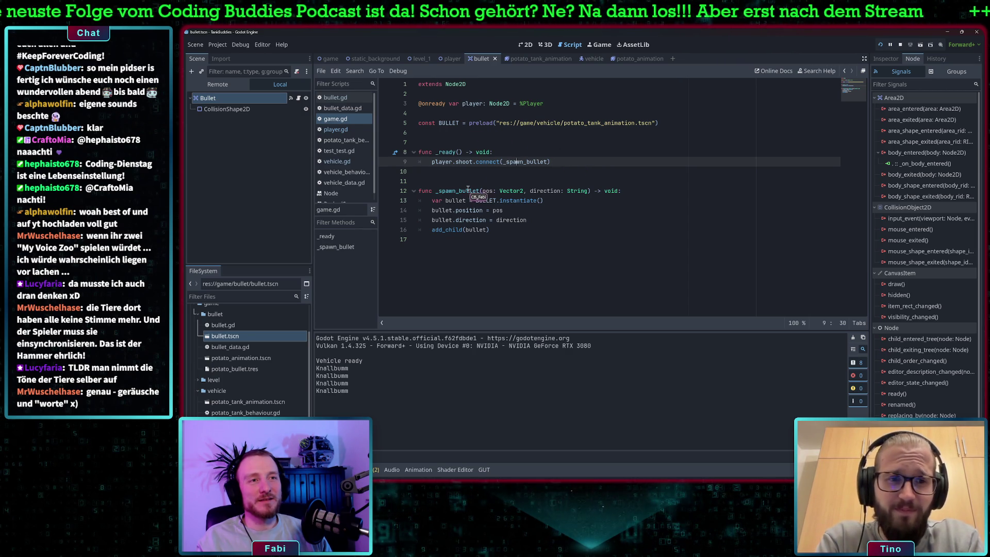
{"action": "left_click_drag", "start_coordinate": [688, 124], "coordinate": [408, 122]}
{"action": "key", "text": "BackSpace"}
{"action": "key", "text": "Delete"}
{"action": "key", "text": "Delete"}
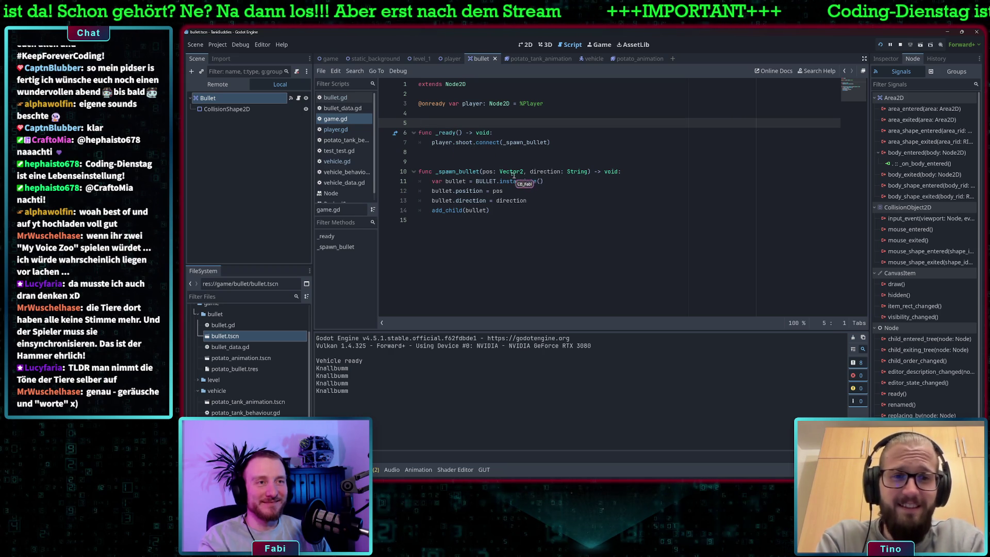
Change _spawn_bullet to take bullet: PackedScene and just call add_child(bullet.instantiate())
{"action": "left_click_drag", "start_coordinate": [588, 171], "coordinate": [483, 174]}
{"action": "type", "text": "bullet: Packed"}
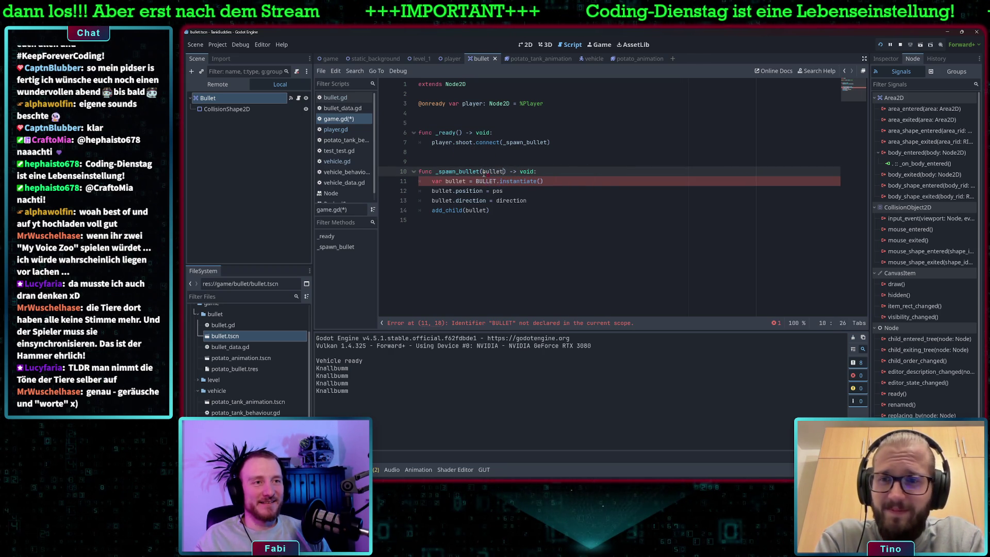
{"action": "type", "text": "Scene"}
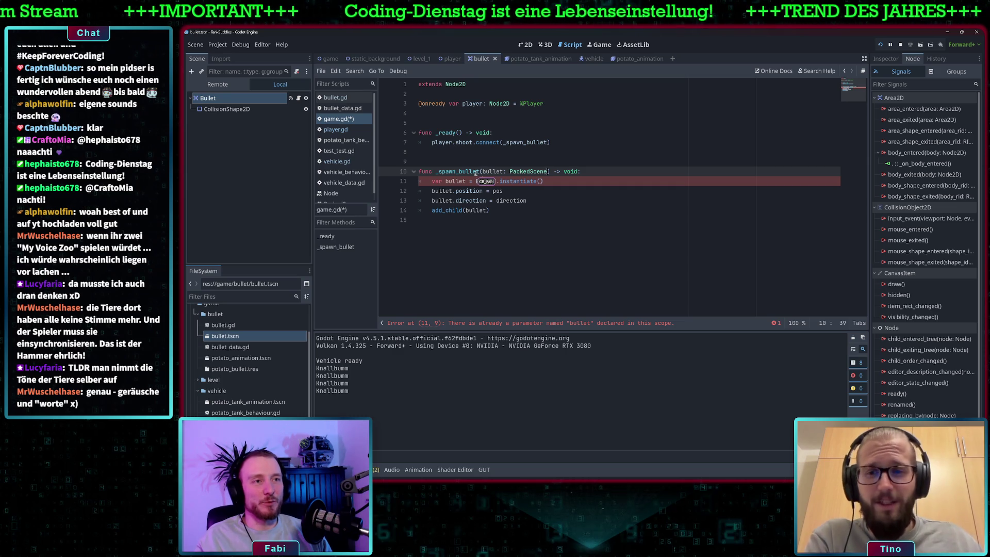
{"action": "left_click_drag", "start_coordinate": [528, 201], "coordinate": [398, 182]}
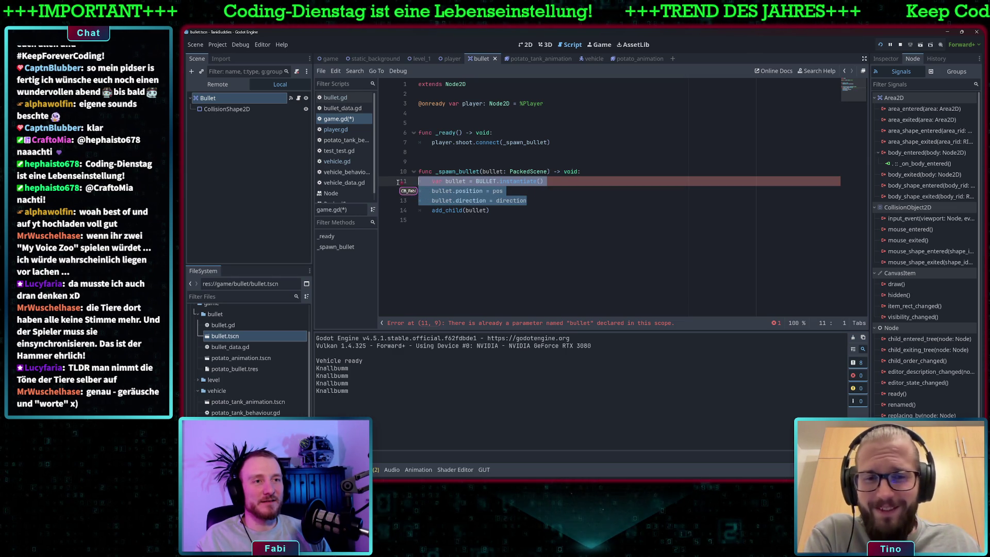
{"action": "key", "text": "BackSpace"}
{"action": "key", "text": "BackSpace"}
{"action": "left_click", "coordinate": [511, 171]}
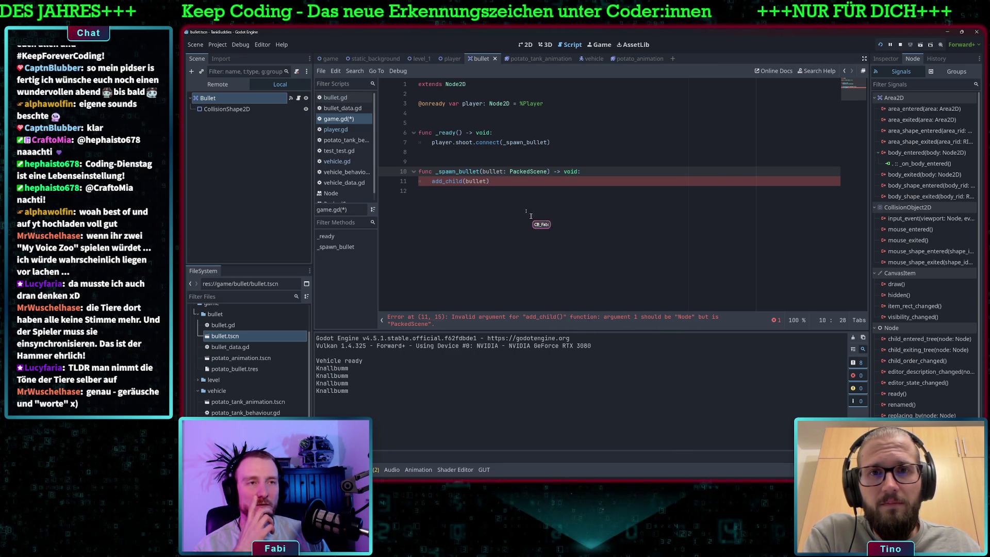
{"action": "left_click", "coordinate": [485, 181]}
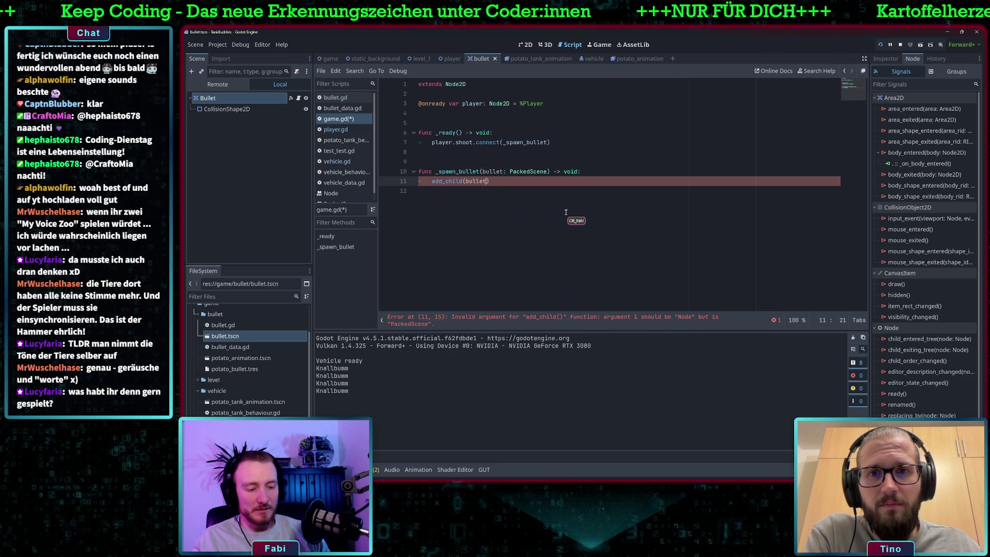
{"action": "key", "text": "Return"}
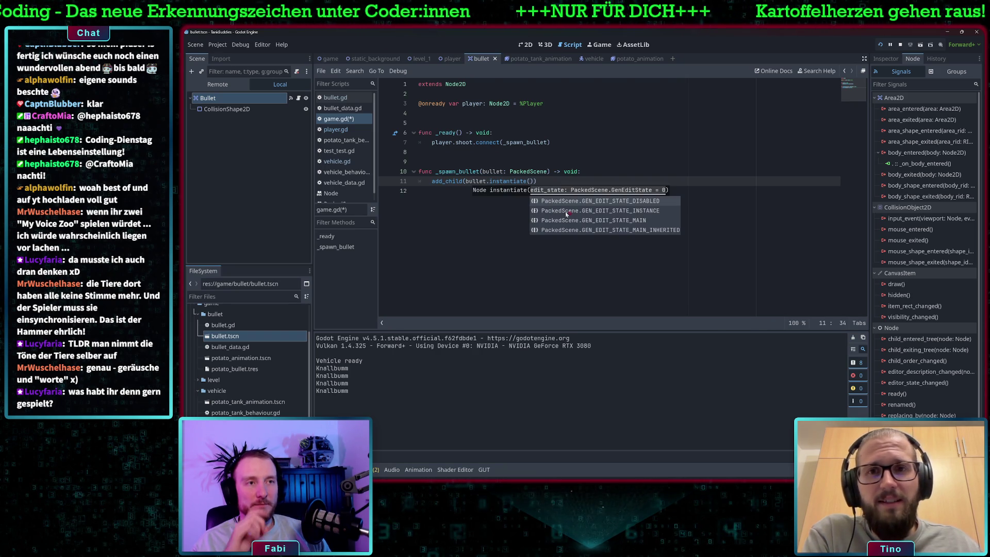
{"action": "left_click", "coordinate": [589, 164]}
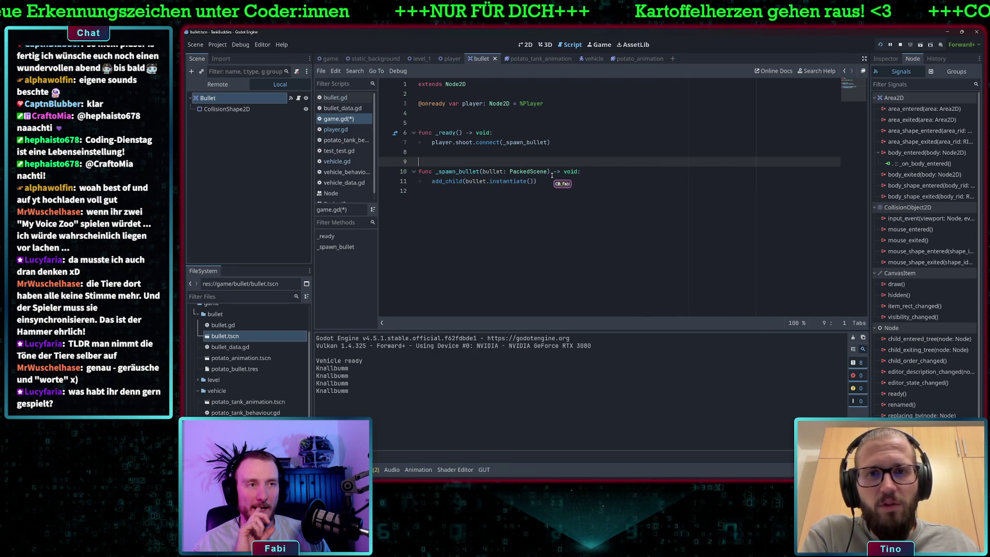
{"action": "left_click", "coordinate": [550, 180]}
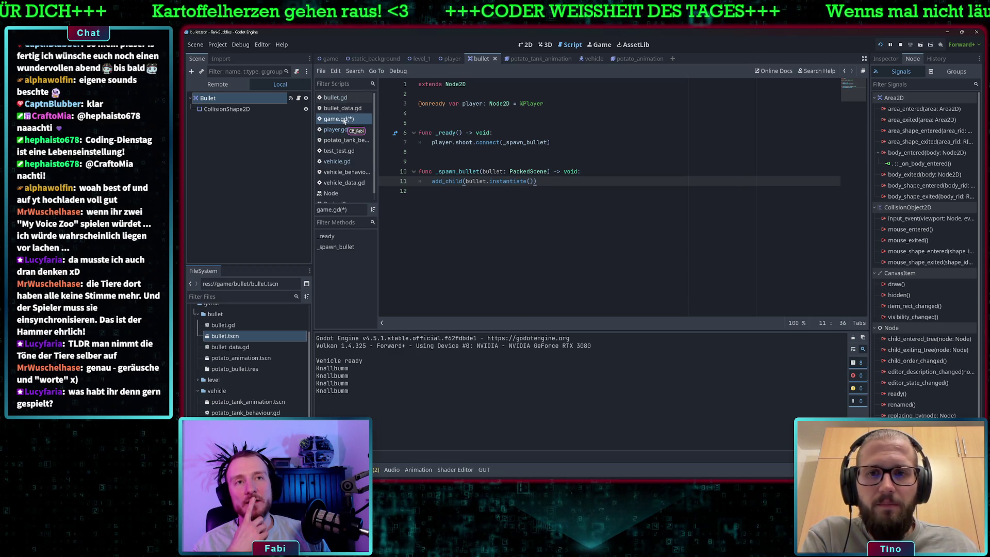
Retype the bullet parameter as Node2D, drop .instantiate() from add_child(bullet), and save game.gd
{"action": "double_click", "coordinate": [541, 172]}
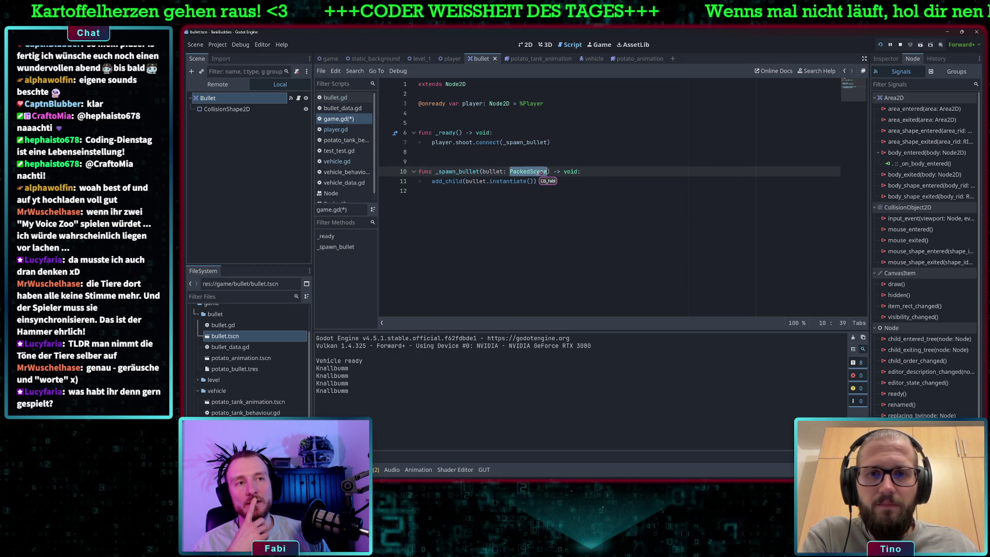
{"action": "type", "text": "Node"}
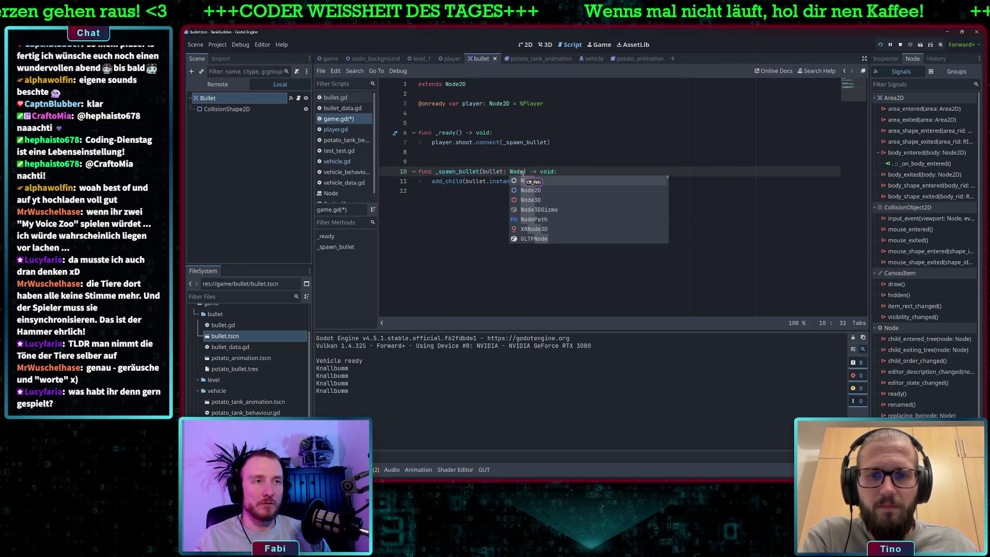
{"action": "left_click", "coordinate": [509, 179]}
{"action": "left_click_drag", "start_coordinate": [534, 181], "coordinate": [488, 183]}
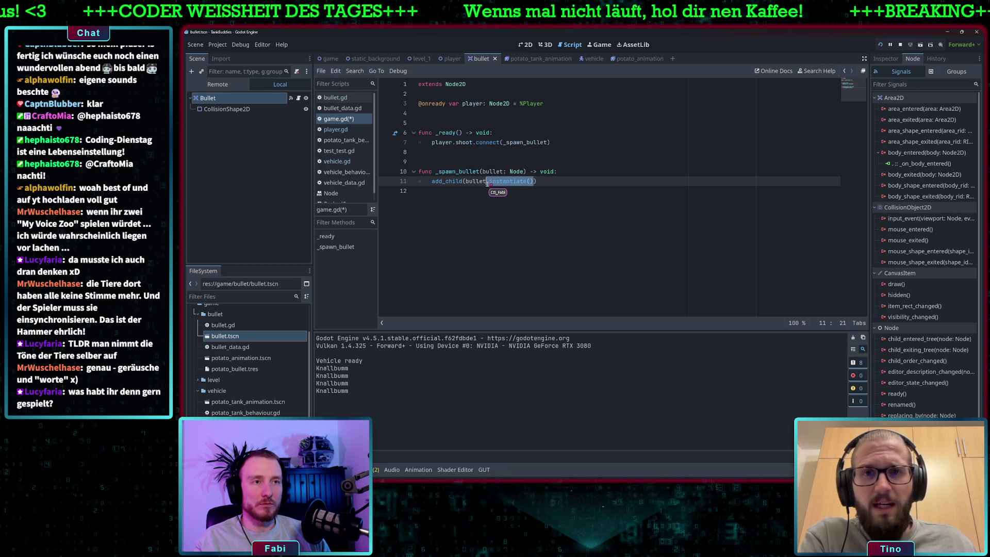
{"action": "key", "text": "BackSpace"}
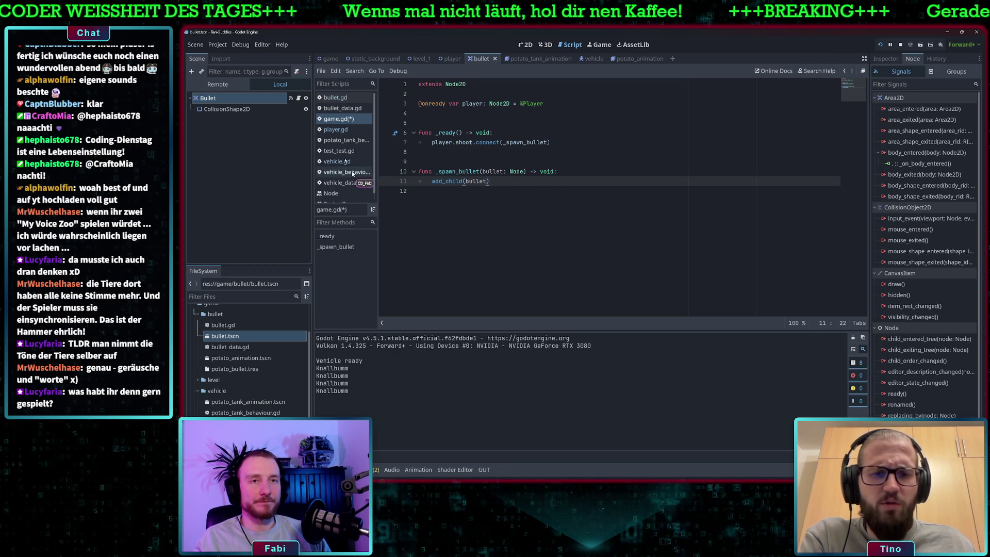
{"action": "key", "text": "ctrl+s"}
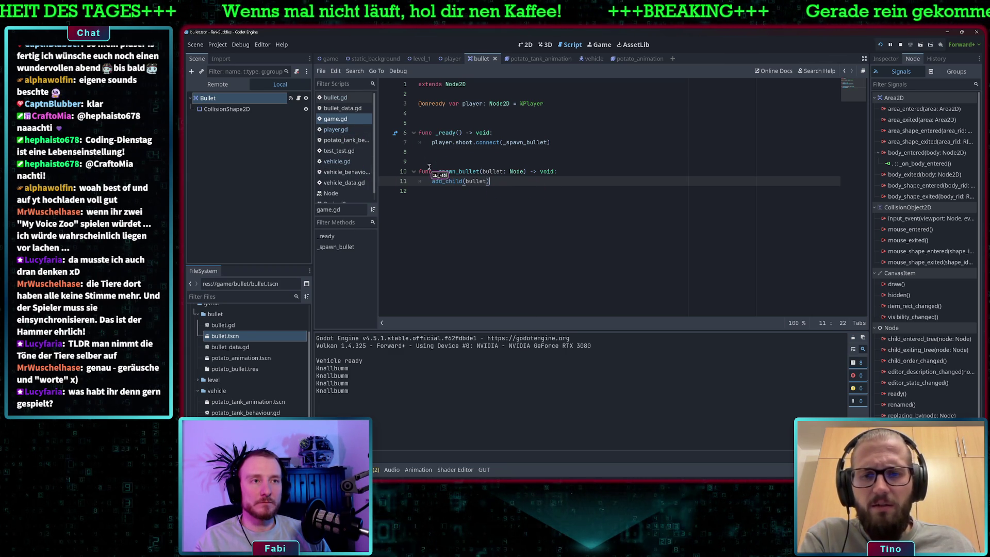
{"action": "left_click", "coordinate": [525, 172]}
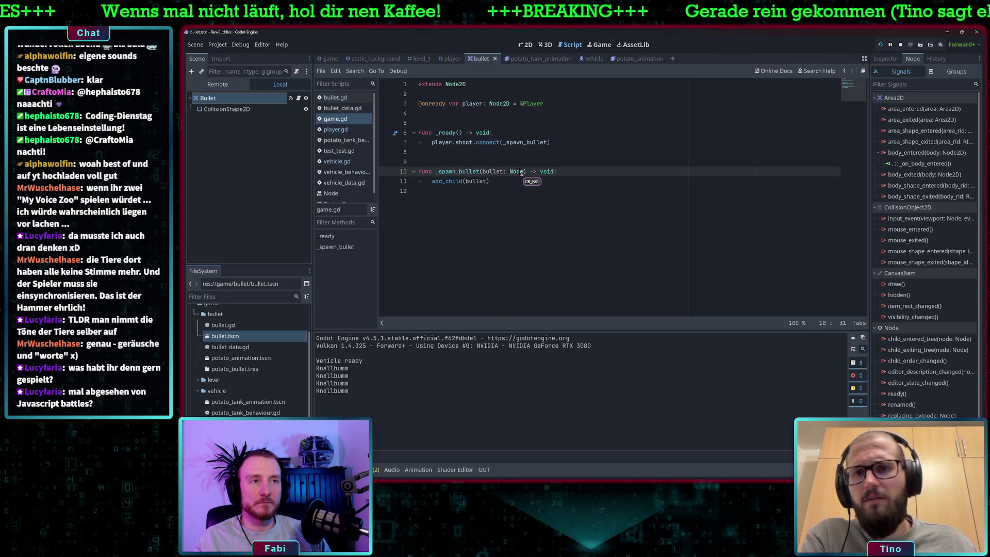
{"action": "type", "text": "2D"}
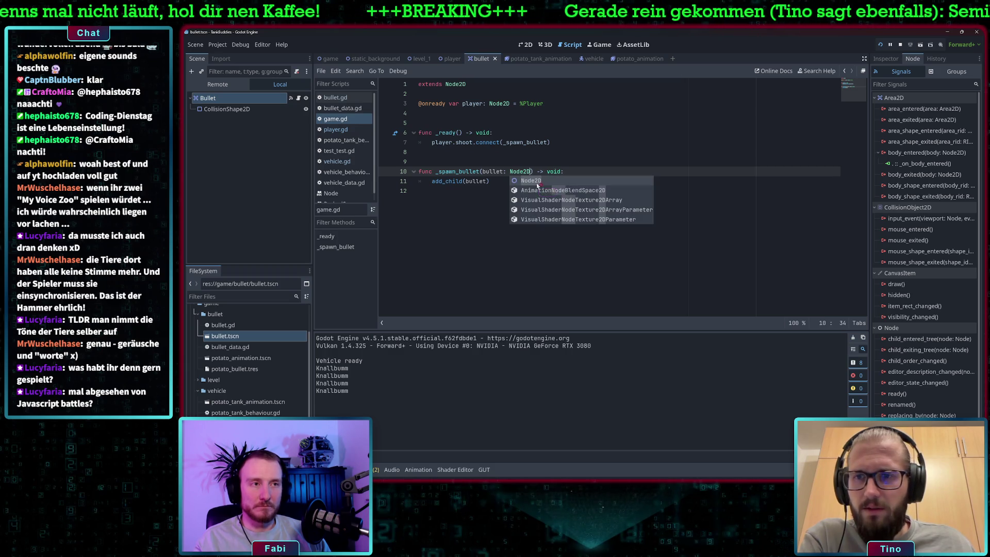
{"action": "left_click", "coordinate": [567, 163]}
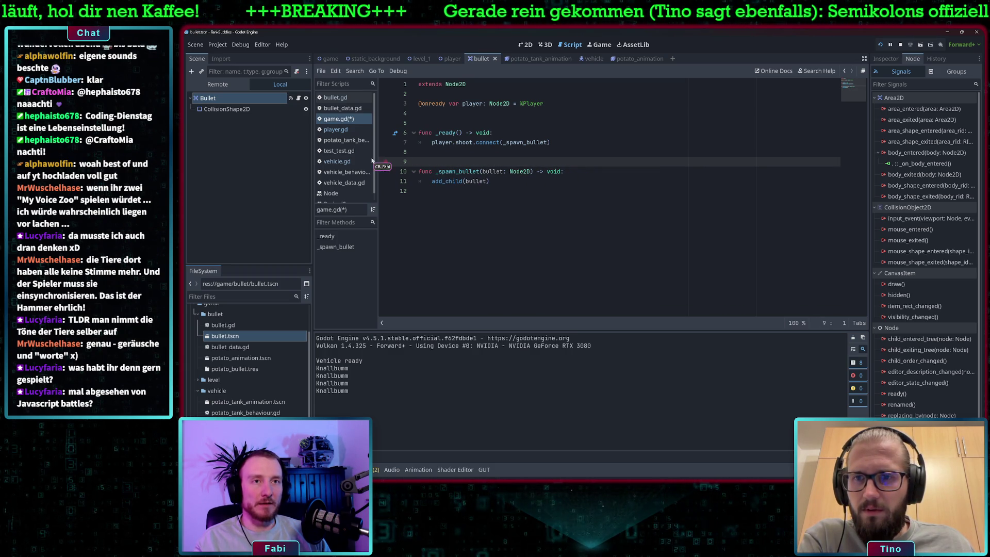
{"action": "left_click", "coordinate": [344, 129]}
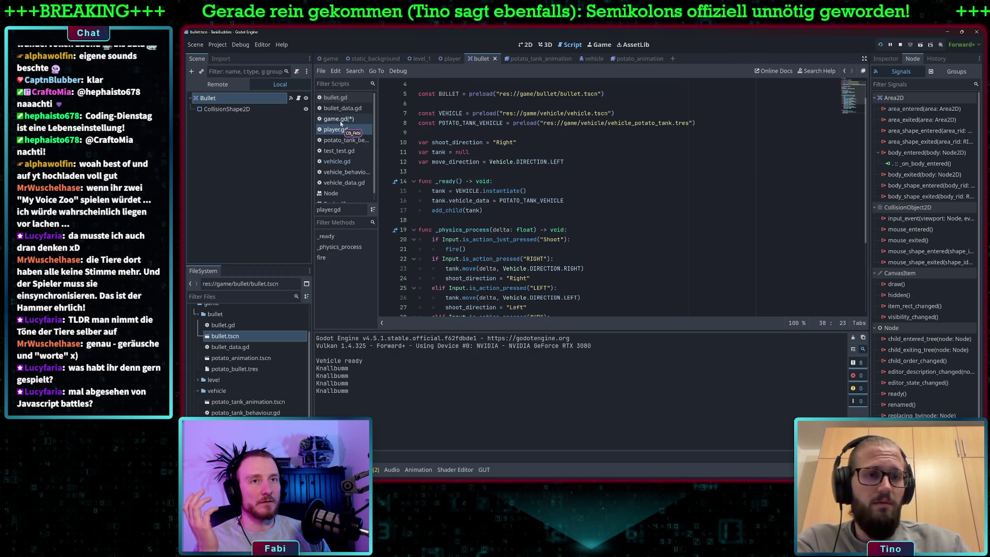
Change the shoot signal's parameter type in player.gd from PackedScene to Node2D
{"action": "scroll", "coordinate": [504, 144], "scroll_direction": "up", "scroll_amount": 1}
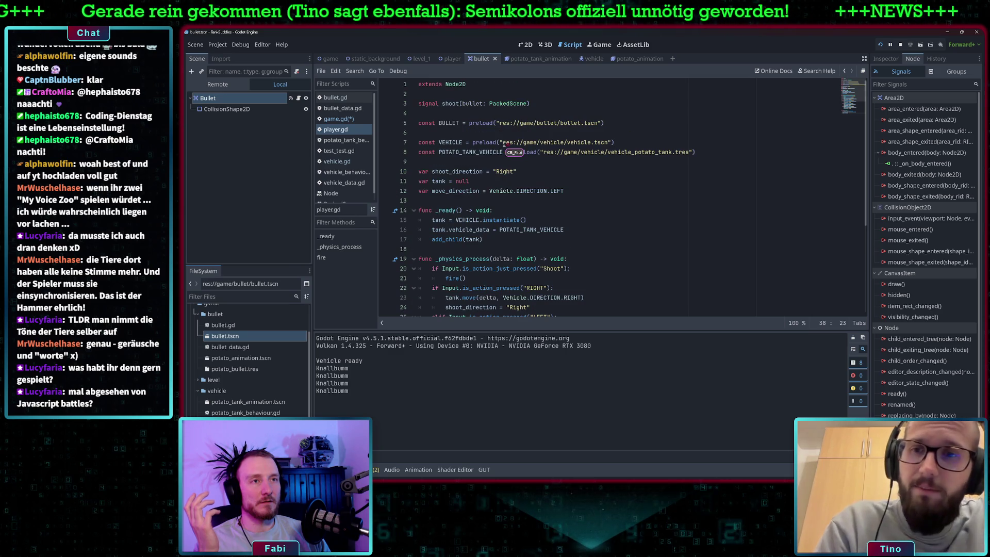
{"action": "left_click", "coordinate": [510, 104]}
{"action": "double_click", "coordinate": [510, 104]}
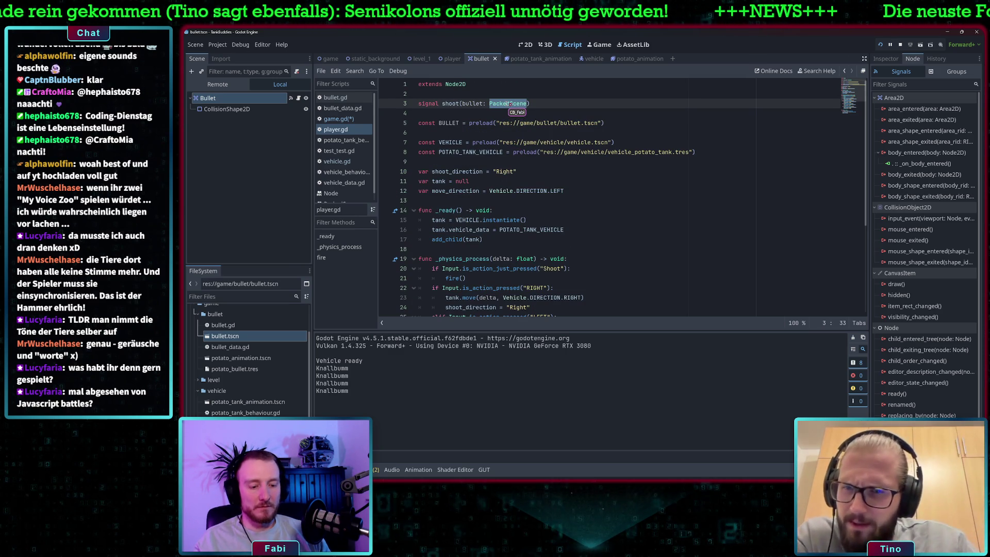
{"action": "type", "text": "Node2"}
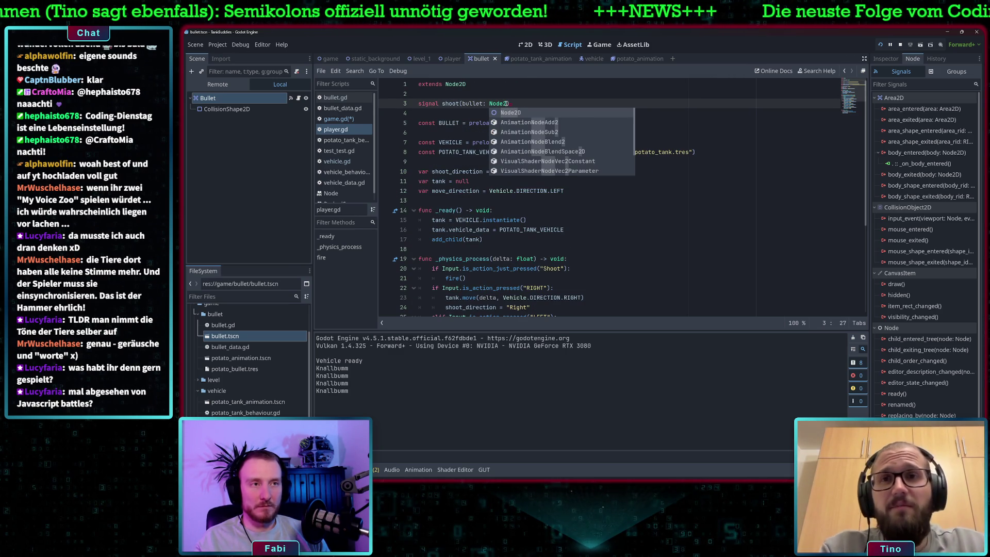
{"action": "type", "text": "D)"}
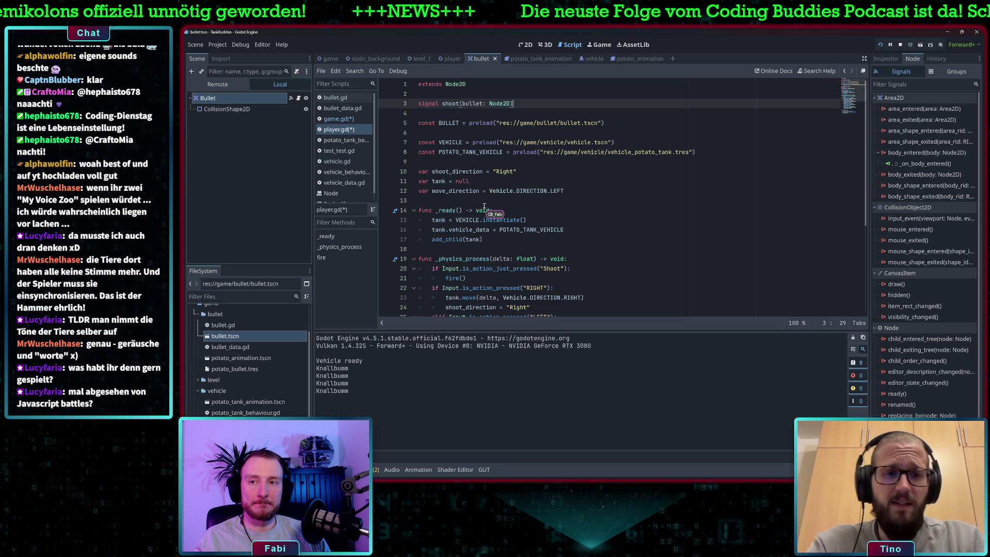
{"action": "scroll", "coordinate": [484, 206], "scroll_direction": "down", "scroll_amount": 5}
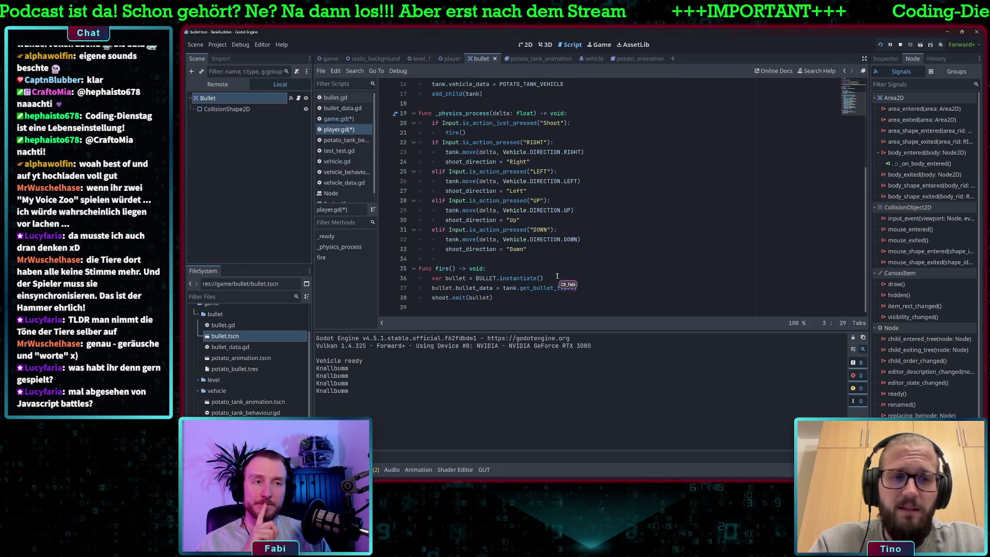
{"action": "scroll", "coordinate": [465, 232], "scroll_direction": "up", "scroll_amount": 5}
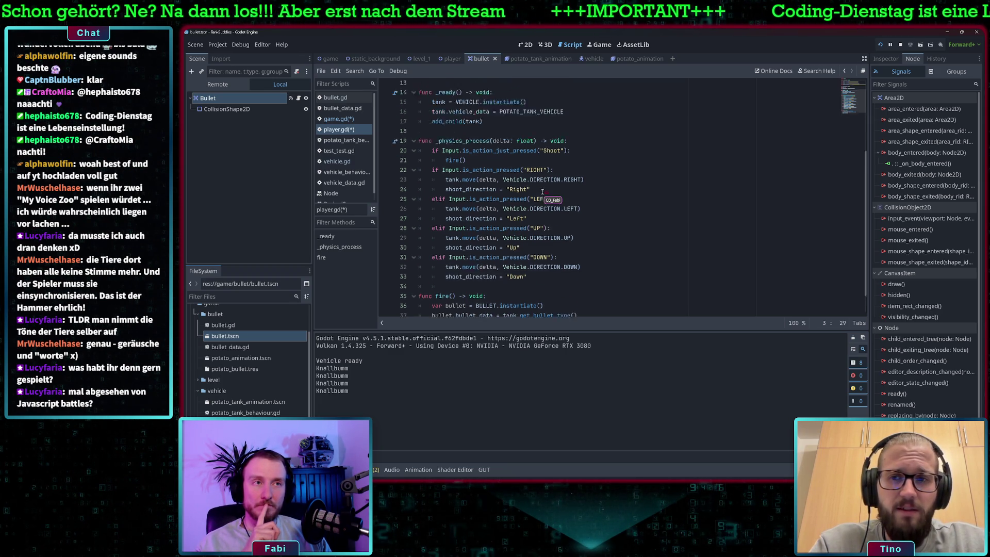
{"action": "scroll", "coordinate": [488, 143], "scroll_direction": "down", "scroll_amount": 5}
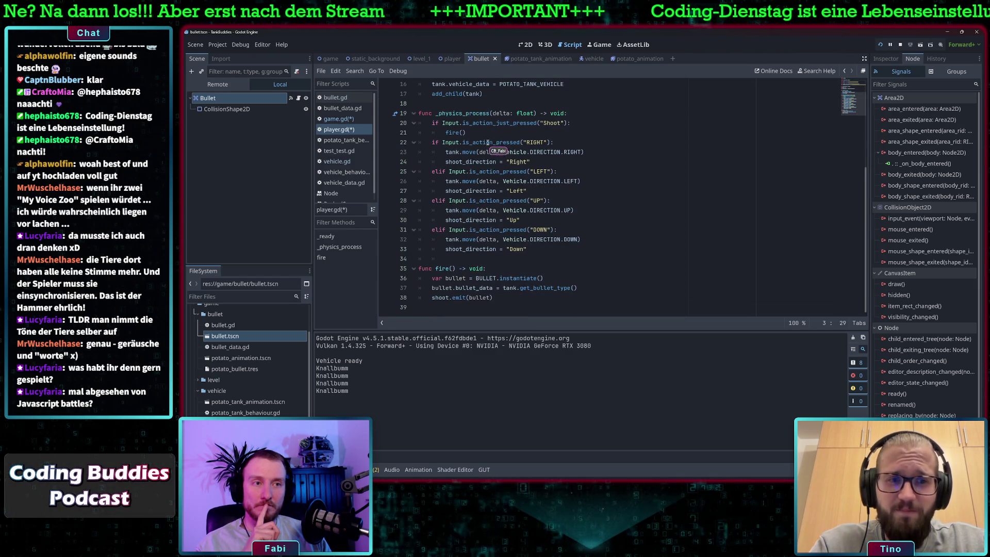
{"action": "left_click", "coordinate": [506, 298]}
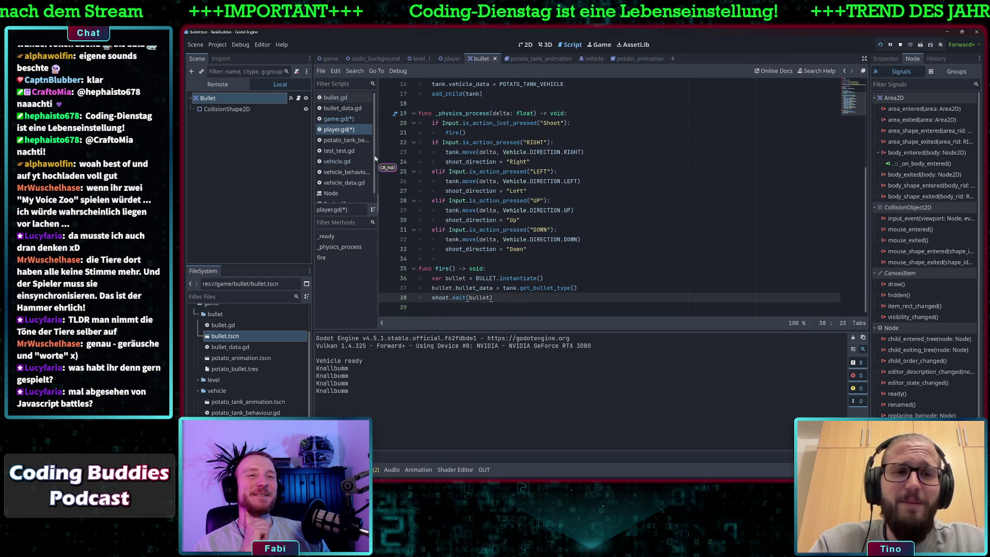
{"action": "left_click", "coordinate": [343, 119]}
Delete the empty lines 8 and 5 in game.gd and save
{"action": "left_click", "coordinate": [575, 184]}
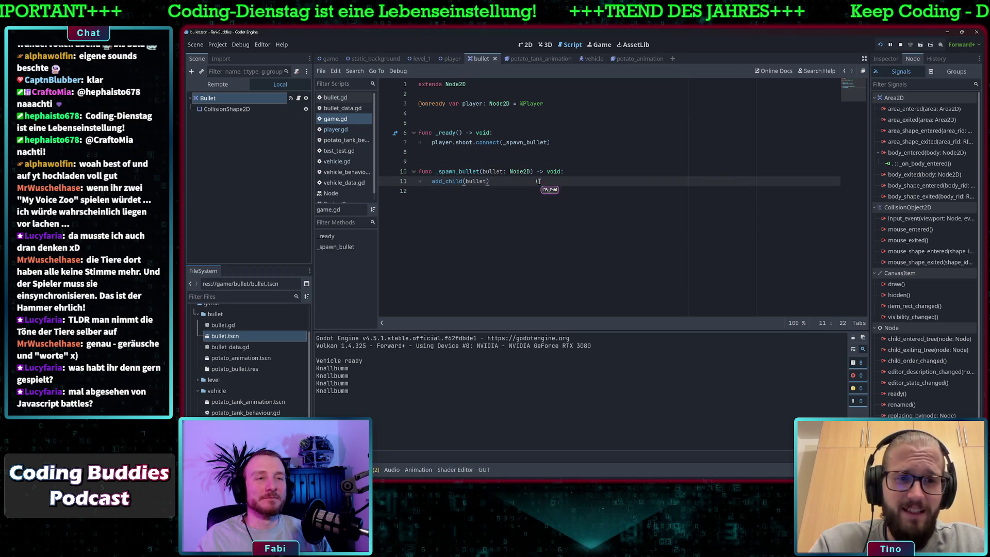
{"action": "left_click", "coordinate": [458, 153]}
{"action": "key", "text": "BackSpace"}
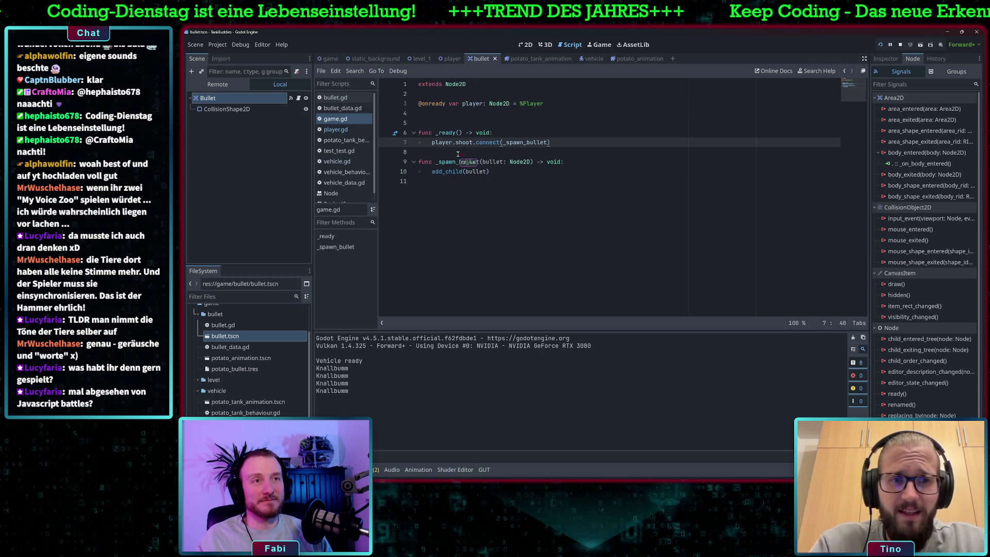
{"action": "key", "text": "ctrl+s"}
{"action": "left_click", "coordinate": [432, 123]}
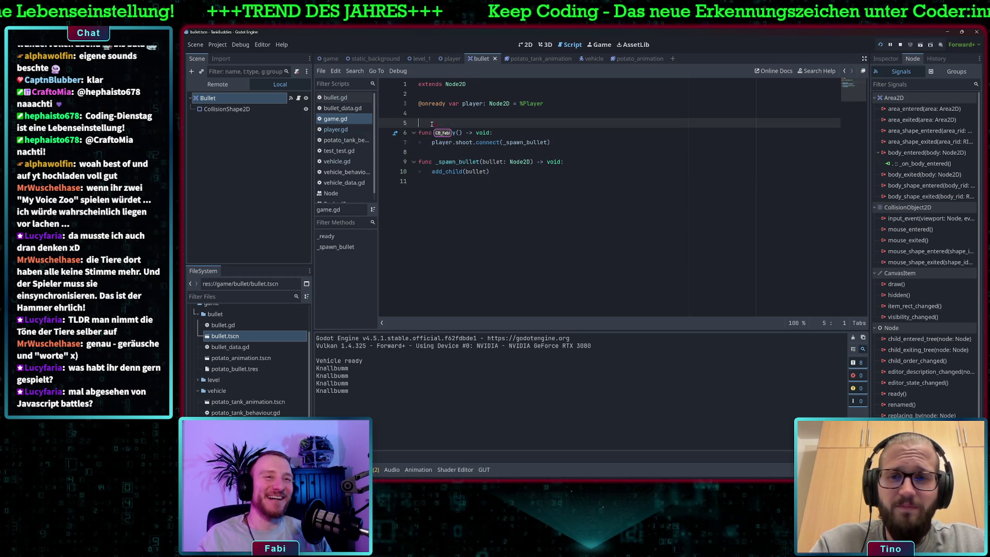
{"action": "key", "text": "BackSpace"}
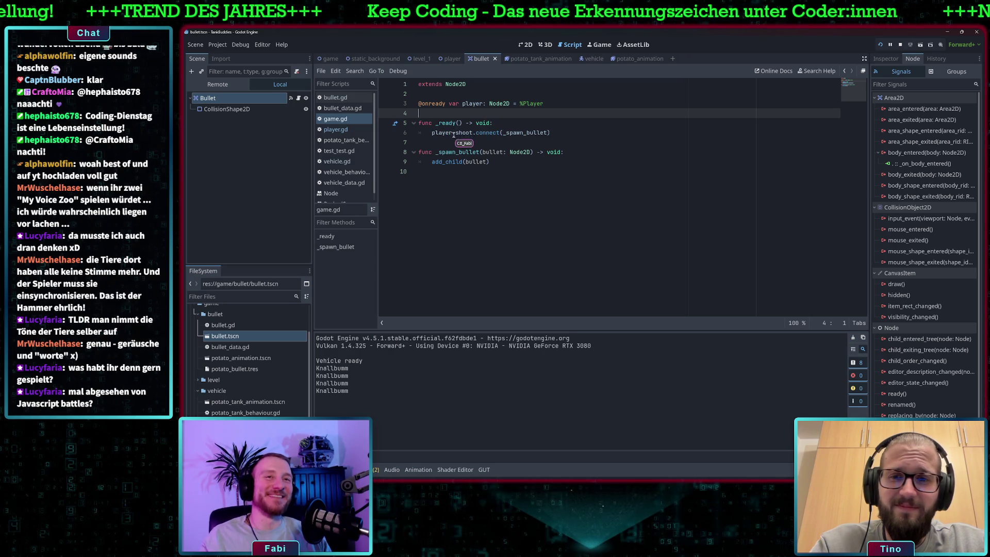
{"action": "key", "text": "ctrl+s"}
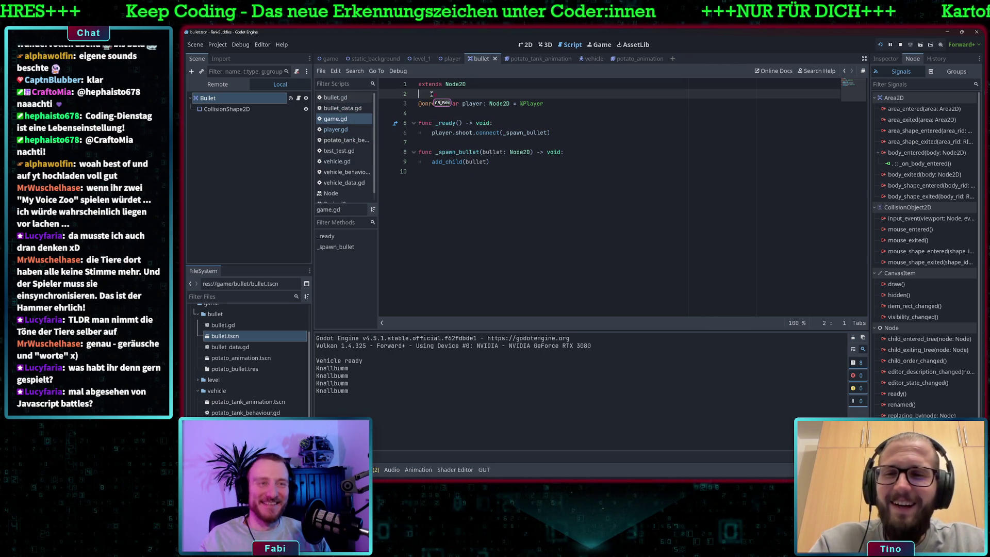
Add a class_name declaration on line 3 of game.gd, save, and return to player.gd
{"action": "key", "text": "Up"}
{"action": "type", "text": "class_"}
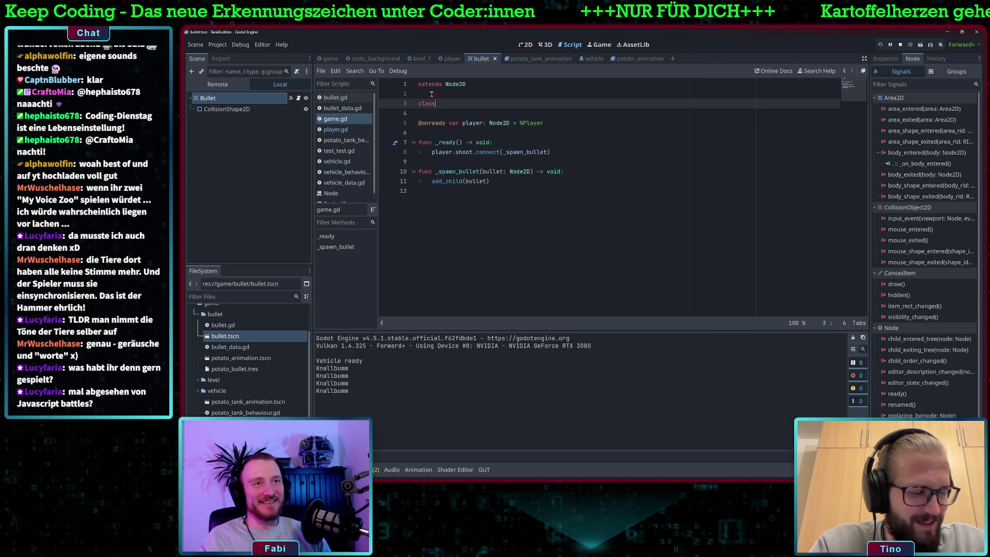
{"action": "type", "text": "name Game"}
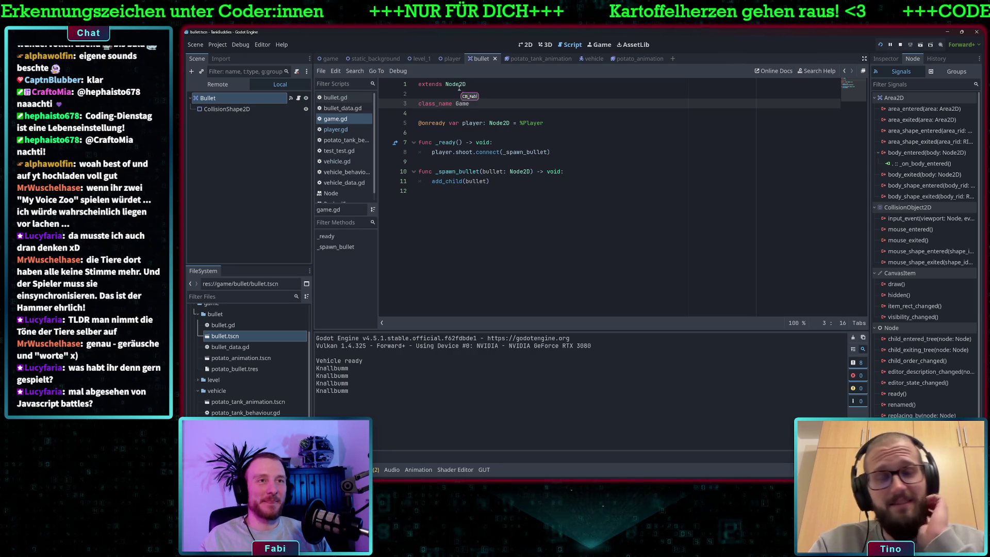
{"action": "key", "text": "ctrl+s"}
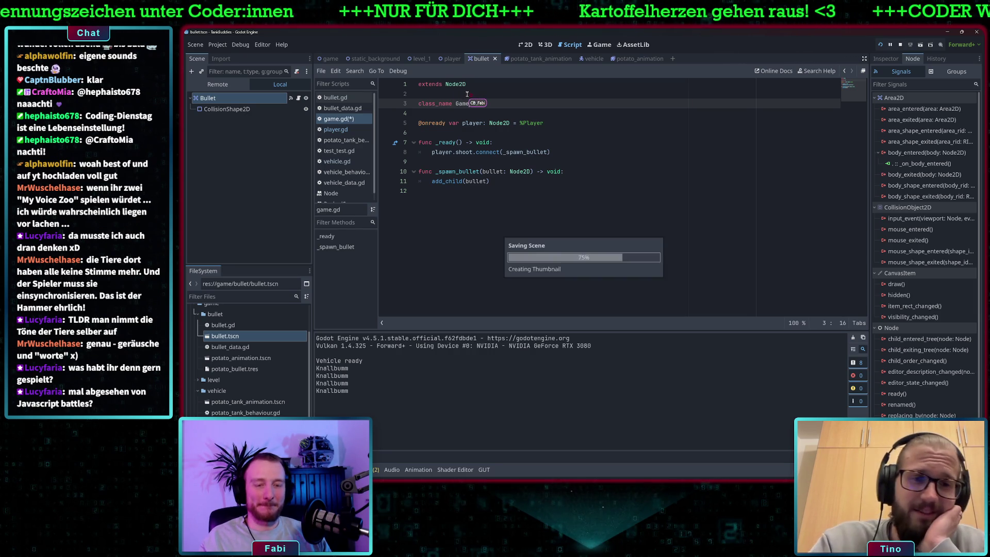
{"action": "left_click", "coordinate": [335, 130]}
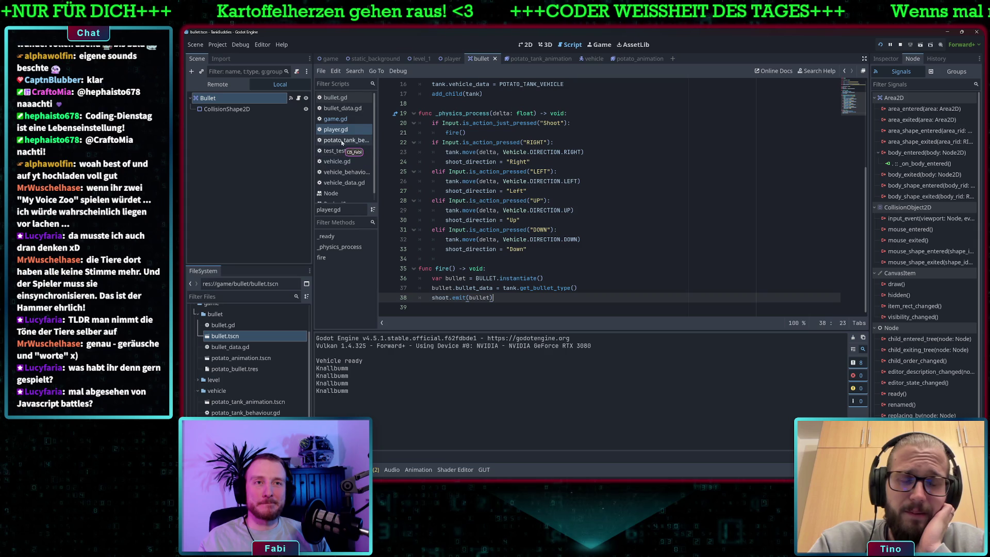
Run the game and fire with Space, hitting the get_bullet_type error on line 37, then stop the game
{"action": "scroll", "coordinate": [602, 230], "scroll_direction": "up", "scroll_amount": 1}
{"action": "scroll", "coordinate": [673, 137], "scroll_direction": "up", "scroll_amount": 3}
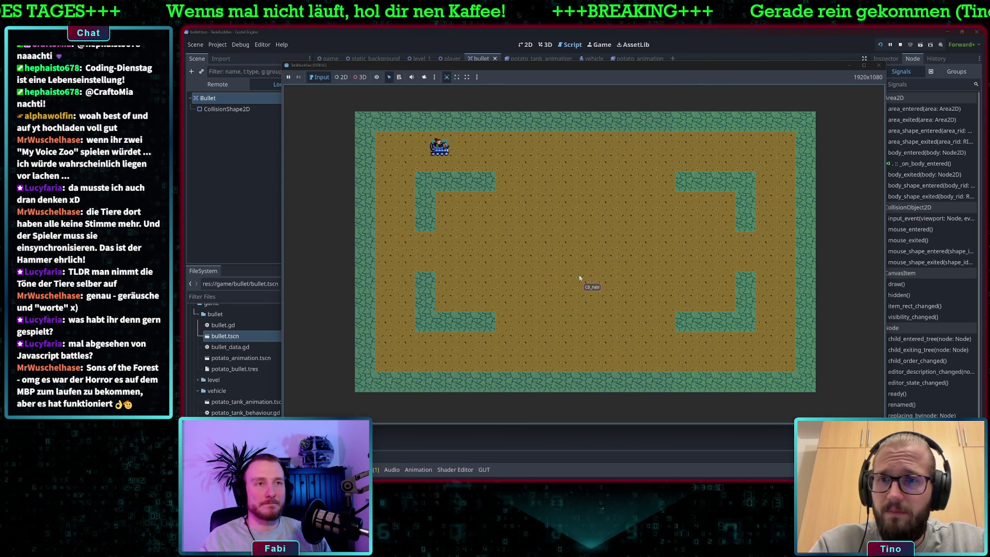
{"action": "key", "text": "space"}
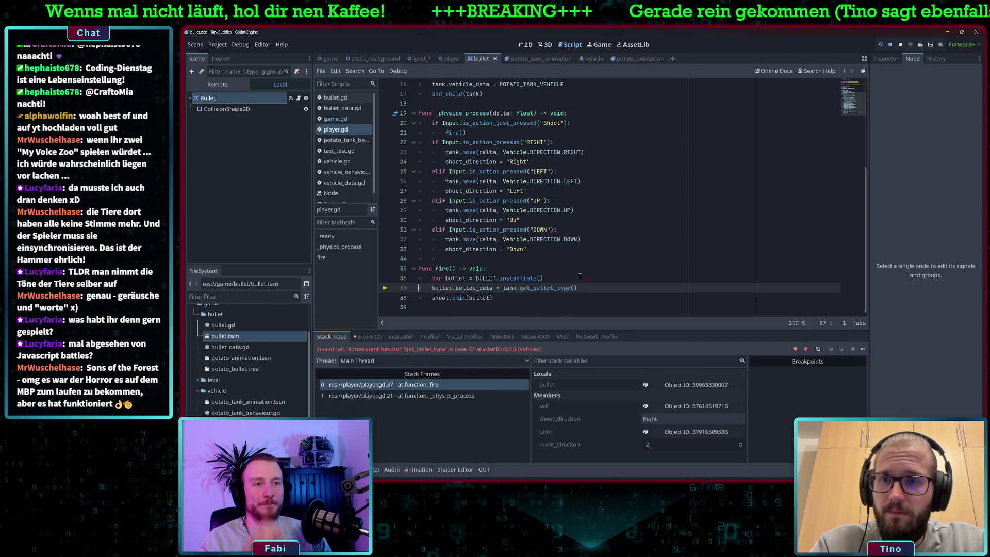
{"action": "left_click", "coordinate": [591, 287]}
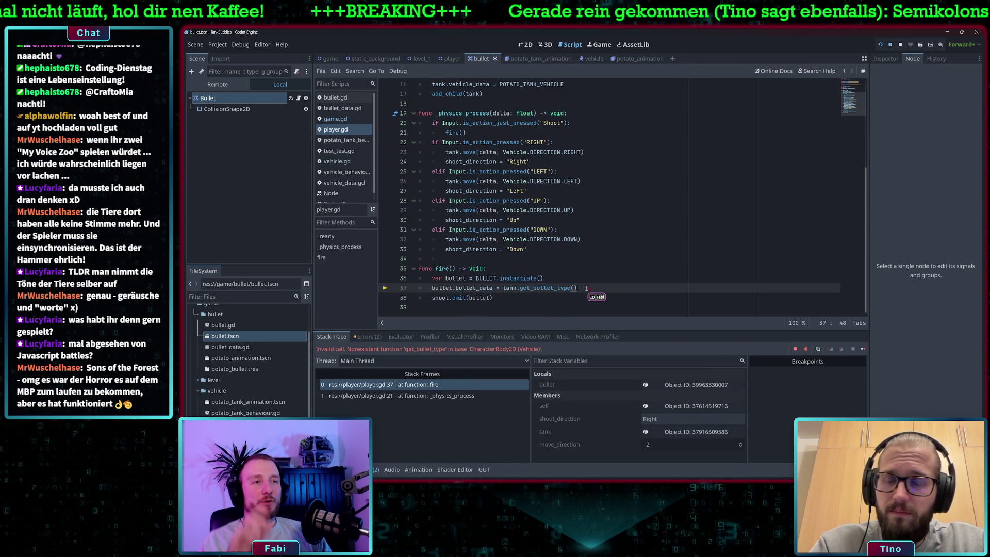
{"action": "left_click", "coordinate": [554, 290]}
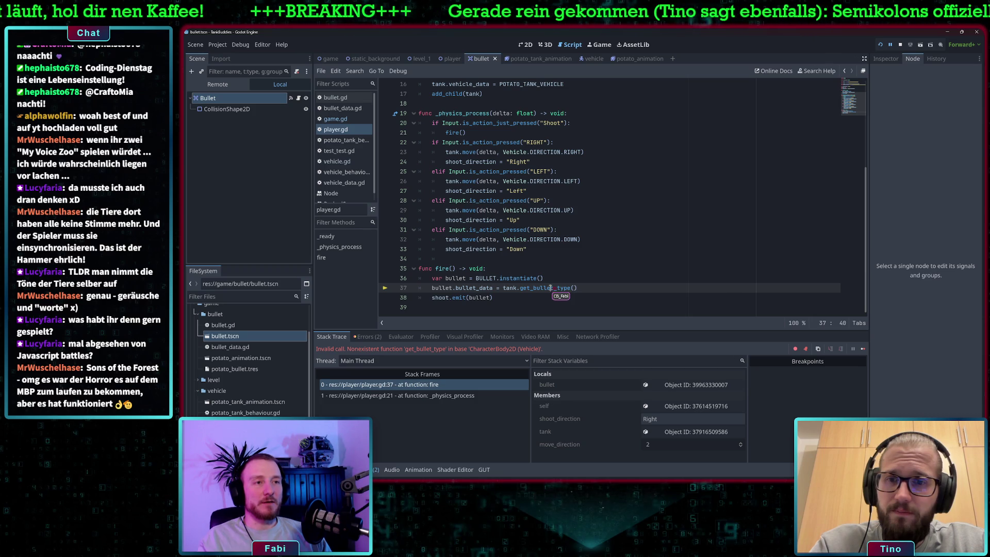
{"action": "left_click", "coordinate": [900, 45]}
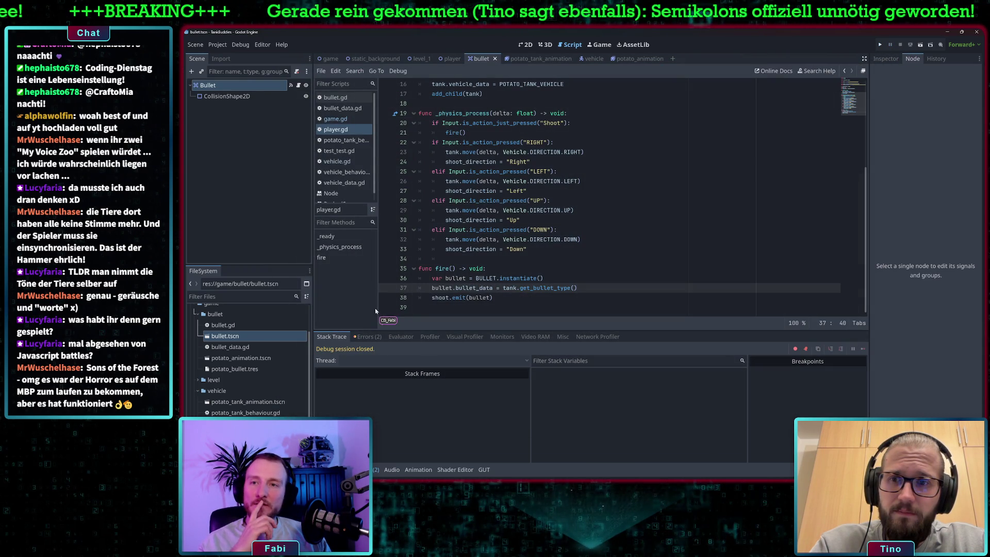
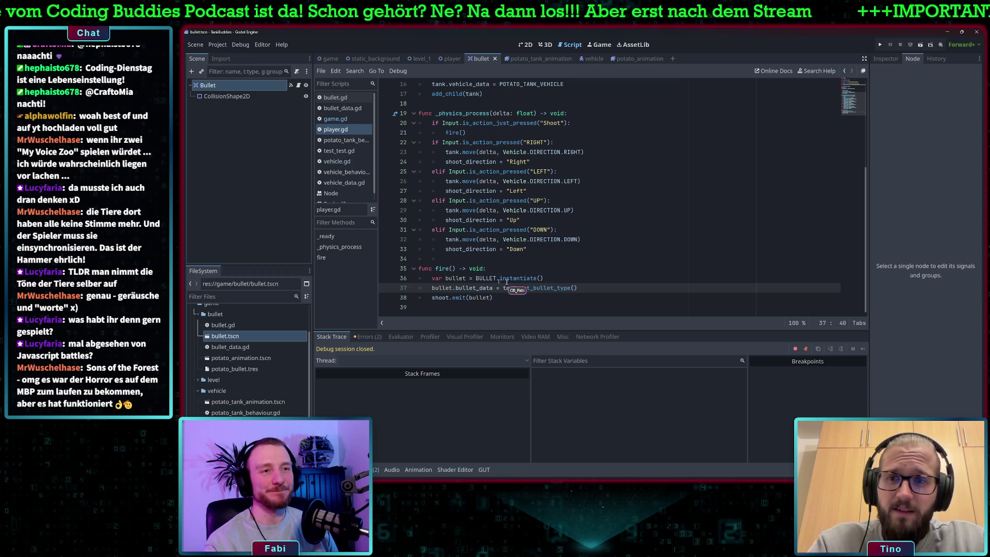
Review the bullet instantiation, bullet_data assignment and emit lines 36–38 of fire() in player.gd
{"action": "left_click", "coordinate": [551, 277]}
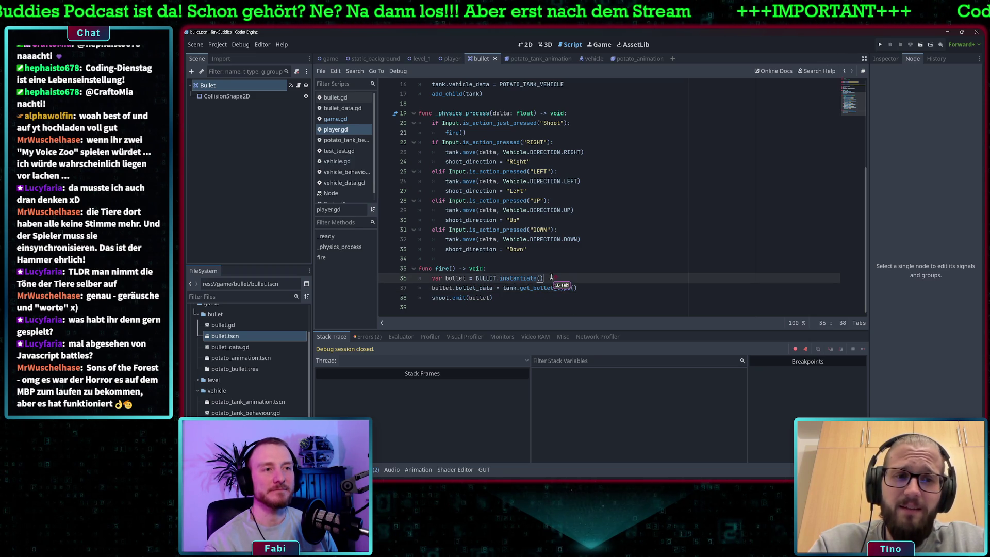
{"action": "left_click", "coordinate": [443, 287]}
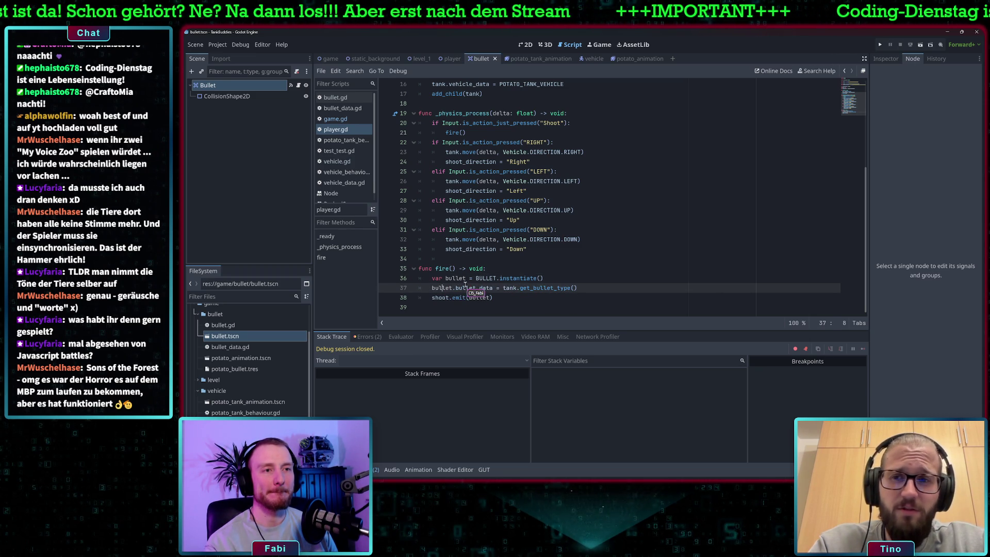
{"action": "left_click", "coordinate": [496, 288]}
{"action": "key", "text": "Down"}
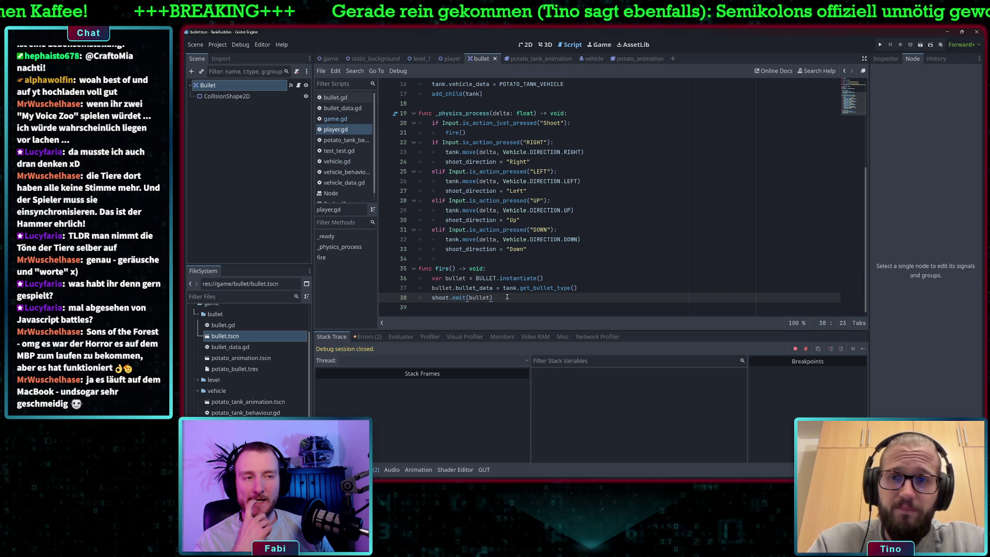
Scroll through player.gd and switch to the potato_tank_behaviour script
{"action": "scroll", "coordinate": [501, 296], "scroll_direction": "up", "scroll_amount": 2}
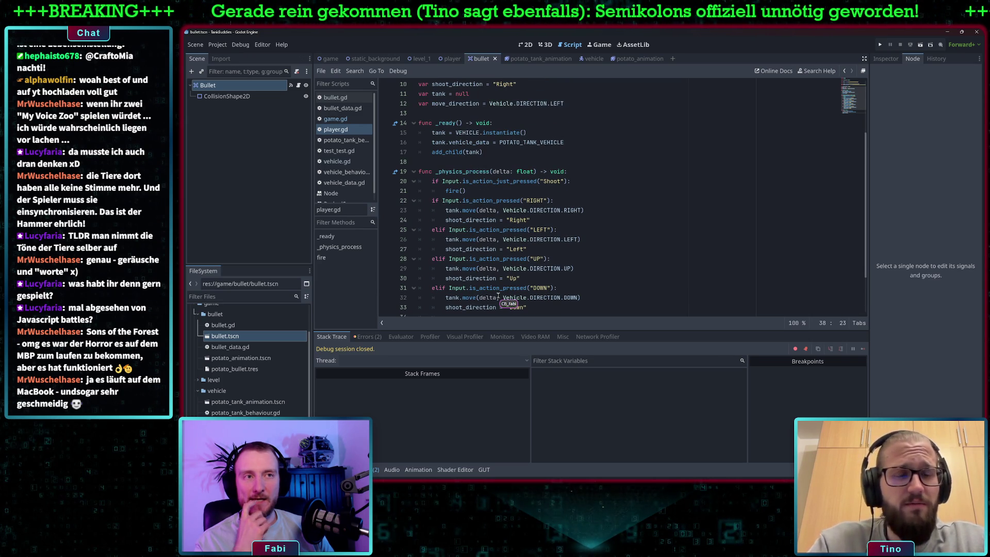
{"action": "scroll", "coordinate": [498, 296], "scroll_direction": "up", "scroll_amount": 2}
{"action": "scroll", "coordinate": [527, 215], "scroll_direction": "up", "scroll_amount": 1}
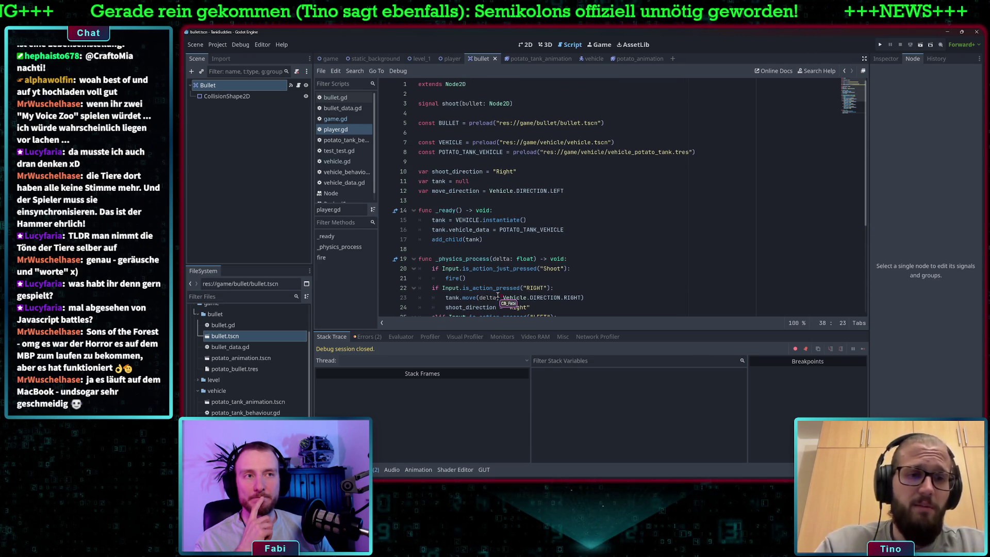
{"action": "scroll", "coordinate": [527, 214], "scroll_direction": "down", "scroll_amount": 5}
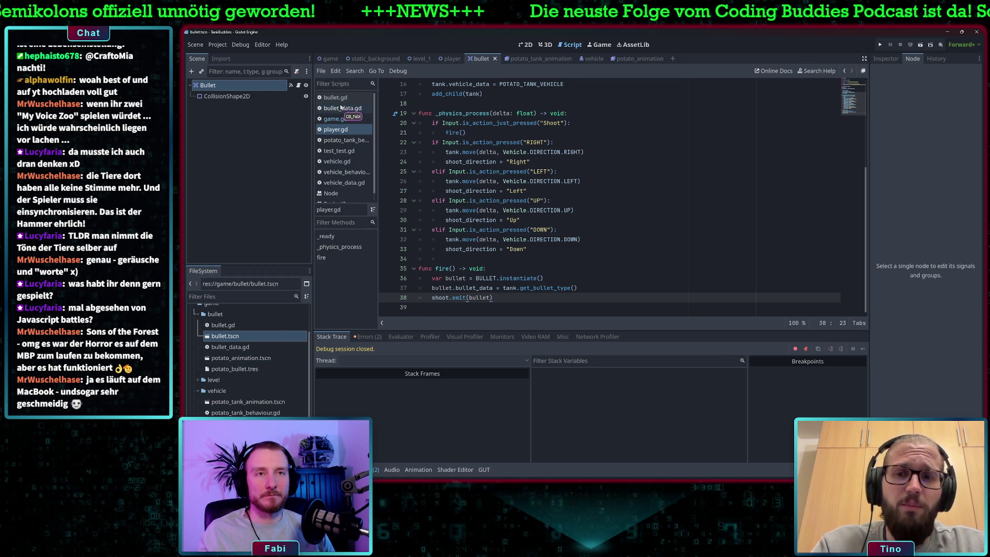
{"action": "left_click", "coordinate": [347, 140]}
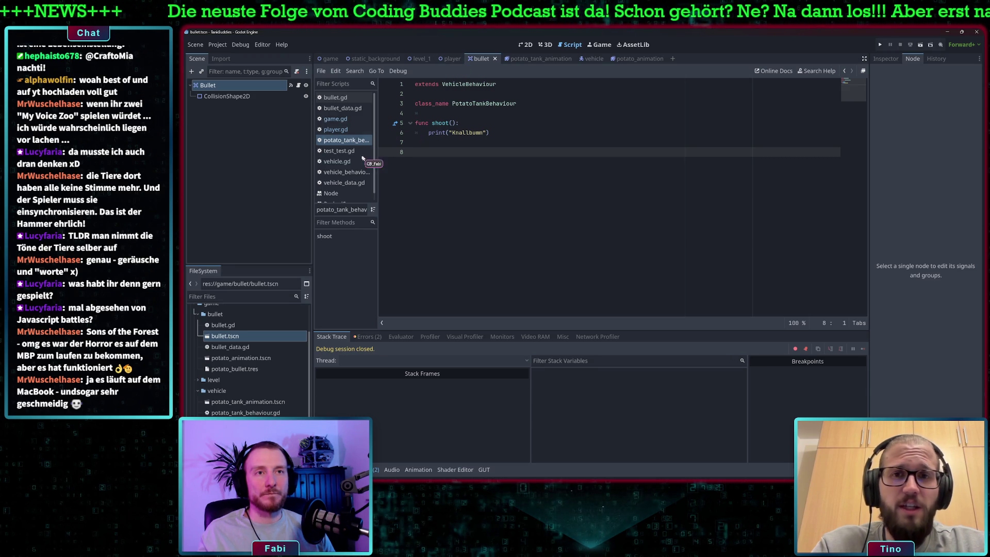
In vehicle.gd, add a new function header for get_bullet_type() below shoot()
{"action": "left_click", "coordinate": [341, 163]}
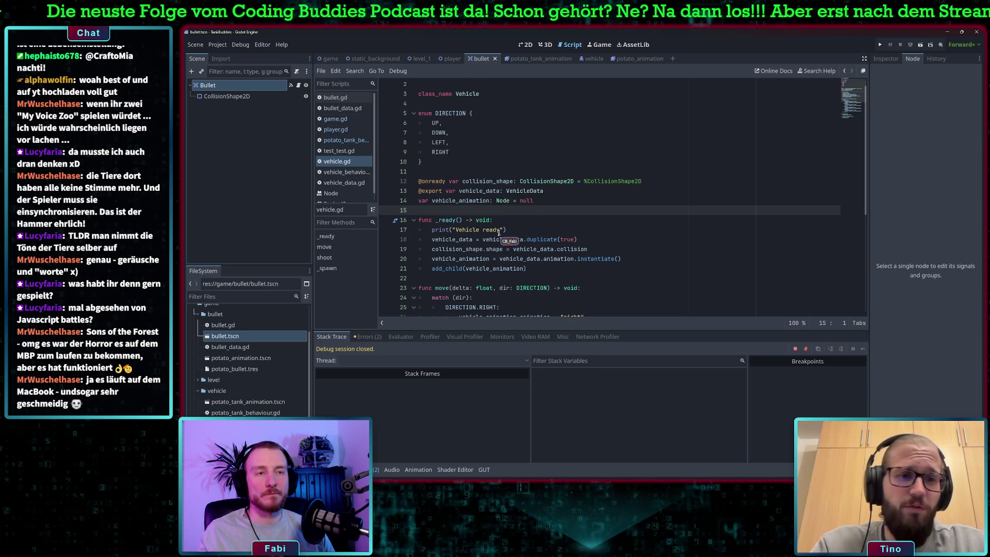
{"action": "scroll", "coordinate": [493, 241], "scroll_direction": "down", "scroll_amount": 6}
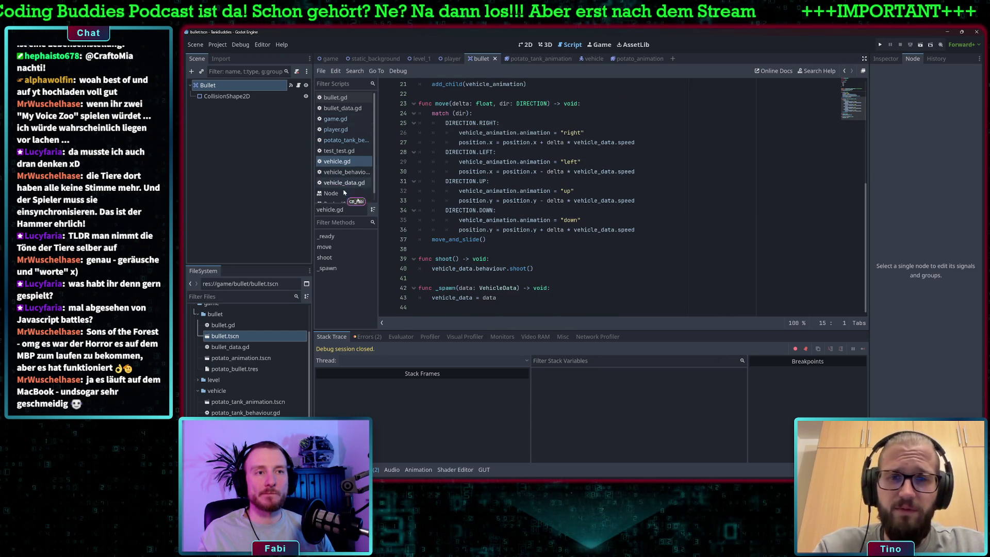
{"action": "left_click", "coordinate": [556, 269]}
{"action": "key", "text": "Return"}
{"action": "key", "text": "Return"}
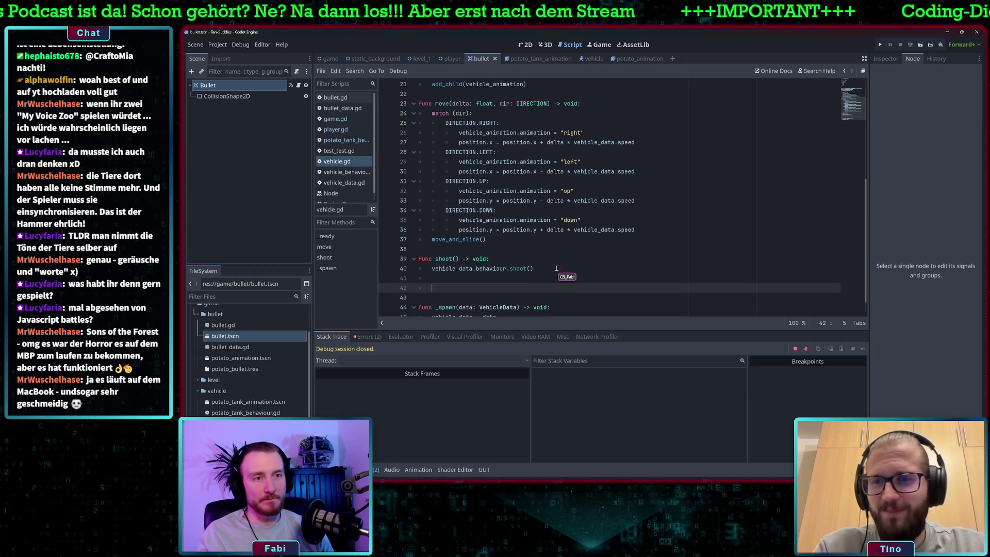
{"action": "type", "text": "func get_"}
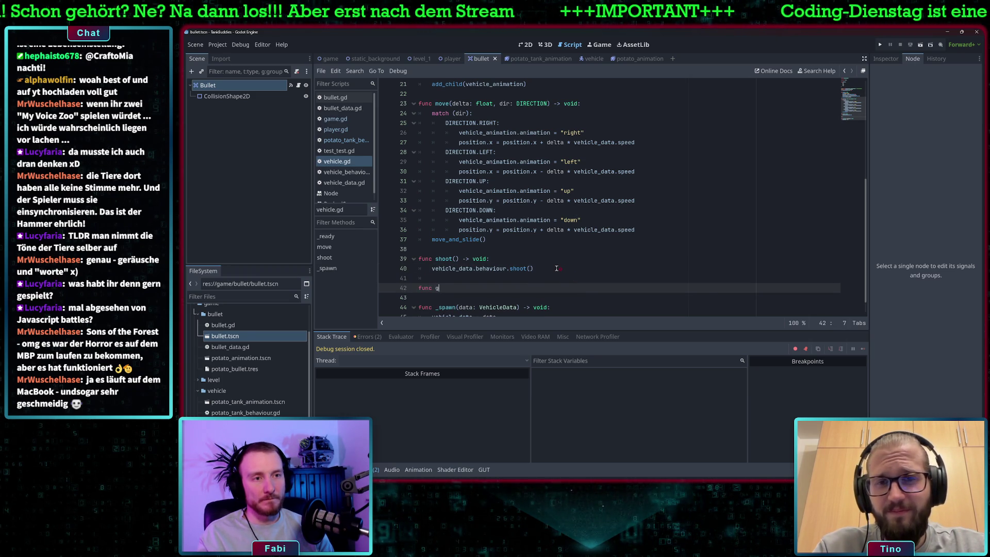
{"action": "type", "text": "t"}
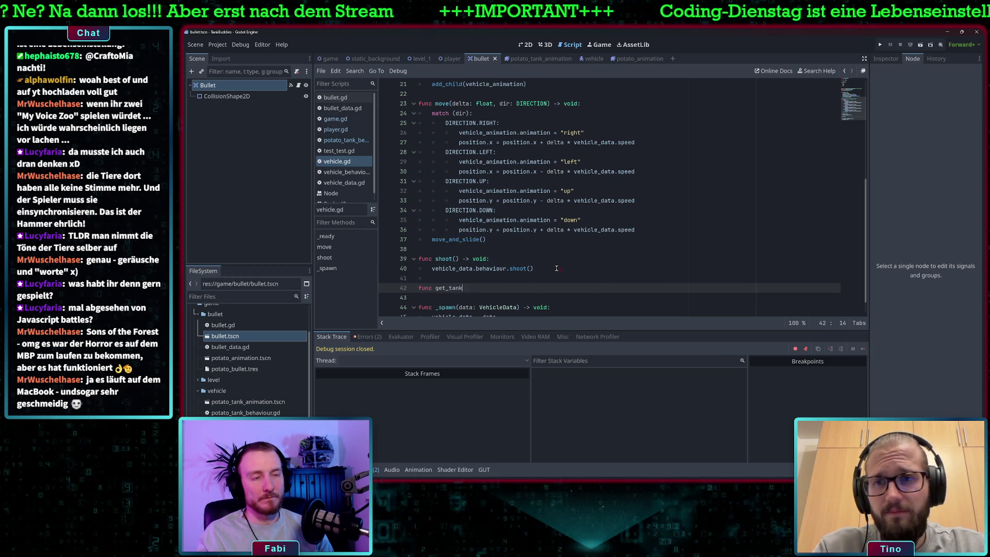
{"action": "type", "text": "e()"}
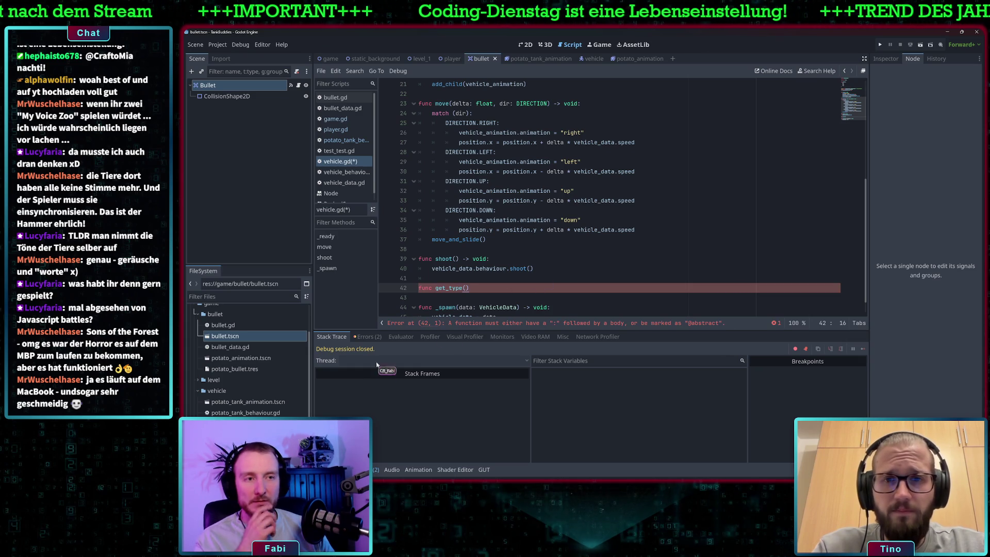
{"action": "type", "text": "bullet"}
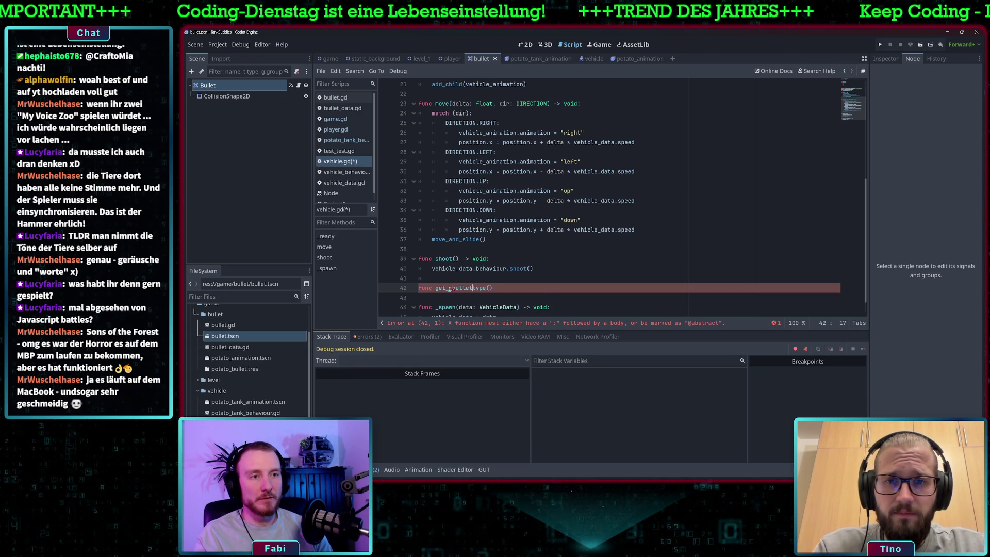
{"action": "type", "text": "_"}
Start the body with vehicle_data and correct the function name to get_bullet_type
{"action": "left_click", "coordinate": [509, 287]}
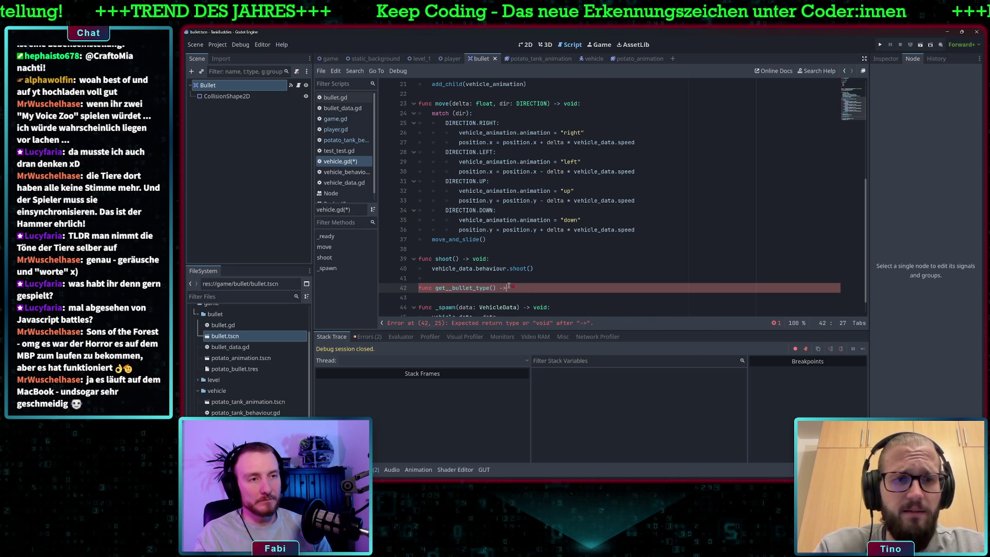
{"action": "key", "text": "Return"}
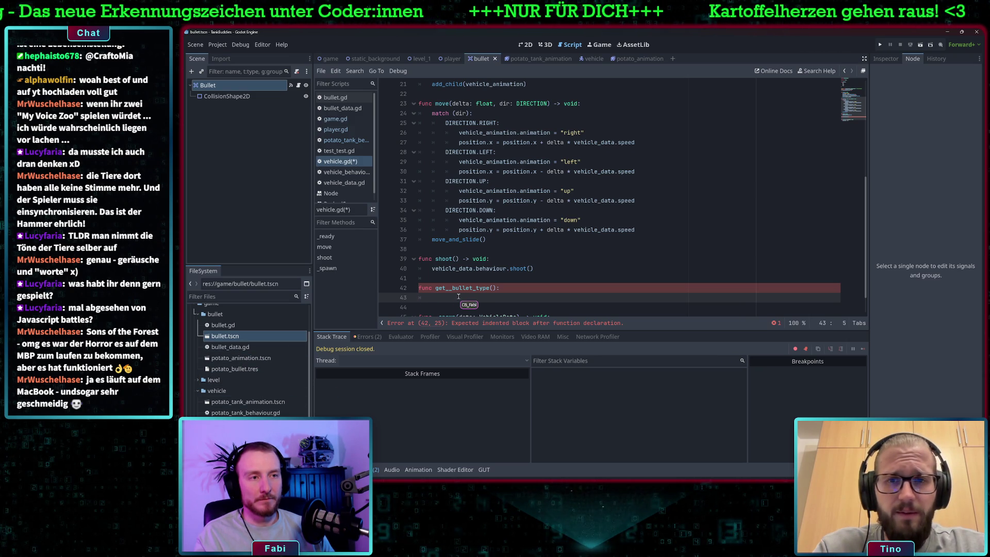
{"action": "type", "text": "vehicle"}
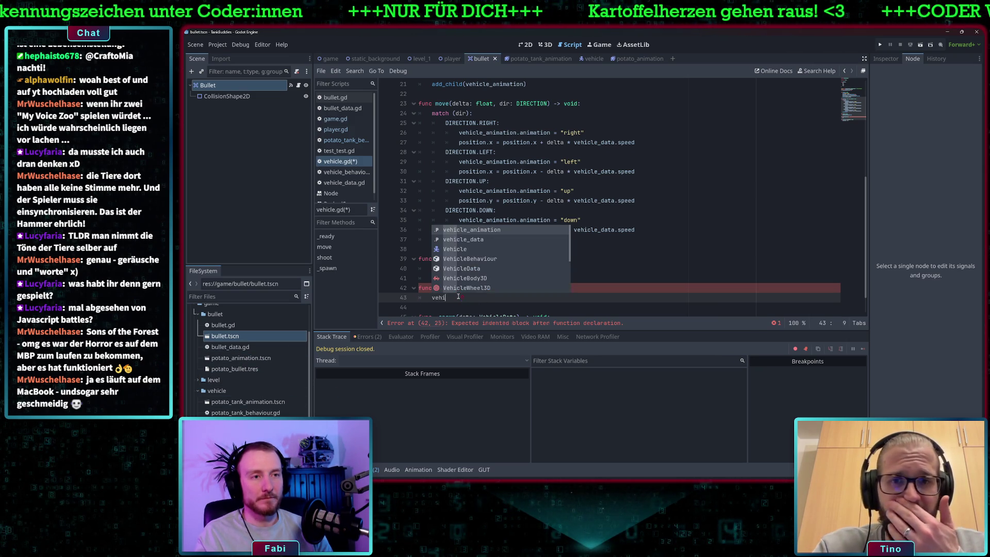
{"action": "key", "text": "Down"}
{"action": "key", "text": "Return"}
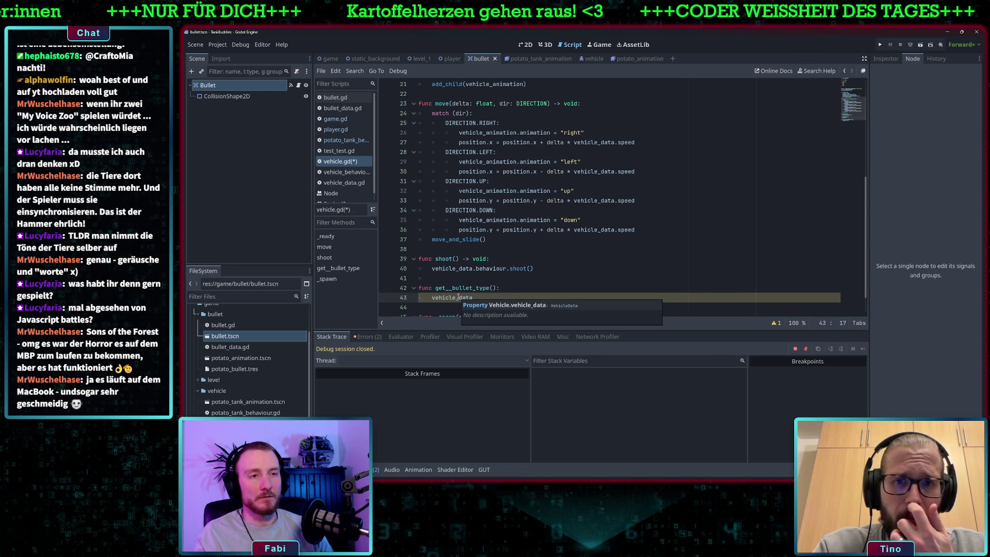
{"action": "key", "text": "Up"}
{"action": "key", "text": "Left"}
{"action": "key", "text": "Left"}
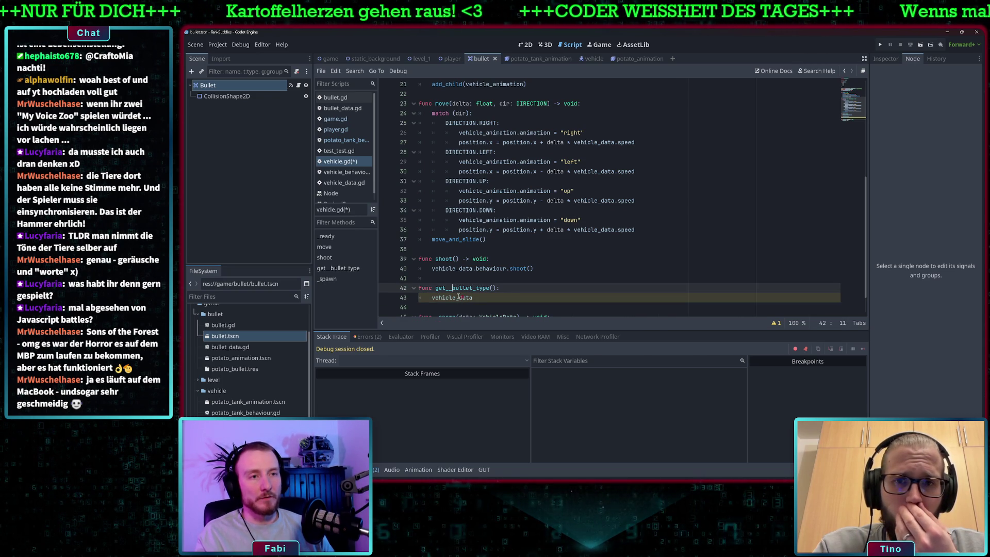
{"action": "key", "text": "BackSpace"}
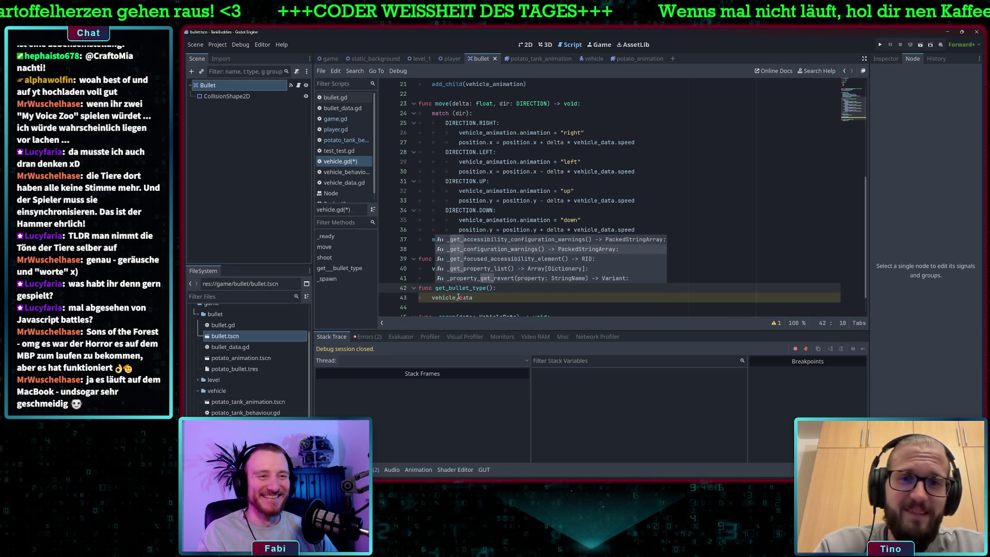
{"action": "key", "text": "Escape"}
Finish the 'vehicle_data.' body line and bring up vehicle_data.gd
{"action": "left_click", "coordinate": [459, 298]}
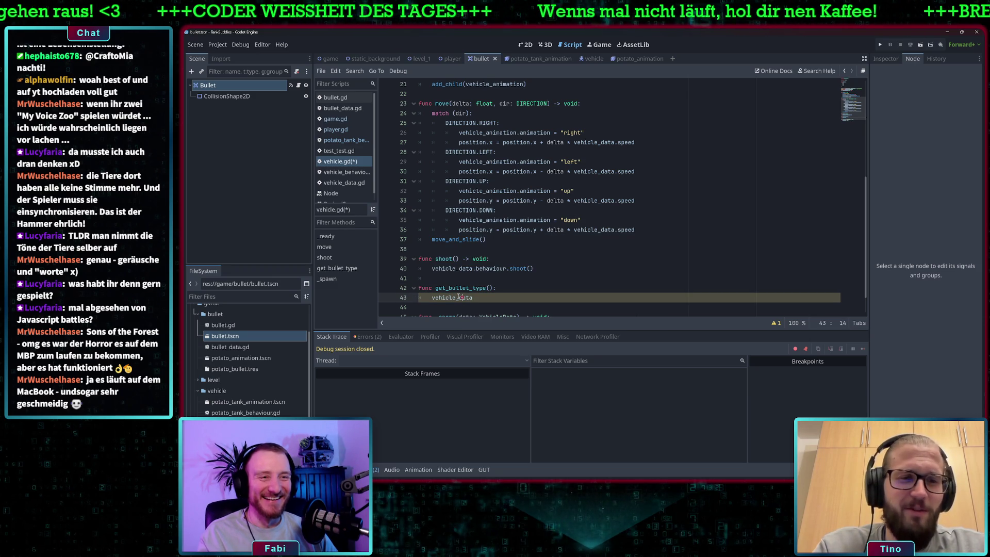
{"action": "type", "text": "a"}
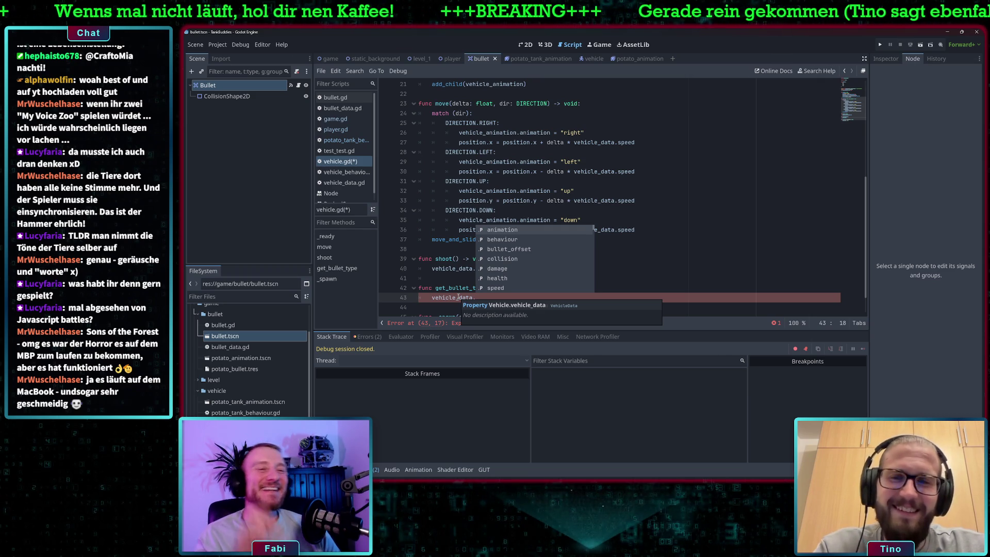
{"action": "left_click", "coordinate": [454, 279]}
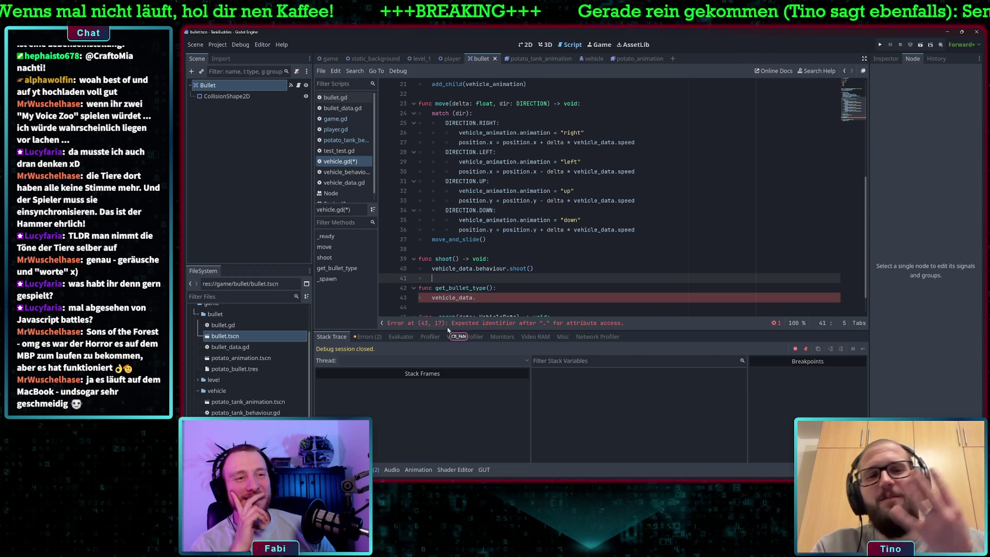
{"action": "left_click", "coordinate": [464, 298]}
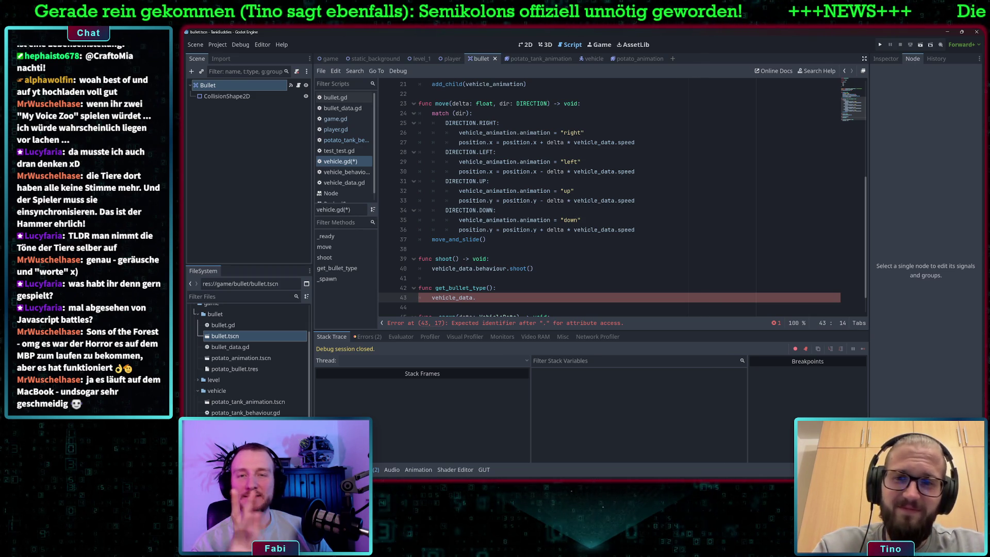
{"action": "left_click", "coordinate": [344, 182]}
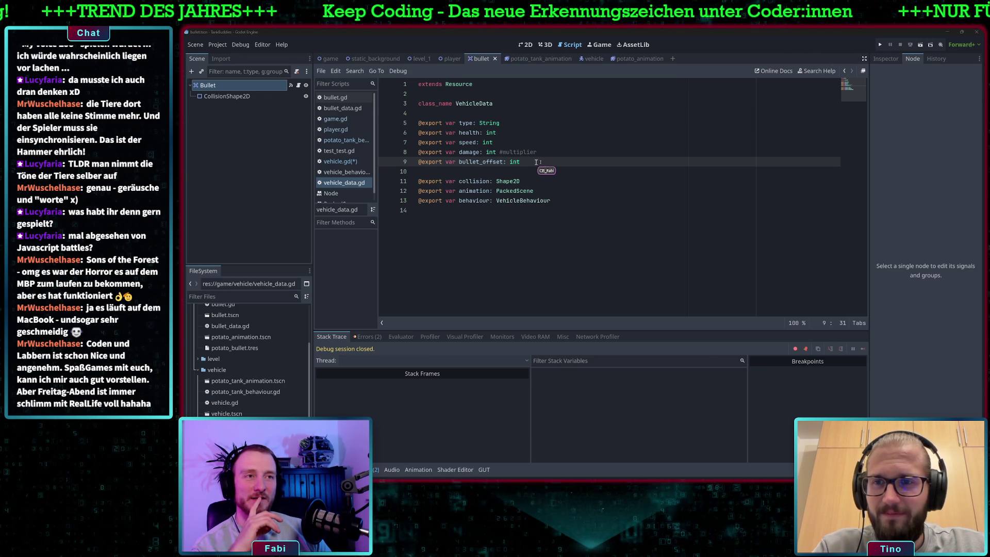
{"action": "key", "text": "Return"}
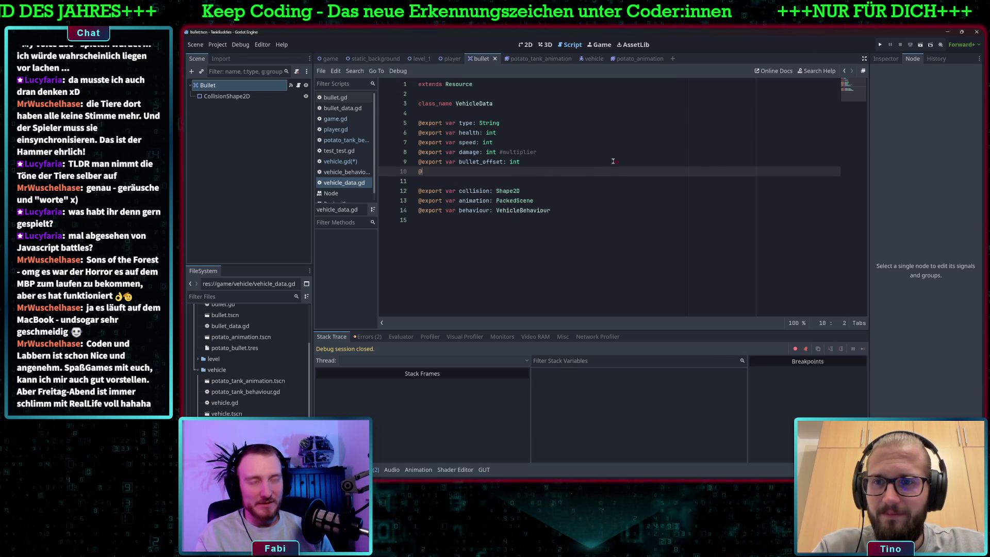
{"action": "type", "text": "@export var "}
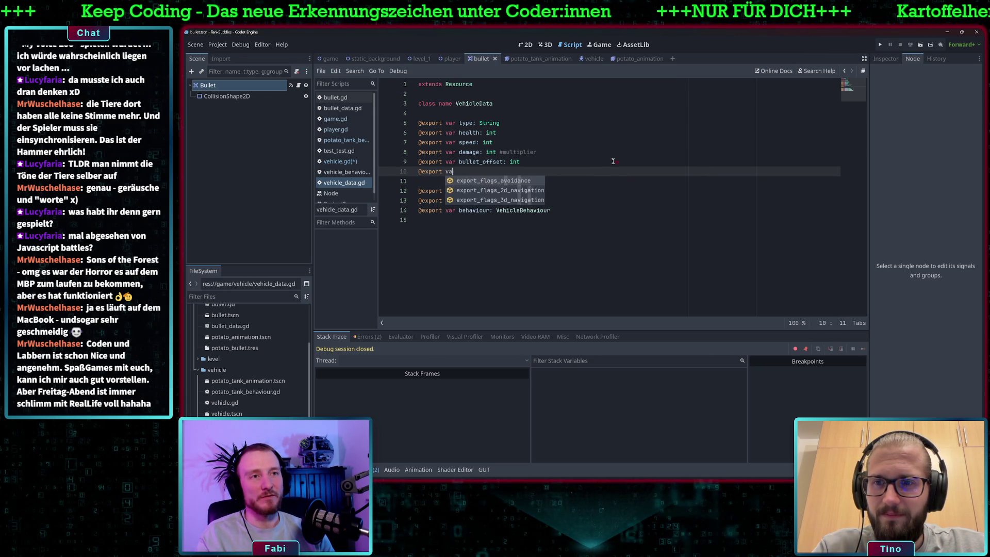
{"action": "type", "text": "bullet_type"}
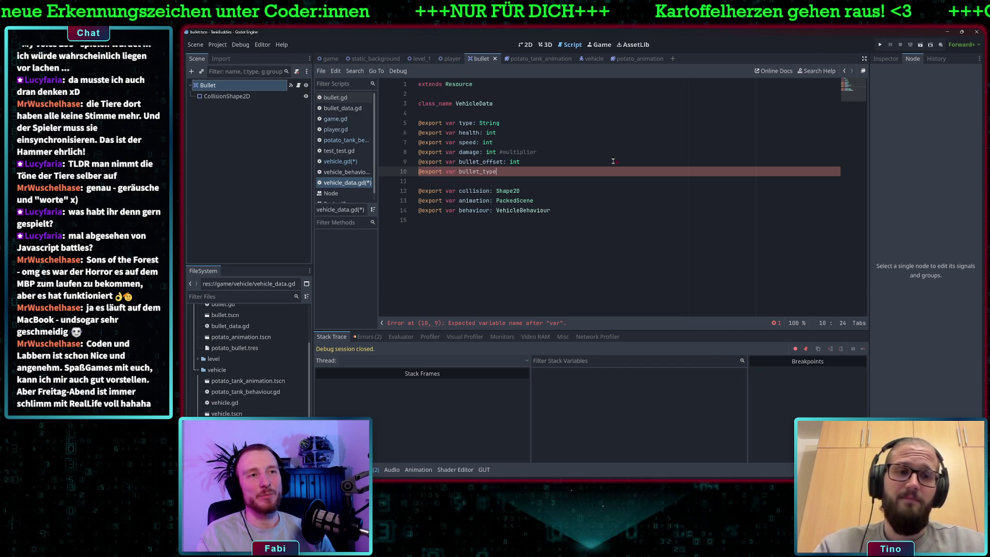
{"action": "type", "text": ":"}
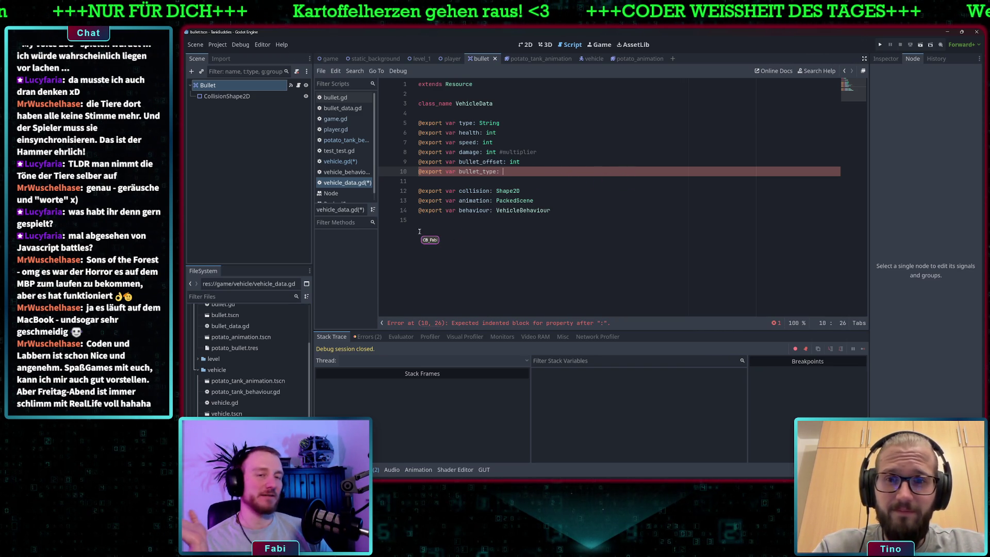
{"action": "scroll", "coordinate": [247, 355], "scroll_direction": "up", "scroll_amount": 2}
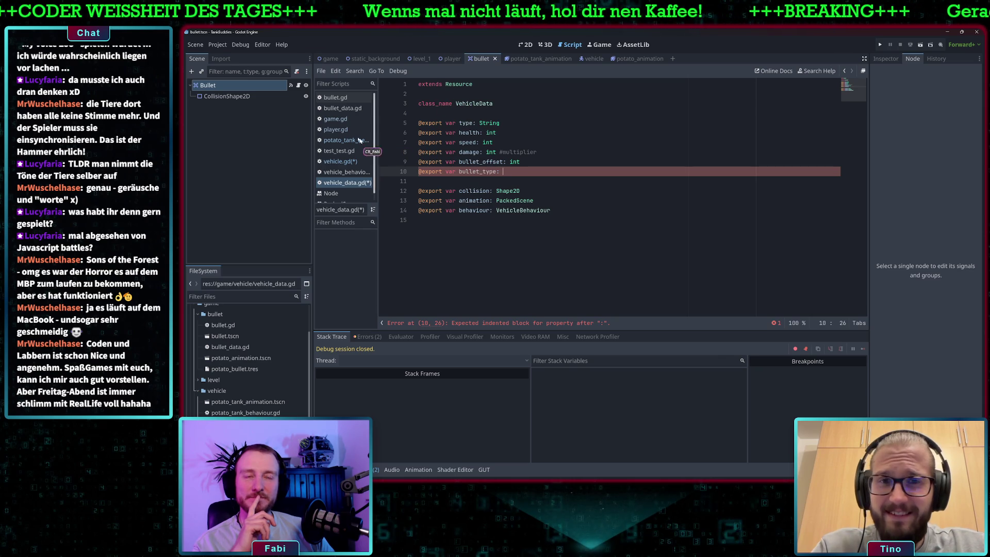
{"action": "left_click", "coordinate": [340, 161]}
Look over game.gd, then switch to player.gd
{"action": "scroll", "coordinate": [509, 182], "scroll_direction": "up", "scroll_amount": 5}
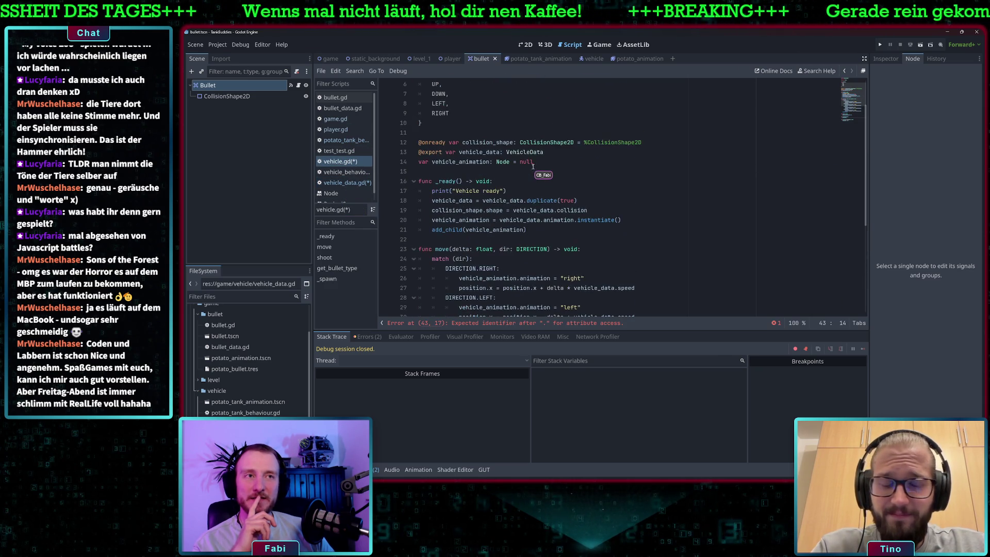
{"action": "scroll", "coordinate": [505, 182], "scroll_direction": "up", "scroll_amount": 2}
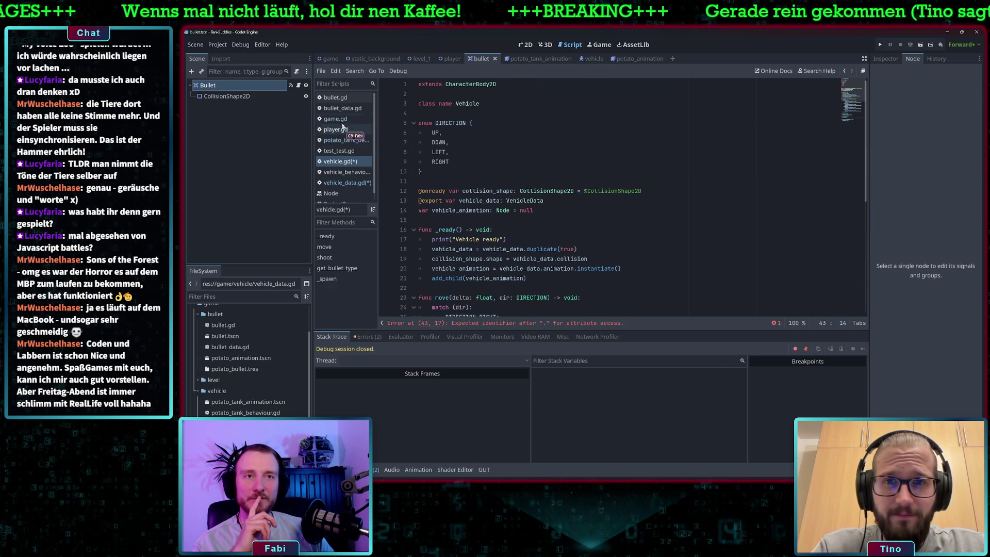
{"action": "left_click", "coordinate": [341, 120]}
{"action": "left_click", "coordinate": [334, 129]}
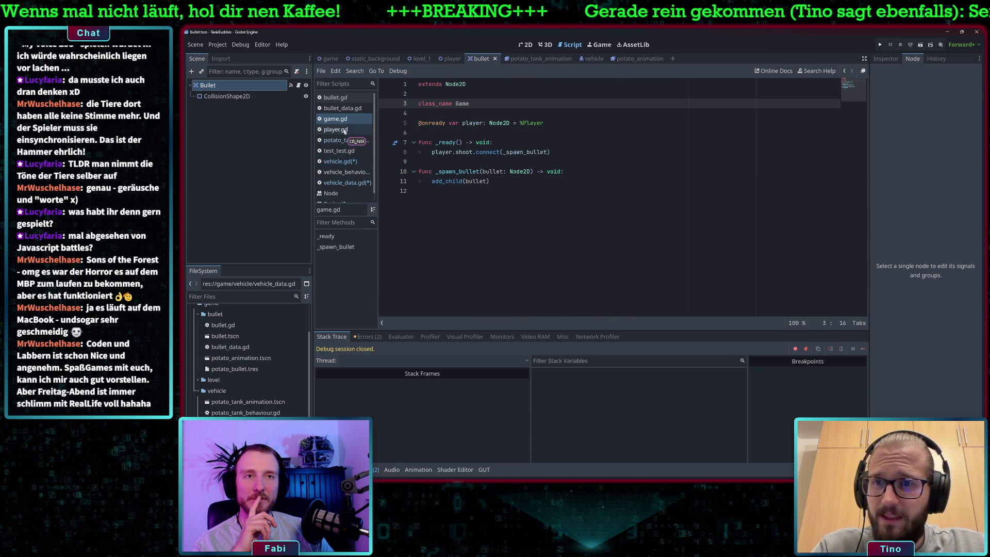
Highlight POTATO_TANK_VEHICLE on player.gd line 8, then reopen vehicle.gd and vehicle_data.gd
{"action": "scroll", "coordinate": [567, 181], "scroll_direction": "up", "scroll_amount": 5}
{"action": "scroll", "coordinate": [546, 179], "scroll_direction": "up", "scroll_amount": 1}
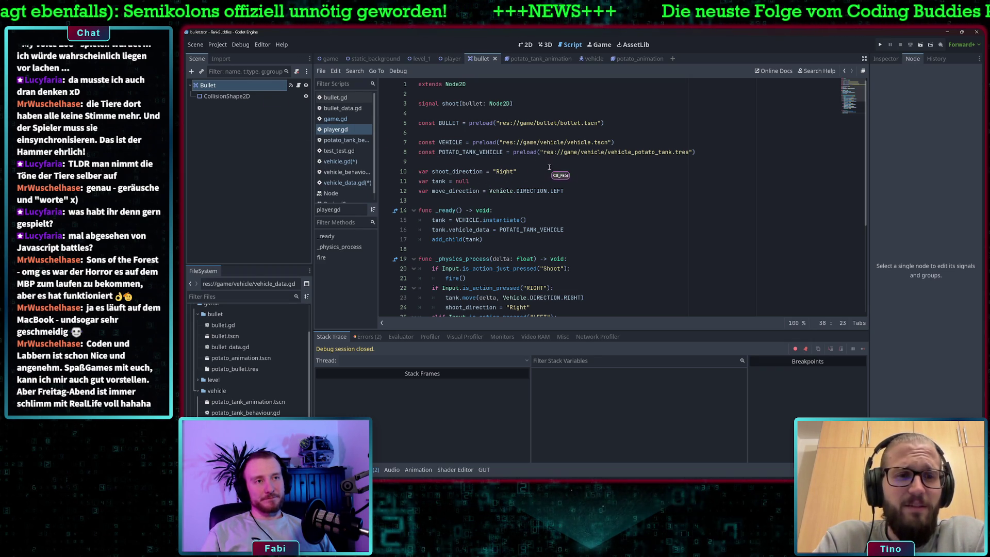
{"action": "left_click", "coordinate": [458, 152]}
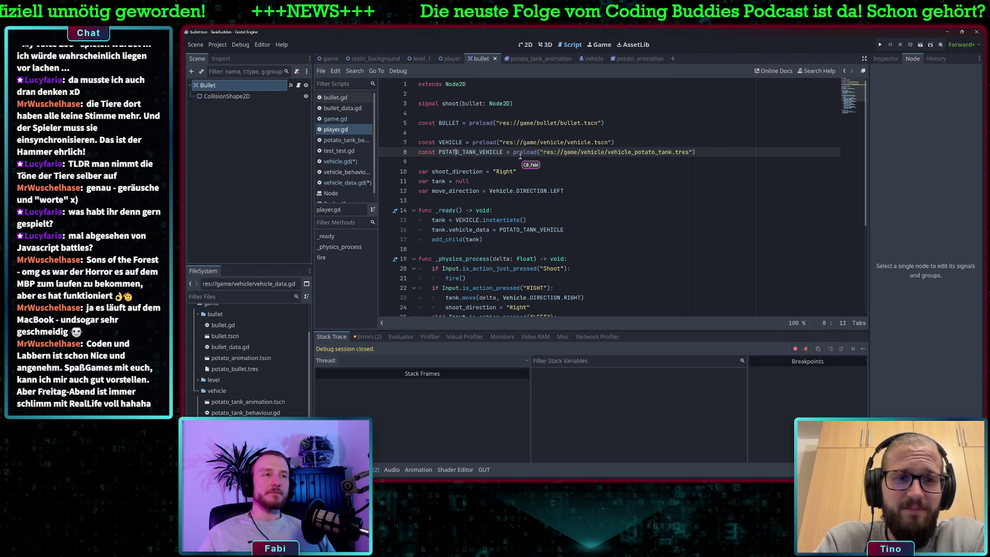
{"action": "mouse_move", "coordinate": [525, 153]}
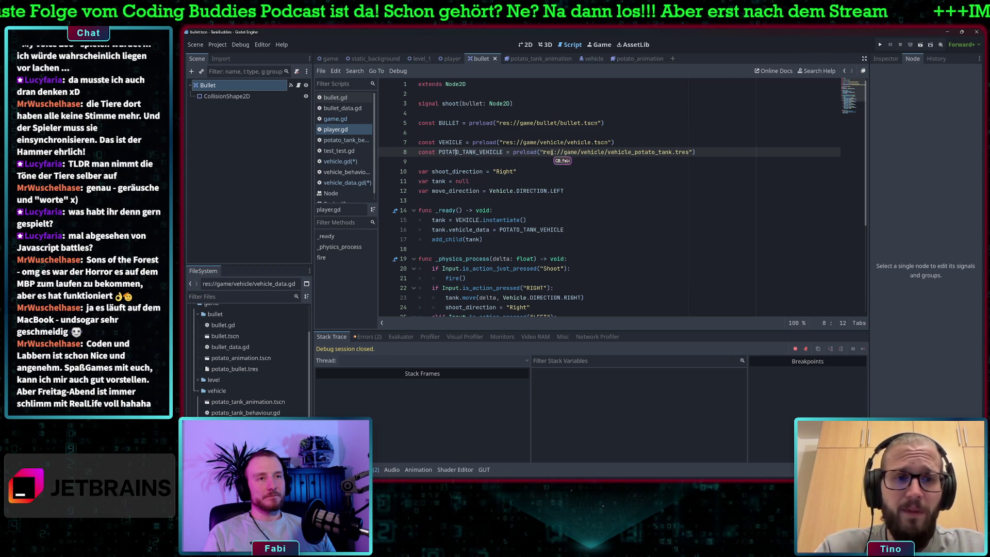
{"action": "double_click", "coordinate": [481, 152]}
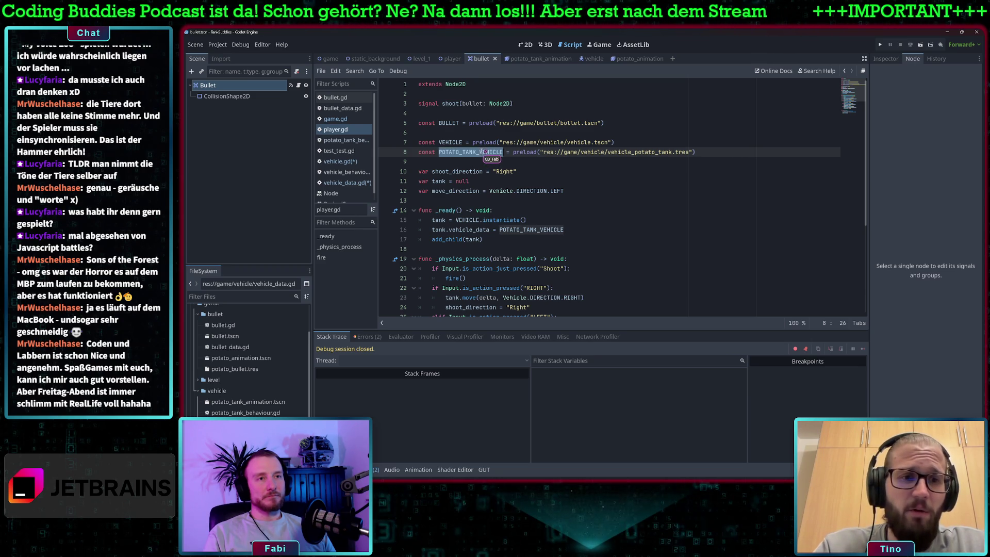
{"action": "scroll", "coordinate": [529, 165], "scroll_direction": "down", "scroll_amount": 2}
{"action": "scroll", "coordinate": [464, 173], "scroll_direction": "up", "scroll_amount": 2}
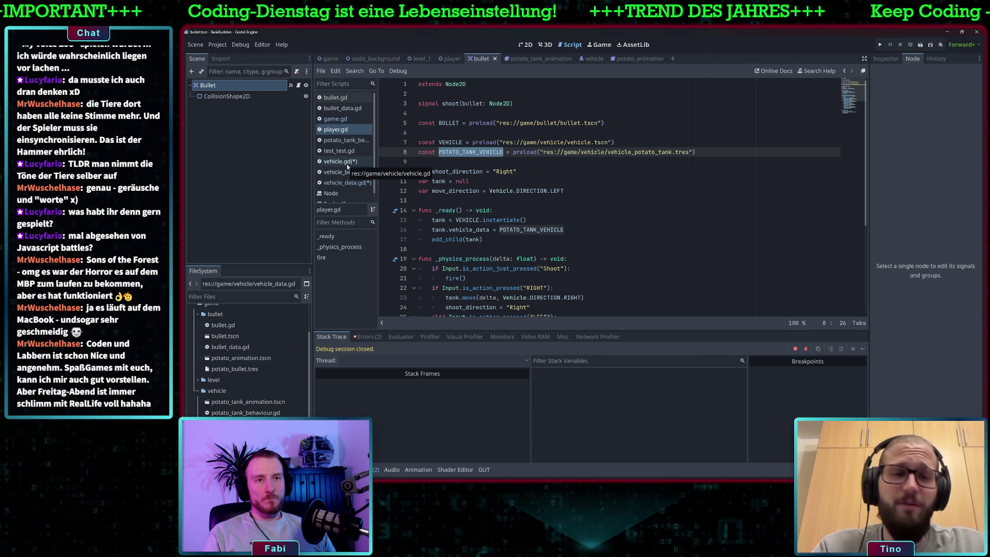
{"action": "left_click", "coordinate": [347, 164]}
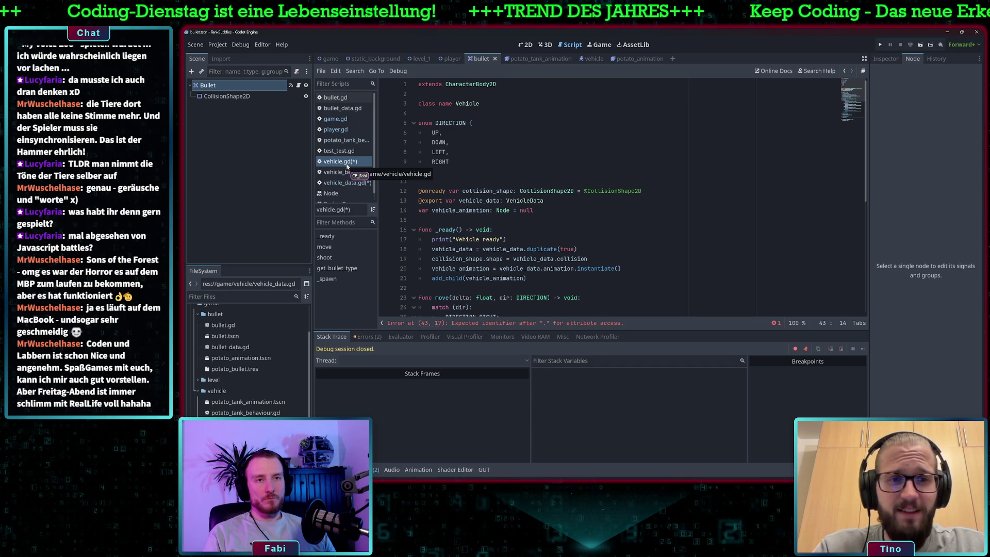
{"action": "left_click", "coordinate": [356, 183]}
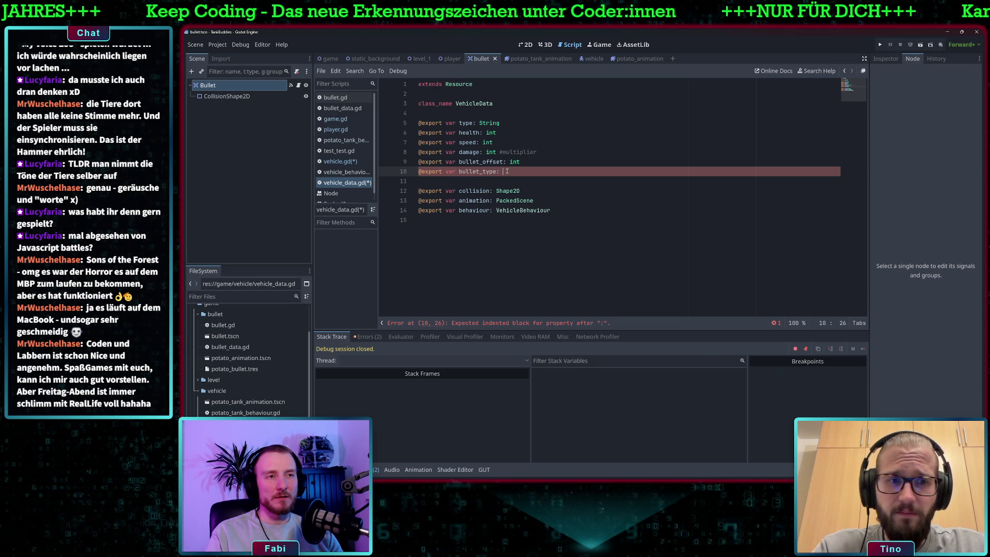
Open vehicle_behaviour.gd from FileSystem and select the potato_bullet.tres resource
{"action": "scroll", "coordinate": [258, 386], "scroll_direction": "down", "scroll_amount": 3}
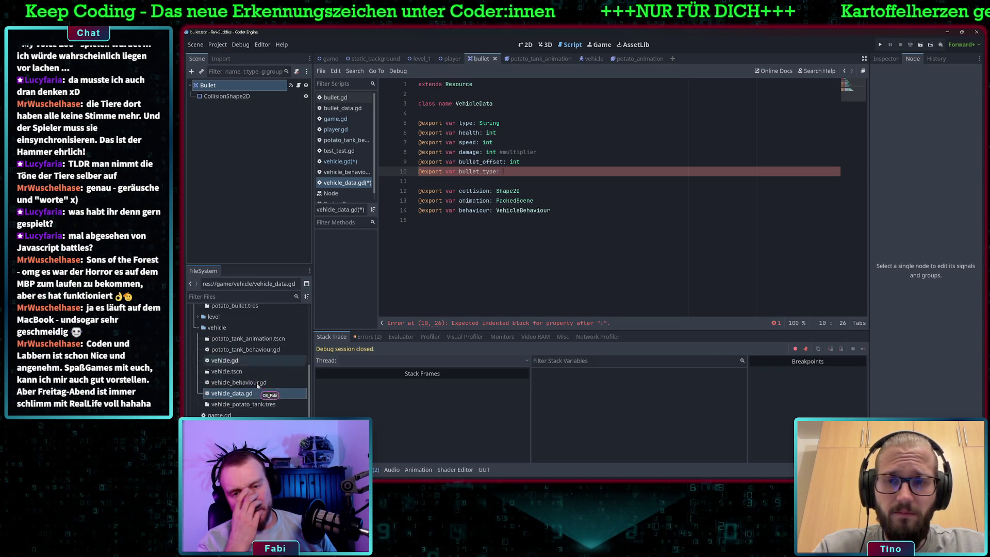
{"action": "double_click", "coordinate": [252, 382]}
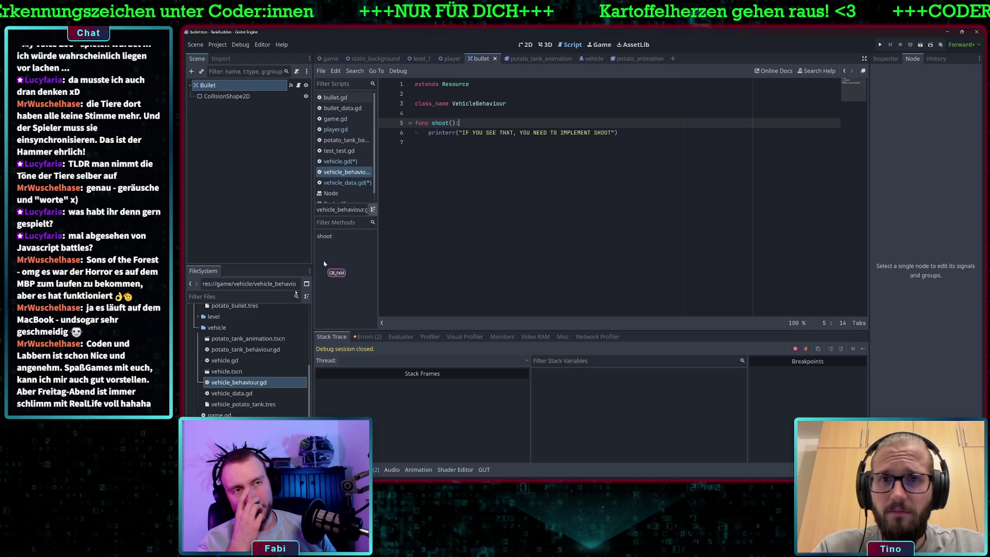
{"action": "scroll", "coordinate": [239, 391], "scroll_direction": "up", "scroll_amount": 1}
{"action": "scroll", "coordinate": [239, 391], "scroll_direction": "up", "scroll_amount": 3}
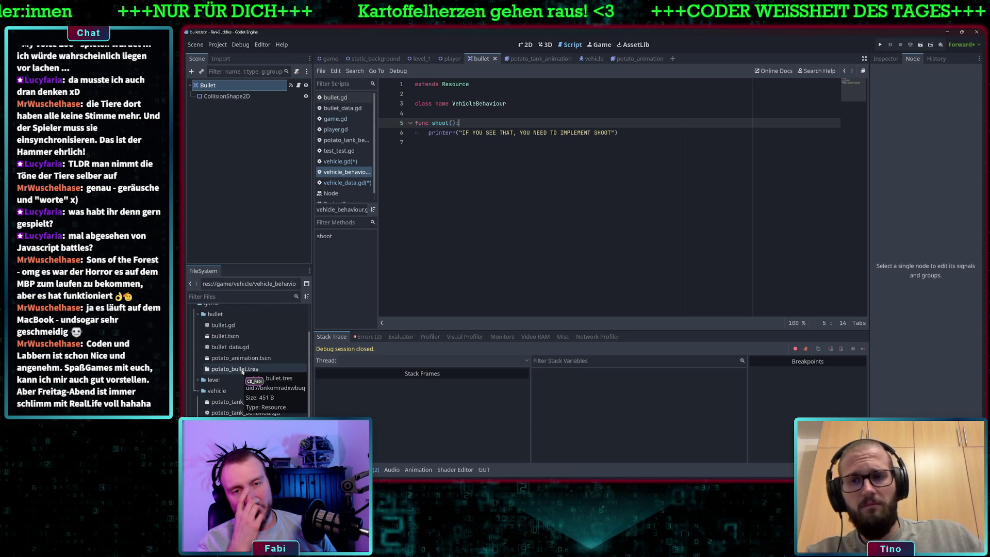
{"action": "left_click", "coordinate": [240, 370]}
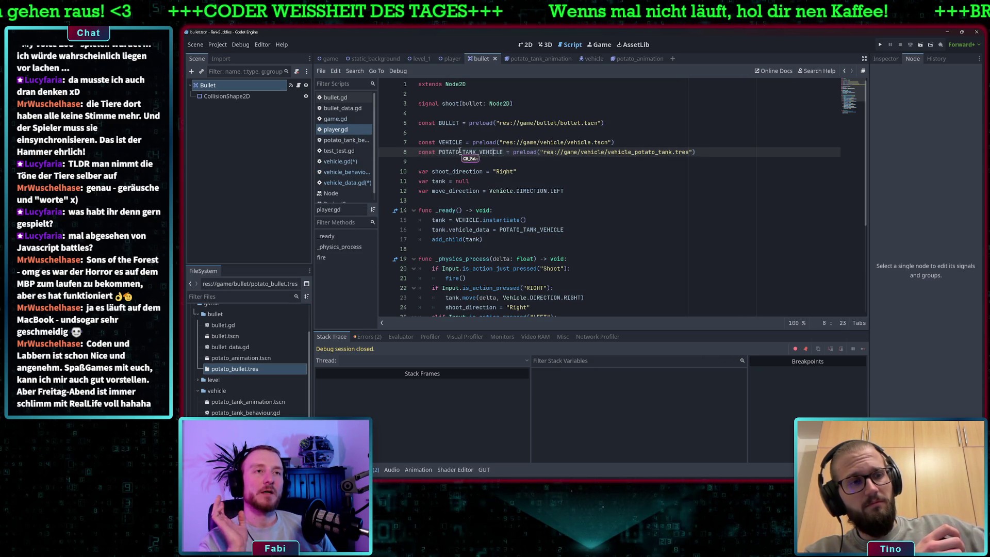
Inspect the vehicle_potato_tank.tres preload on player.gd line 8, then return to vehicle.gd
{"action": "left_click_drag", "start_coordinate": [439, 153], "coordinate": [697, 152]}
{"action": "left_click", "coordinate": [670, 153]}
{"action": "left_click_drag", "start_coordinate": [608, 153], "coordinate": [690, 153]}
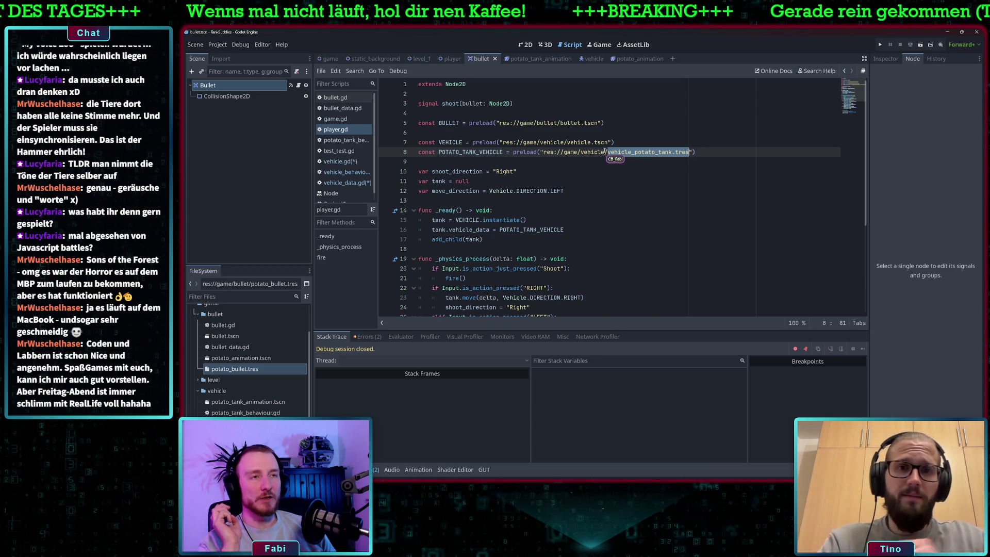
{"action": "left_click_drag", "start_coordinate": [437, 153], "coordinate": [505, 152]}
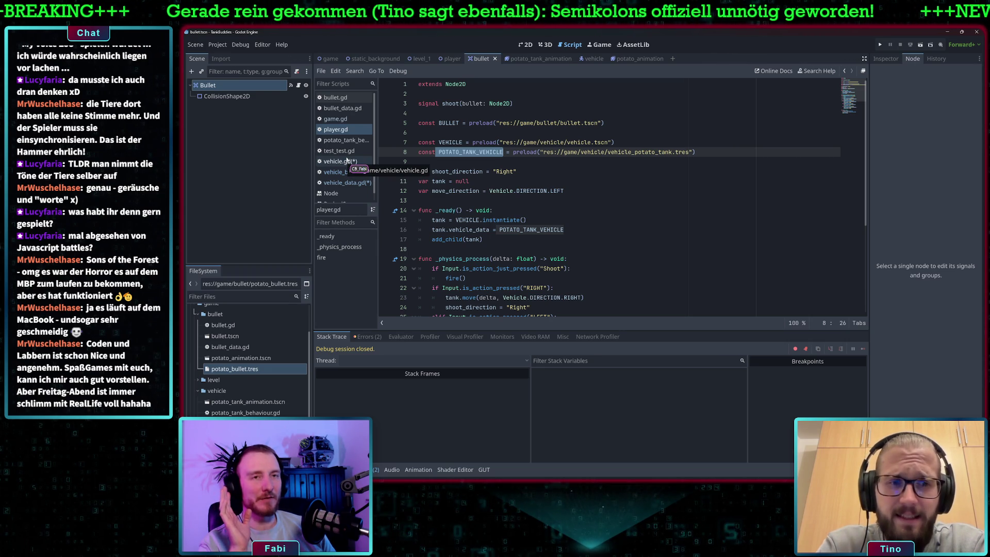
{"action": "left_click", "coordinate": [348, 163]}
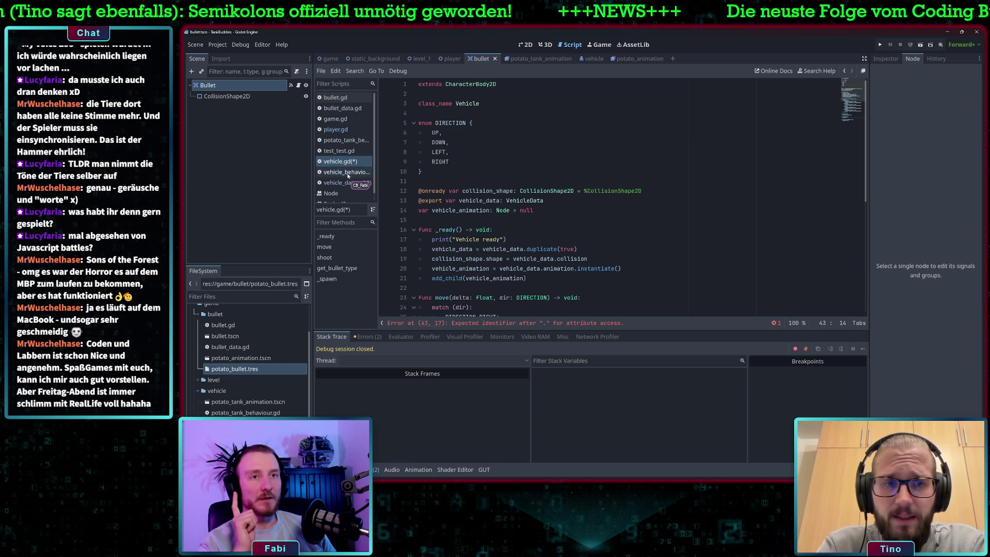
Type bullet_type as PackedScene in vehicle_data.gd and view vehicle_potato_tank.tres properties
{"action": "left_click", "coordinate": [349, 183]}
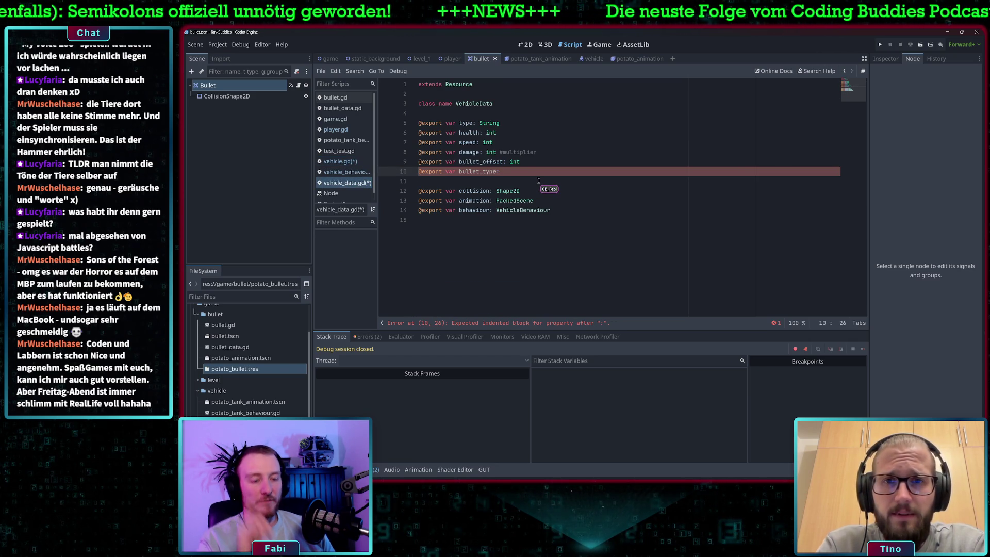
{"action": "type", "text": "Packed"}
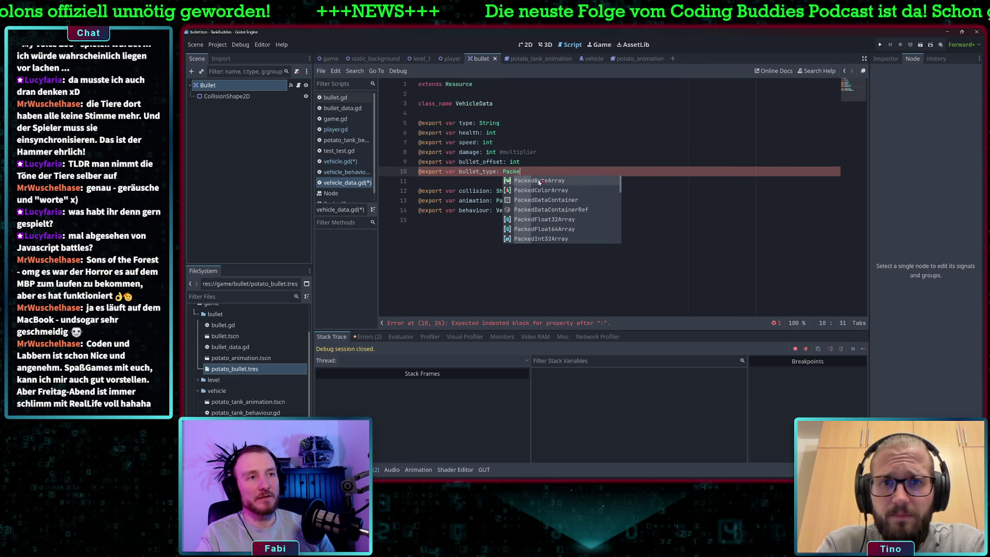
{"action": "type", "text": "Scene"}
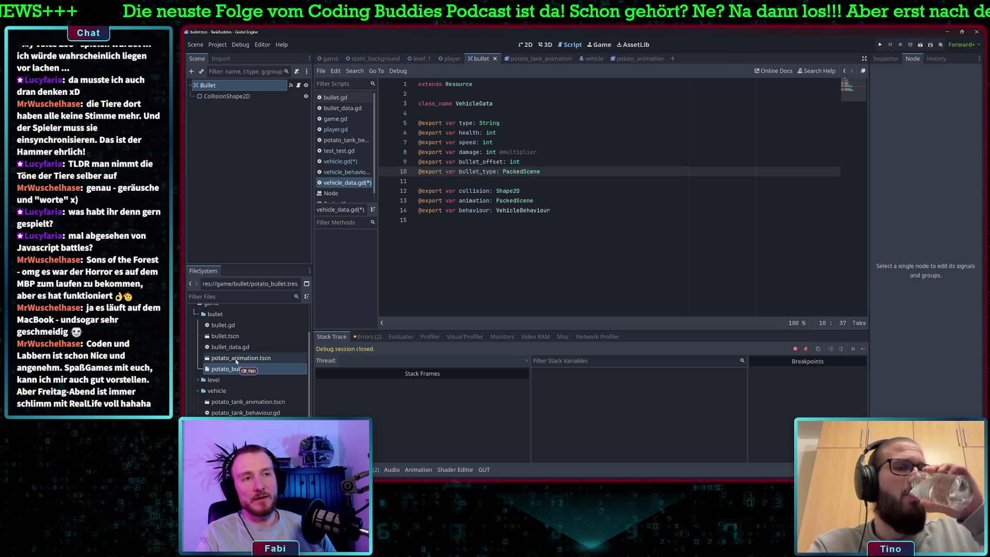
{"action": "scroll", "coordinate": [253, 361], "scroll_direction": "down", "scroll_amount": 2}
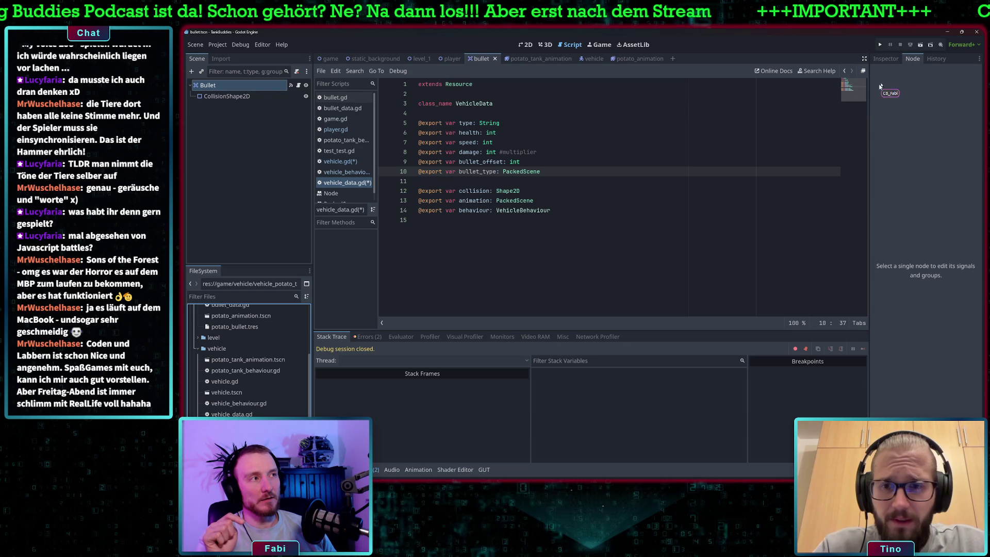
{"action": "left_click", "coordinate": [885, 59]}
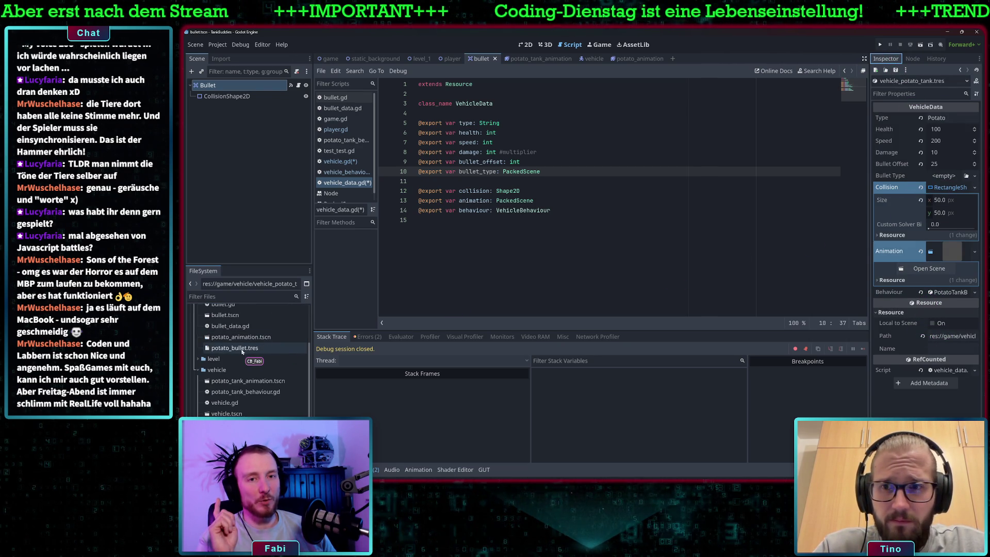
Try dropping potato_bullet.tres onto Bullet Type and check its dropdown; it stays empty
{"action": "left_click", "coordinate": [239, 350]}
{"action": "mouse_move", "coordinate": [230, 352]}
{"action": "left_mouse_down"}
{"action": "mouse_move", "coordinate": [464, 222]}
{"action": "mouse_move", "coordinate": [958, 187]}
{"action": "mouse_move", "coordinate": [270, 324]}
{"action": "mouse_move", "coordinate": [974, 186]}
{"action": "mouse_move", "coordinate": [955, 180]}
{"action": "left_mouse_up"}
{"action": "left_click", "coordinate": [975, 176]}
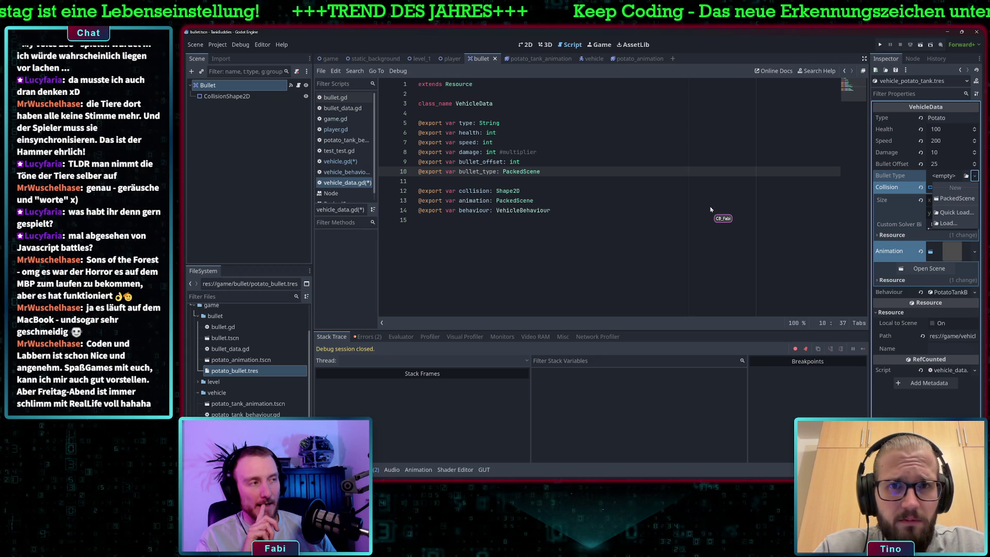
{"action": "left_click", "coordinate": [478, 253]}
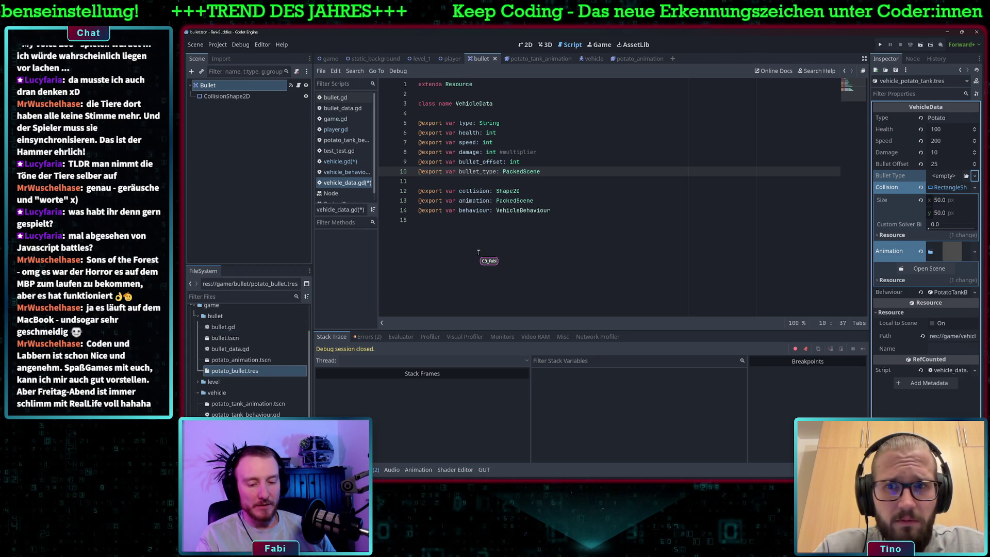
Save all scripts and compare the PackedScene and VehicleBehaviour types on lines 10 and 14
{"action": "double_click", "coordinate": [526, 171]}
{"action": "key", "text": "ctrl+s"}
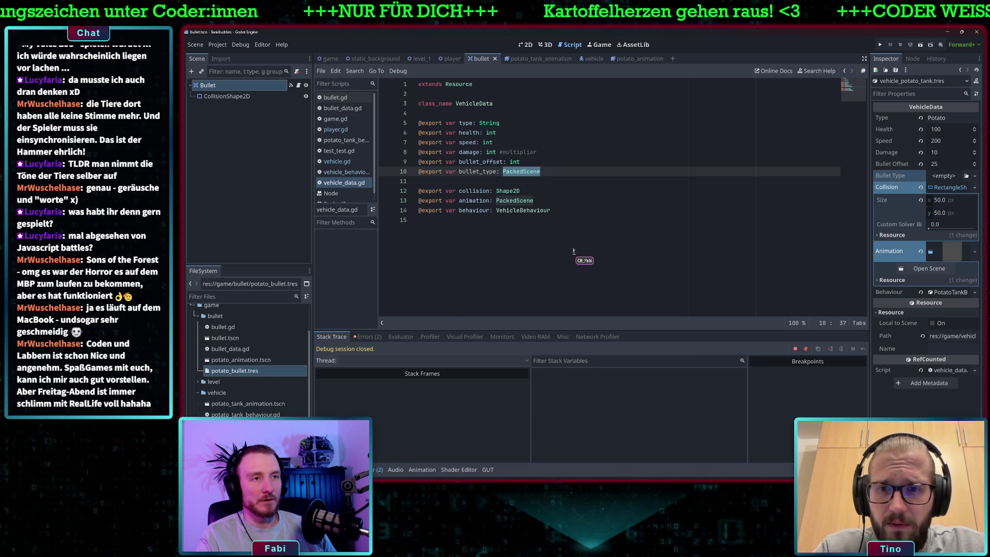
{"action": "double_click", "coordinate": [533, 210]}
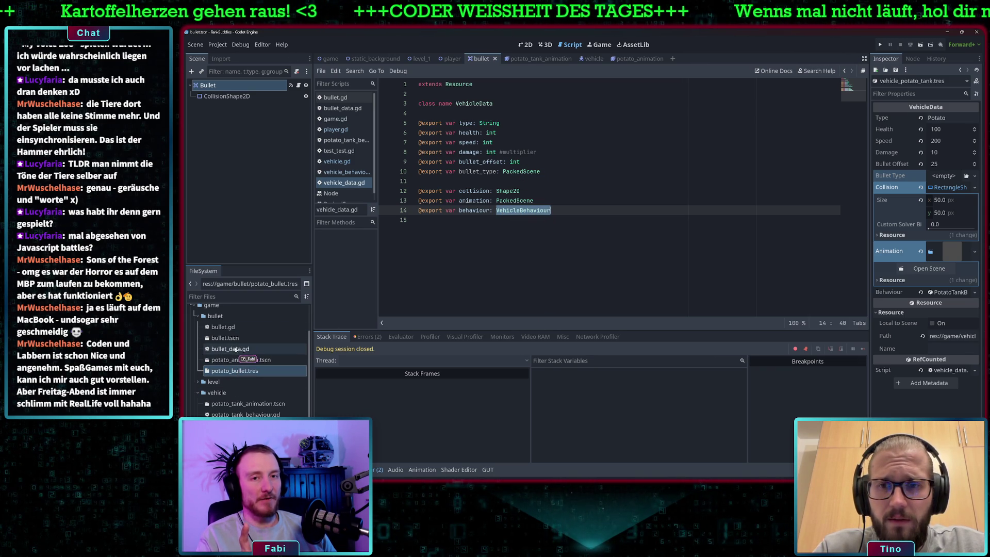
{"action": "double_click", "coordinate": [537, 171]}
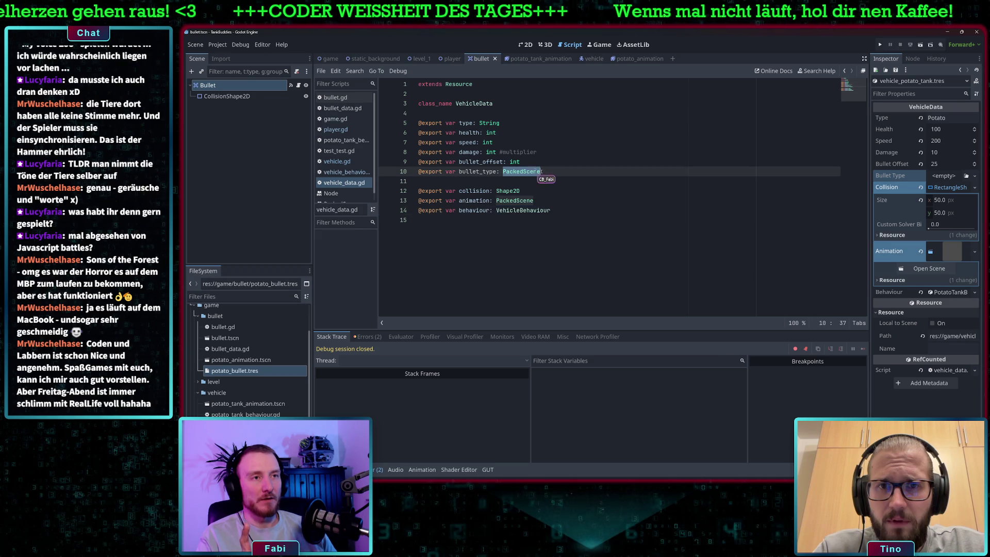
Change the bullet_type export's type to BulletData and save vehicle_data.gd
{"action": "left_click", "coordinate": [236, 372]}
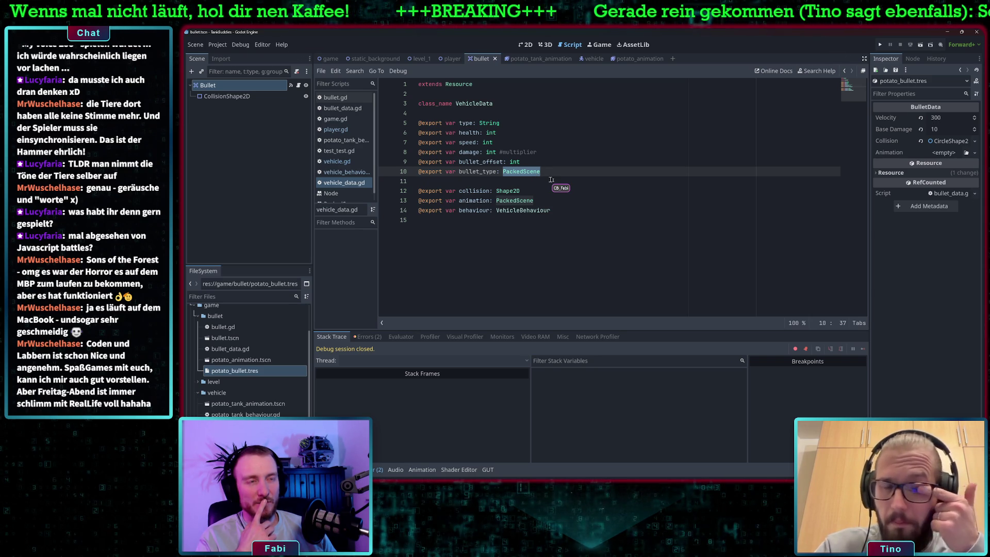
{"action": "type", "text": "B"}
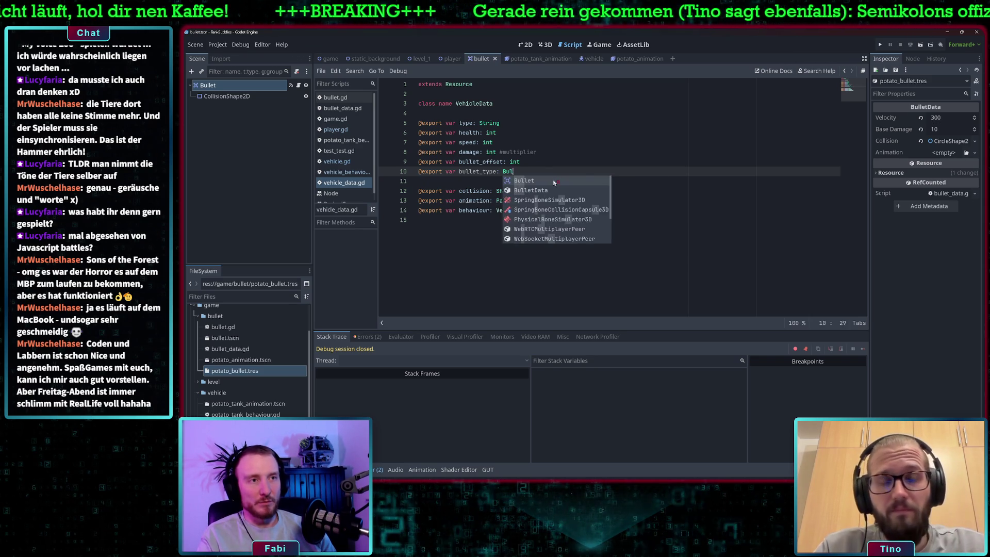
{"action": "type", "text": "ul"}
{"action": "key", "text": "Return"}
{"action": "key", "text": "Down"}
{"action": "key", "text": "Down"}
{"action": "key", "text": "Down"}
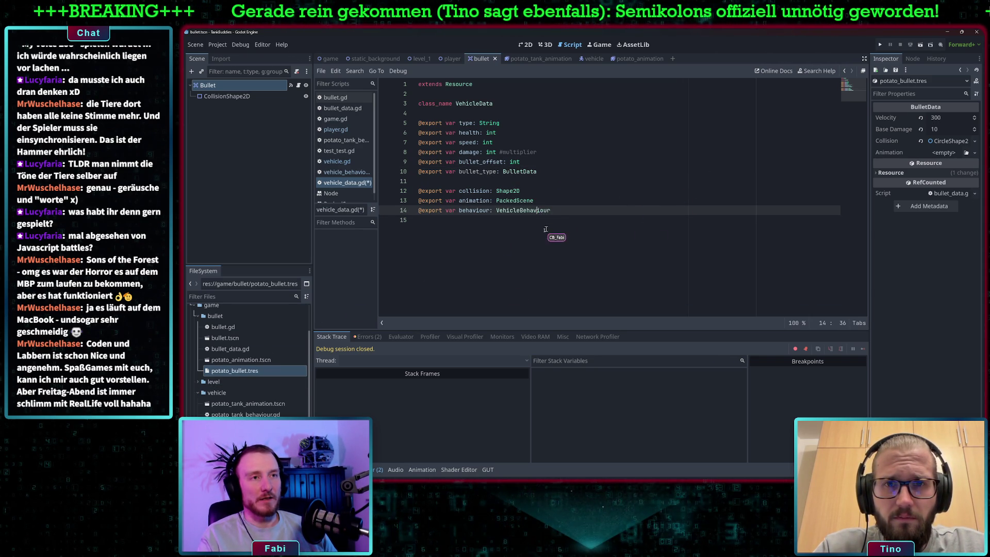
{"action": "key", "text": "ctrl+s"}
Open vehicle_potato_tank.tres and drop potato_bullet.tres into its Bullet Type slot
{"action": "scroll", "coordinate": [265, 411], "scroll_direction": "down", "scroll_amount": 3}
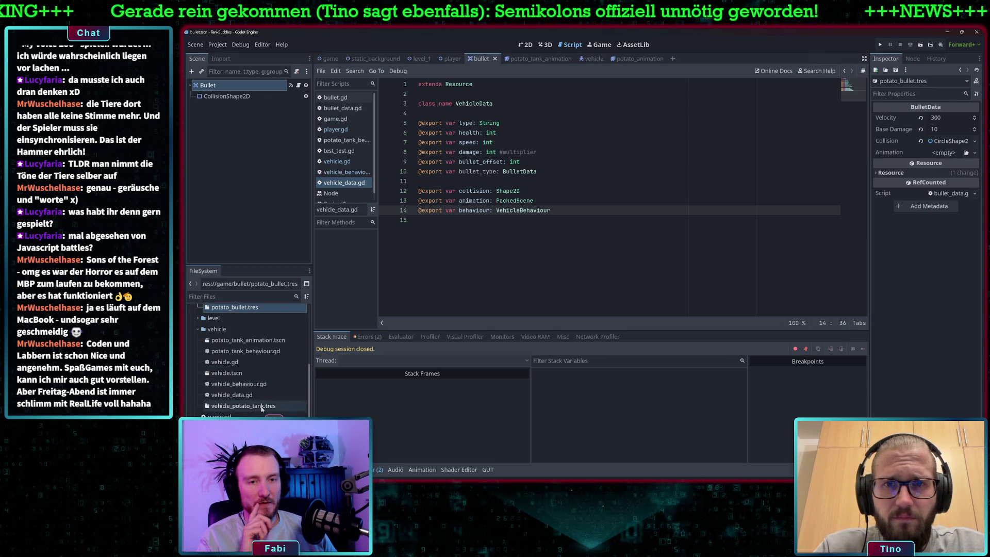
{"action": "left_click", "coordinate": [264, 407]}
{"action": "double_click", "coordinate": [260, 409]}
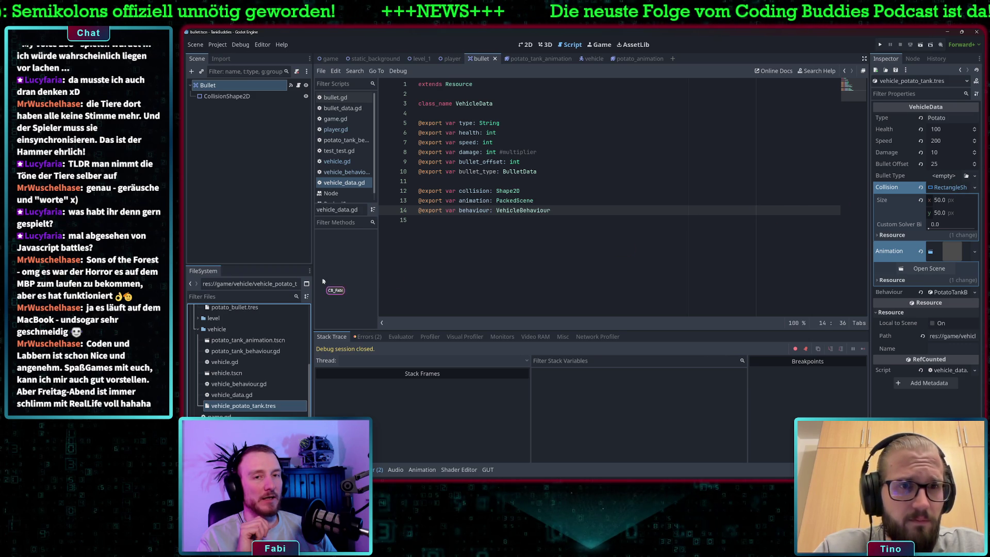
{"action": "scroll", "coordinate": [237, 333], "scroll_direction": "up", "scroll_amount": 2}
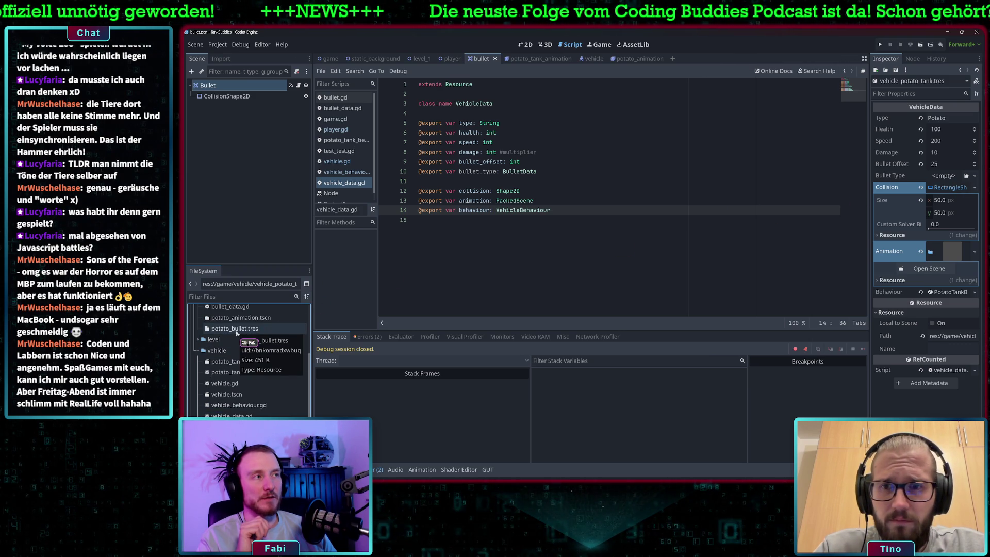
{"action": "mouse_move", "coordinate": [237, 334]}
{"action": "left_mouse_down"}
{"action": "mouse_move", "coordinate": [593, 315]}
{"action": "mouse_move", "coordinate": [954, 183]}
{"action": "mouse_move", "coordinate": [946, 178]}
{"action": "left_mouse_up"}
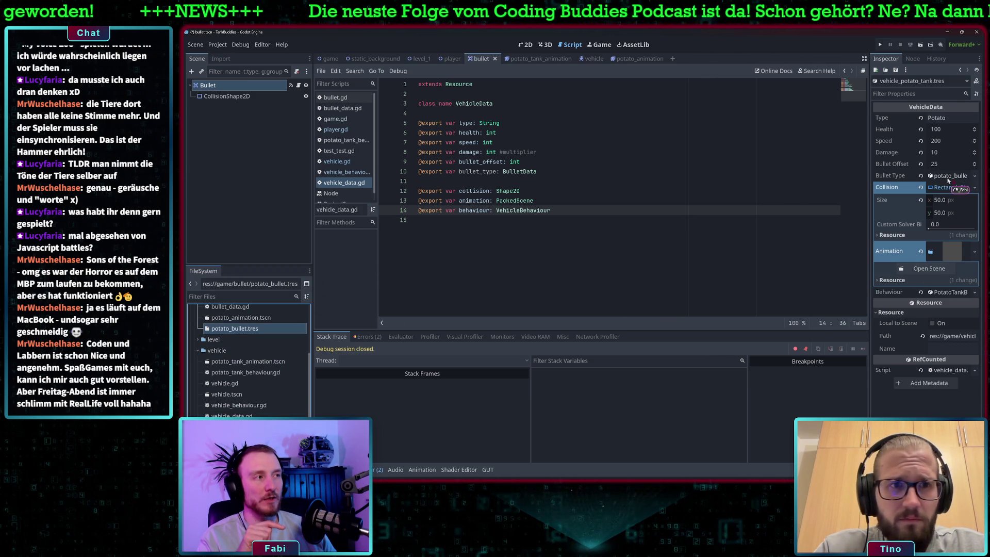
{"action": "left_click", "coordinate": [514, 277]}
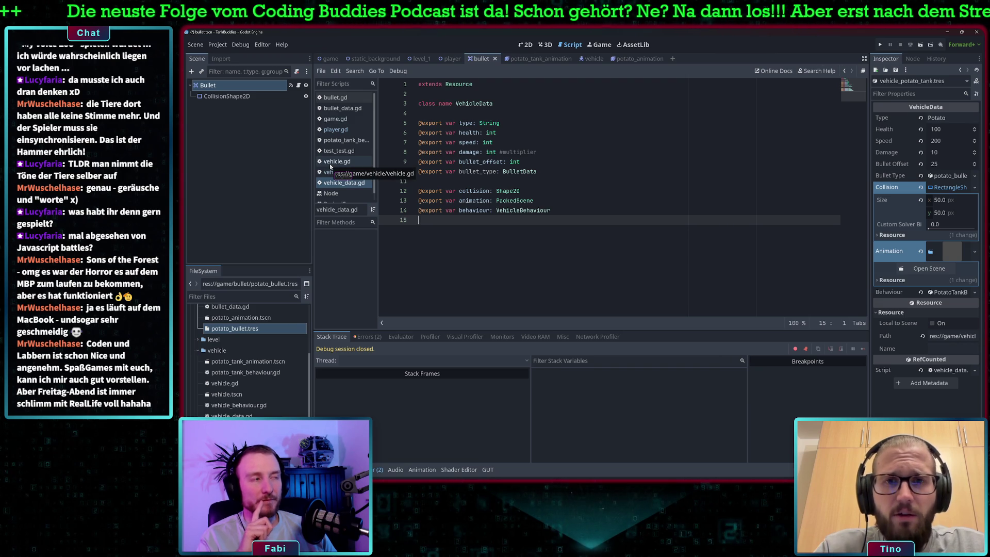
{"action": "left_click", "coordinate": [475, 172]}
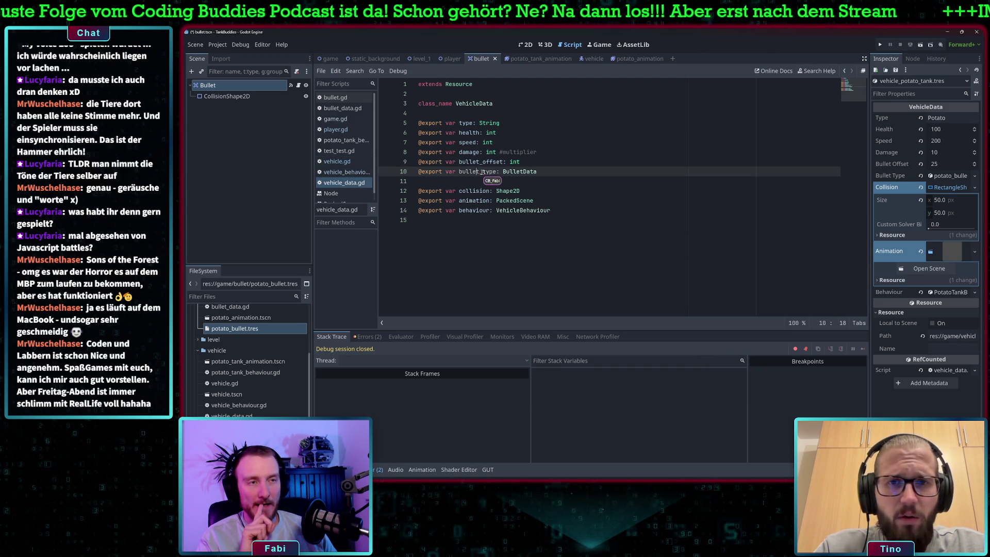
Rename bullet_type to bullet_data, delete the bullet_offset line, and save vehicle_data.gd
{"action": "double_click", "coordinate": [475, 172]}
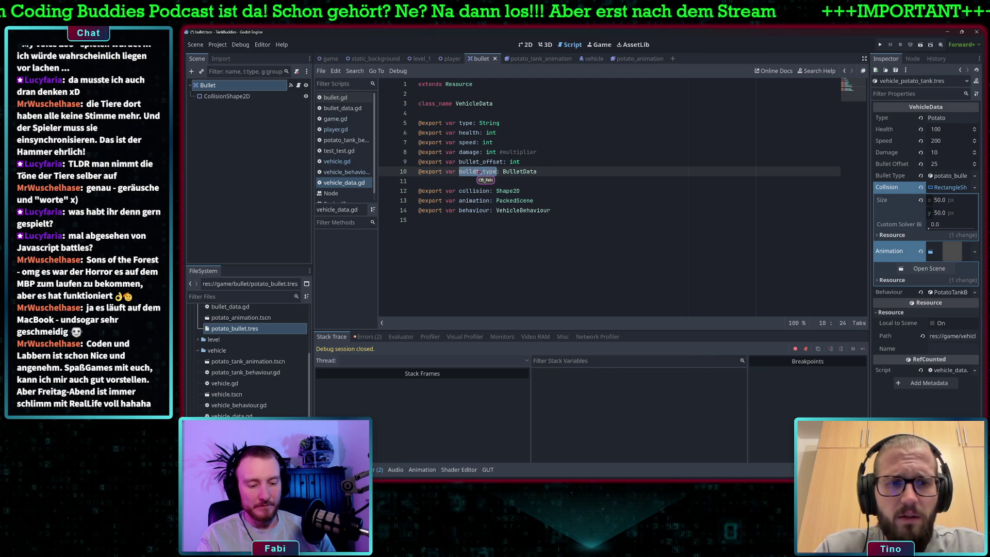
{"action": "type", "text": "bu"}
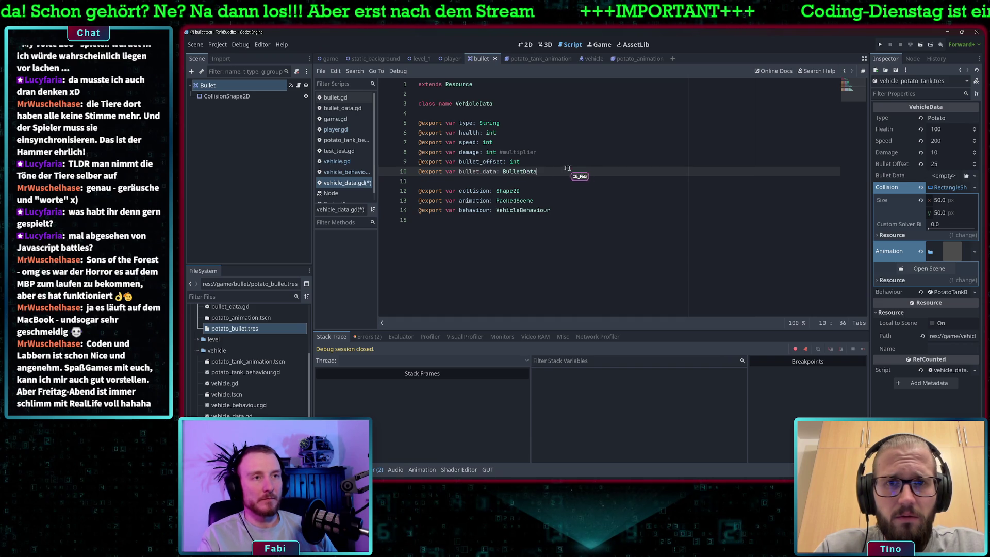
{"action": "left_click", "coordinate": [485, 162]}
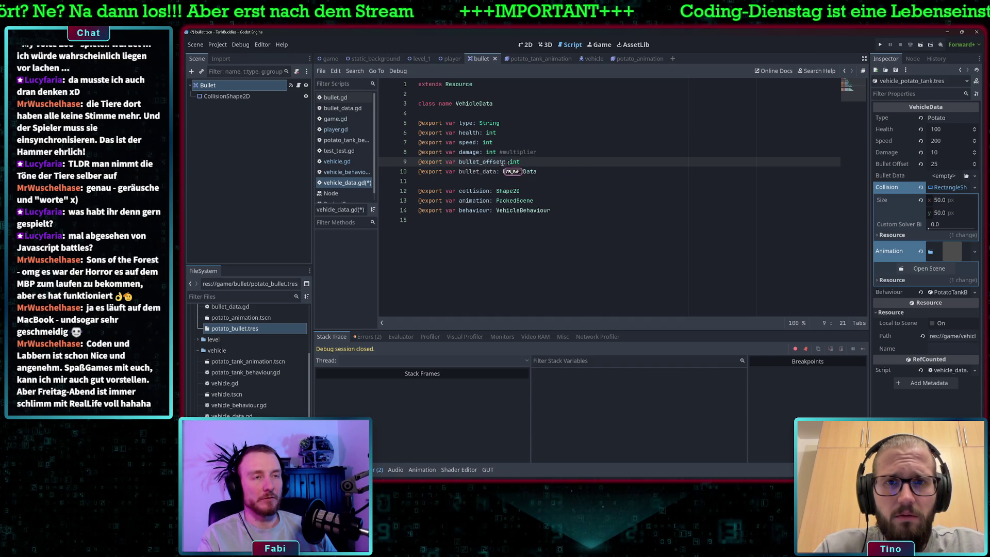
{"action": "left_click_drag", "start_coordinate": [423, 163], "coordinate": [394, 165]}
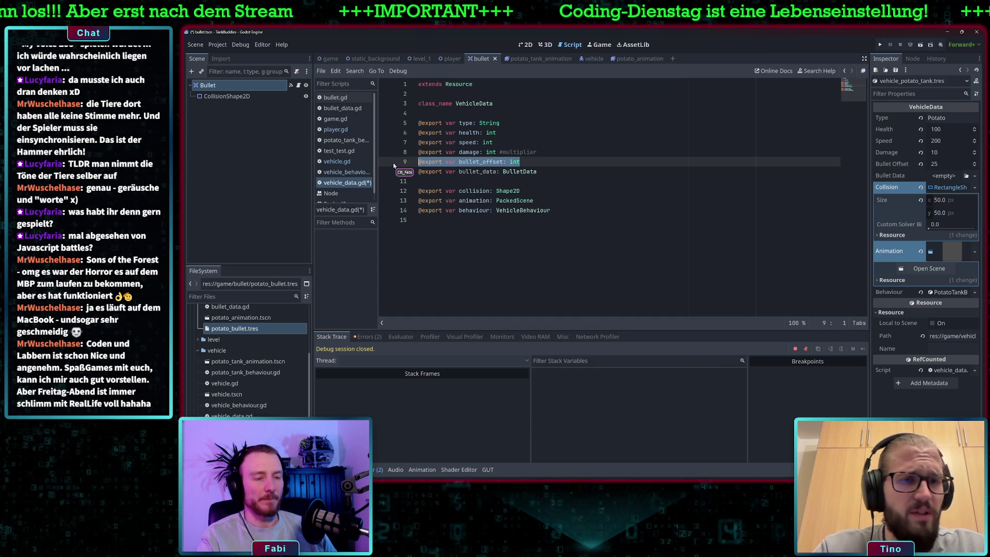
{"action": "key", "text": "BackSpace"}
{"action": "key", "text": "BackSpace"}
{"action": "left_click", "coordinate": [477, 162]}
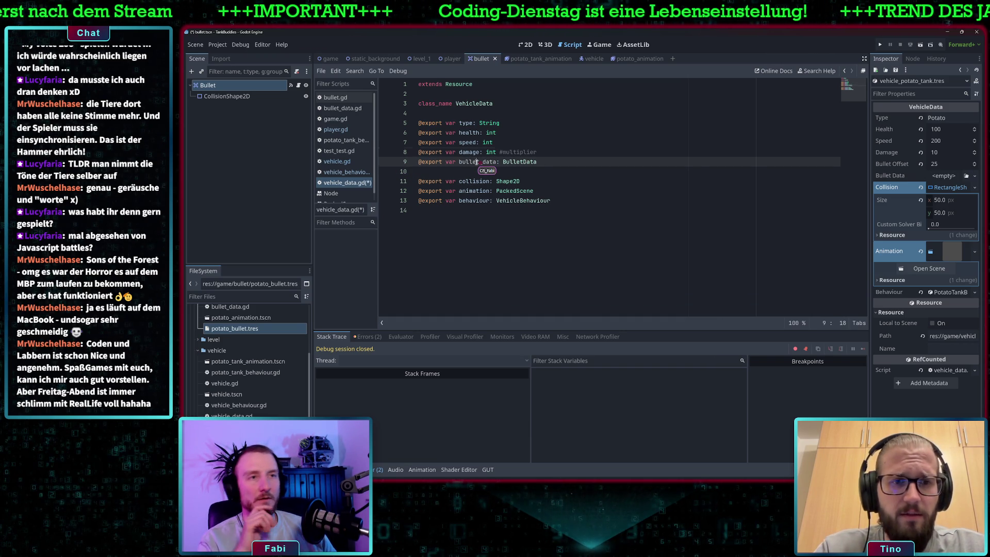
{"action": "key", "text": "ctrl+s"}
Reassign potato_bullet.tres as the tank's Bullet Data, save, and switch to player.gd
{"action": "left_click", "coordinate": [539, 162]}
{"action": "key", "text": "shift+Down"}
{"action": "key", "text": "shift+Down"}
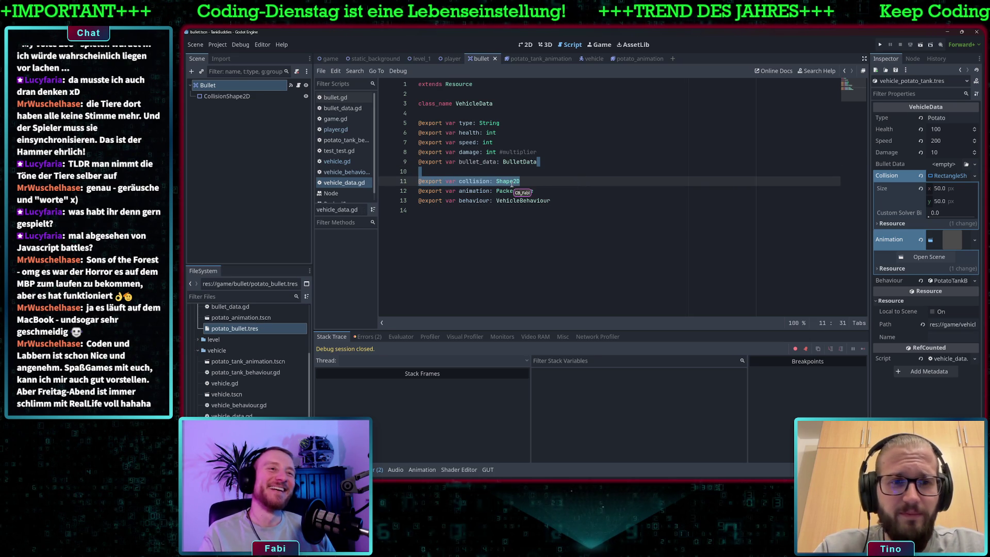
{"action": "left_click", "coordinate": [540, 172]}
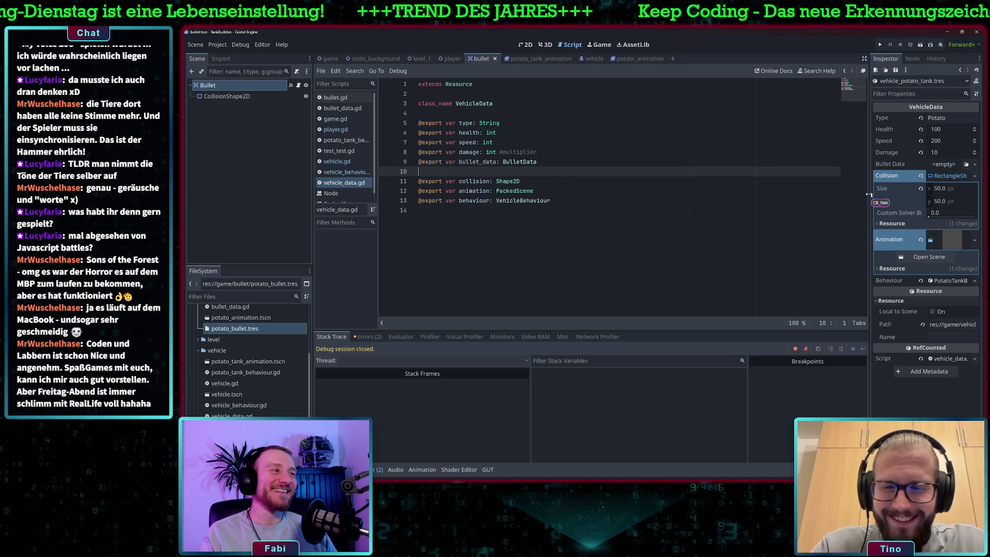
{"action": "left_click", "coordinate": [582, 200]}
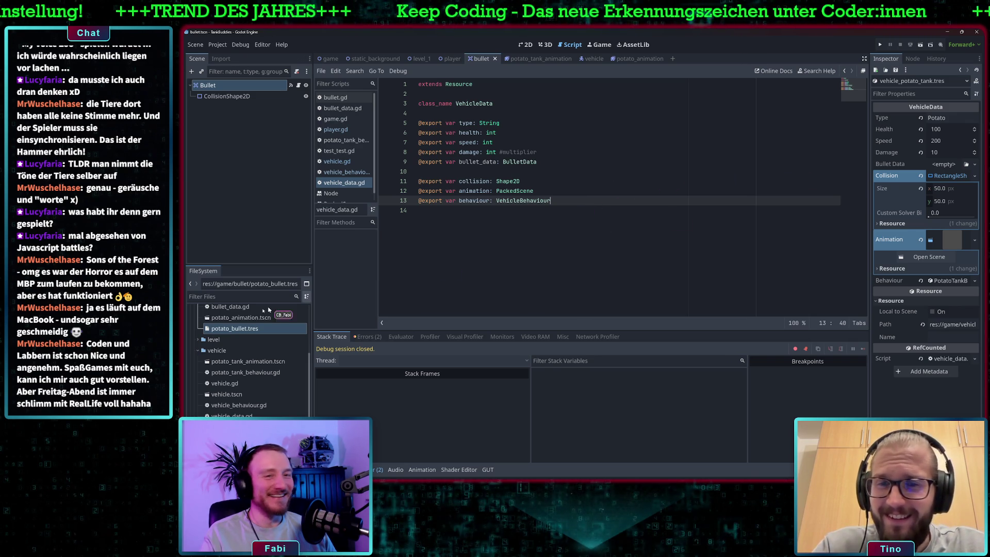
{"action": "mouse_move", "coordinate": [254, 331]}
{"action": "left_mouse_down"}
{"action": "mouse_move", "coordinate": [672, 266]}
{"action": "mouse_move", "coordinate": [944, 164]}
{"action": "left_mouse_up"}
{"action": "left_click", "coordinate": [667, 185]}
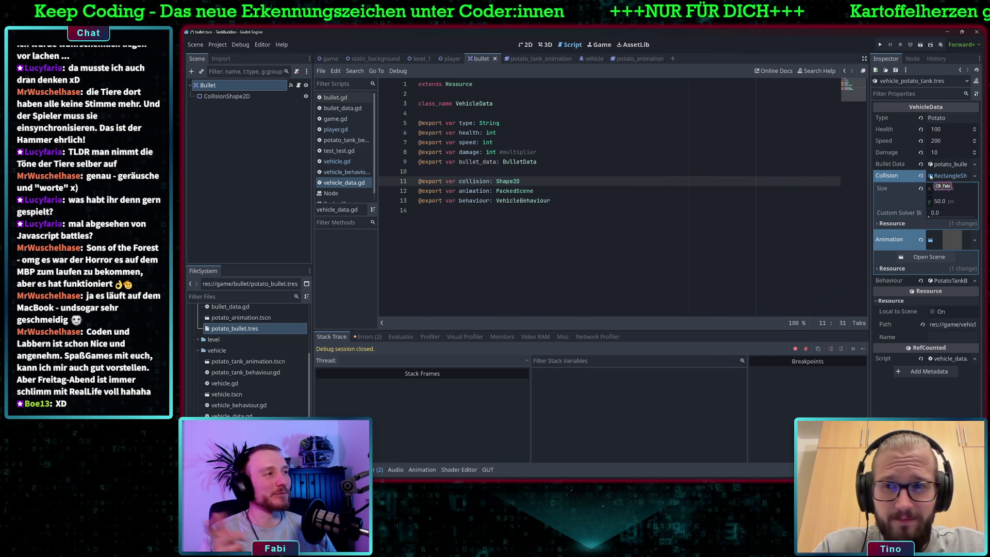
{"action": "left_click", "coordinate": [613, 189]}
{"action": "key", "text": "ctrl+s"}
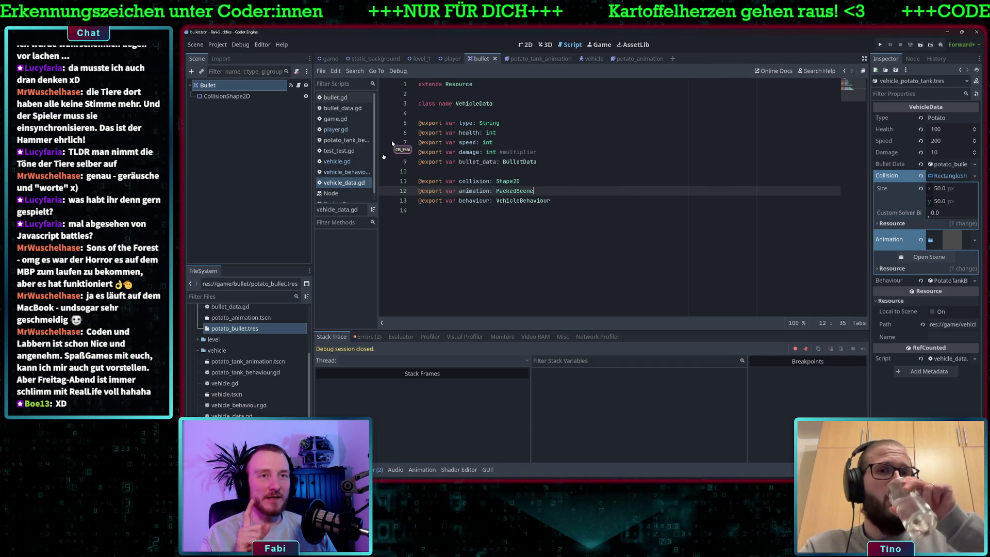
{"action": "left_click", "coordinate": [342, 129]}
{"action": "scroll", "coordinate": [464, 286], "scroll_direction": "down", "scroll_amount": 5}
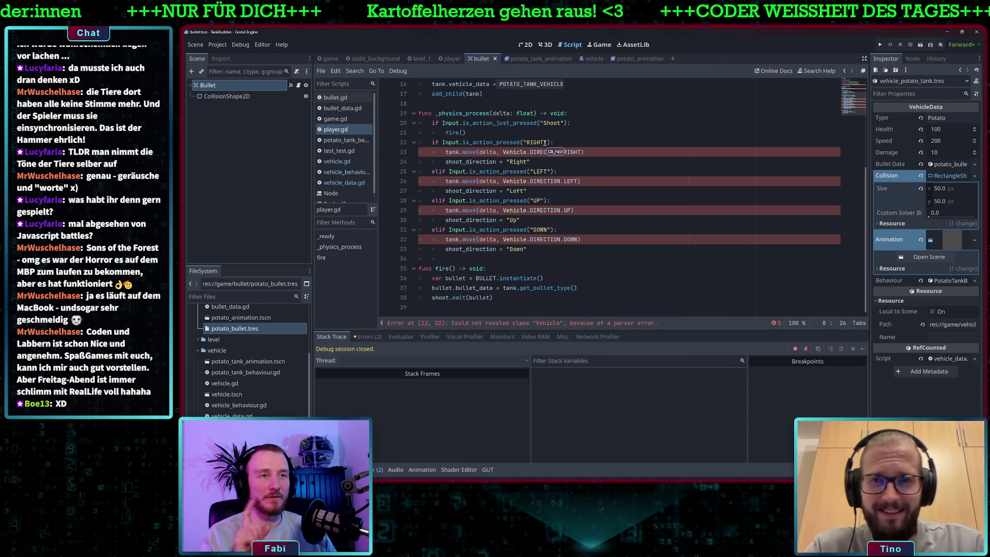
Scroll player.gd and jump from the Vehicle reference on line 12 to vehicle.gd
{"action": "left_click", "coordinate": [472, 151]}
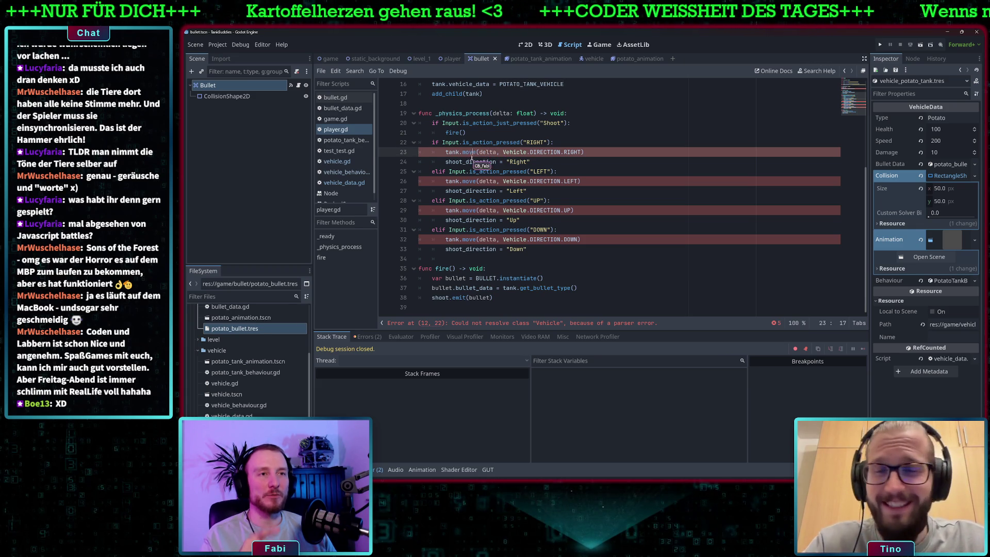
{"action": "scroll", "coordinate": [482, 162], "scroll_direction": "up", "scroll_amount": 2}
{"action": "scroll", "coordinate": [482, 185], "scroll_direction": "up", "scroll_amount": 1}
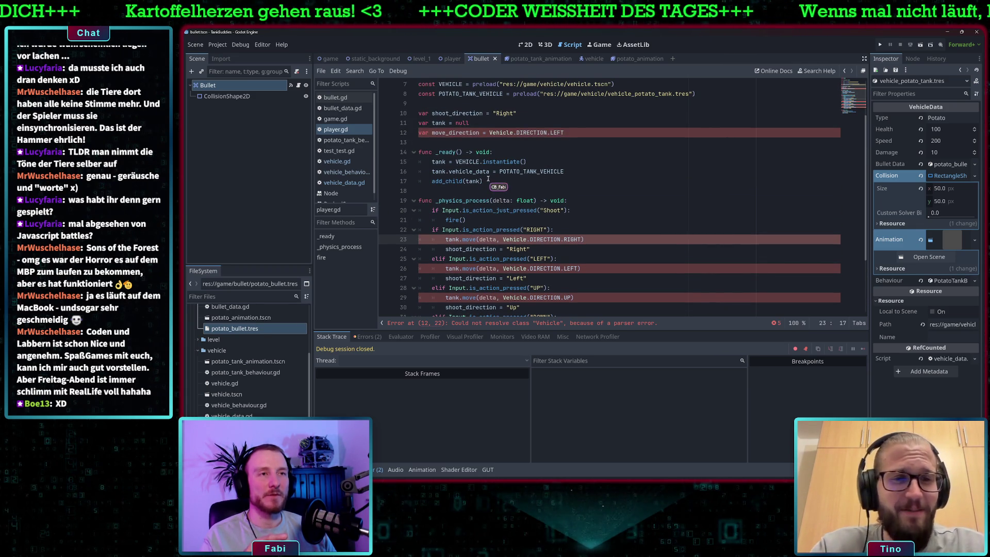
{"action": "scroll", "coordinate": [488, 179], "scroll_direction": "up", "scroll_amount": 1}
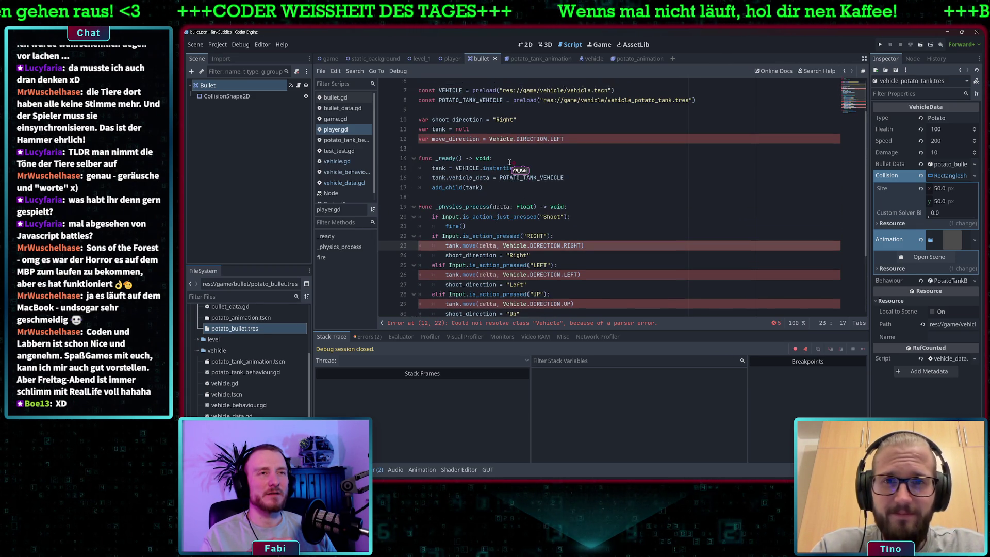
{"action": "scroll", "coordinate": [507, 162], "scroll_direction": "down", "scroll_amount": 4}
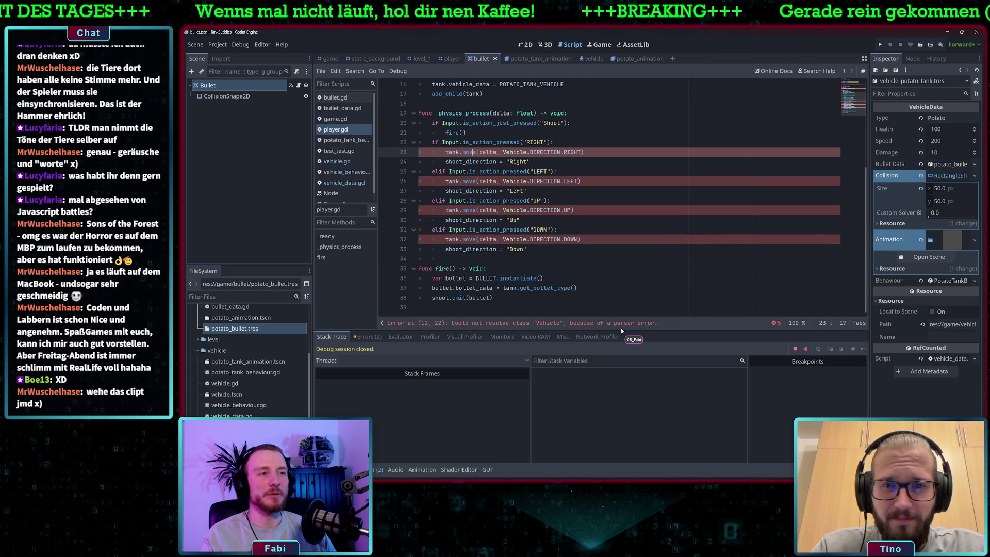
{"action": "scroll", "coordinate": [562, 267], "scroll_direction": "up", "scroll_amount": 5}
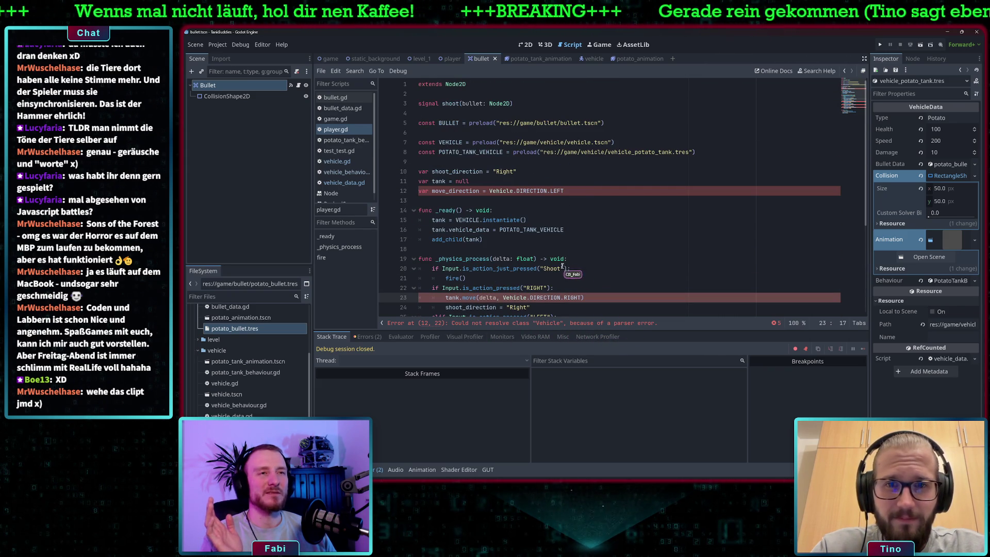
{"action": "left_click", "coordinate": [503, 190]}
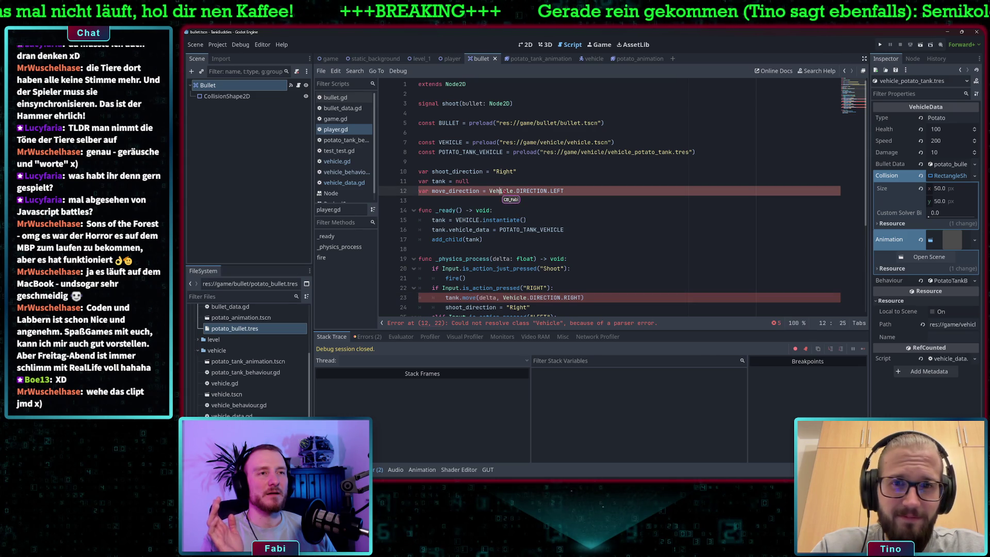
{"action": "left_click", "coordinate": [504, 190], "text": "ctrl"}
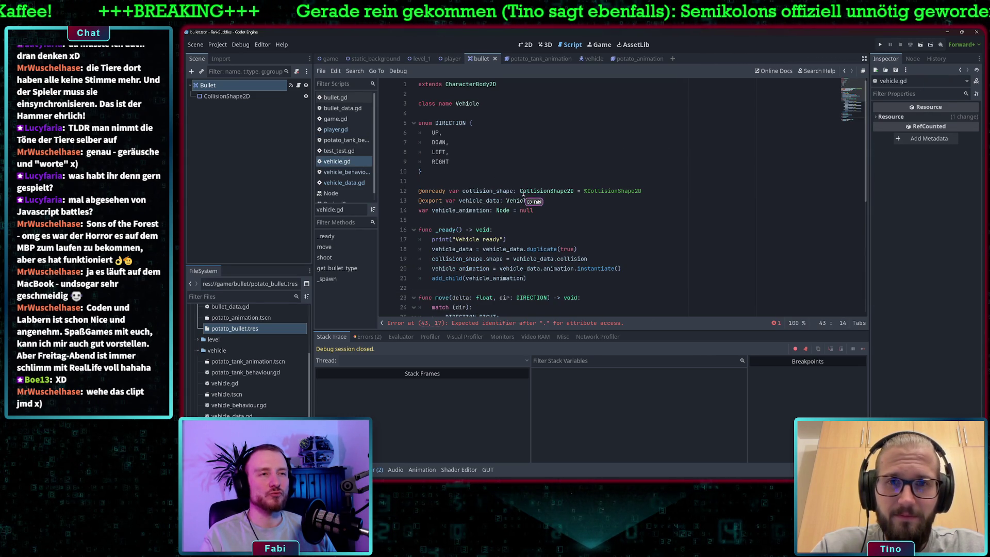
Replace the unfinished vehicle_data access on line 43 of get_bullet_type with pass and save vehicle.gd
{"action": "scroll", "coordinate": [522, 195], "scroll_direction": "down", "scroll_amount": 8}
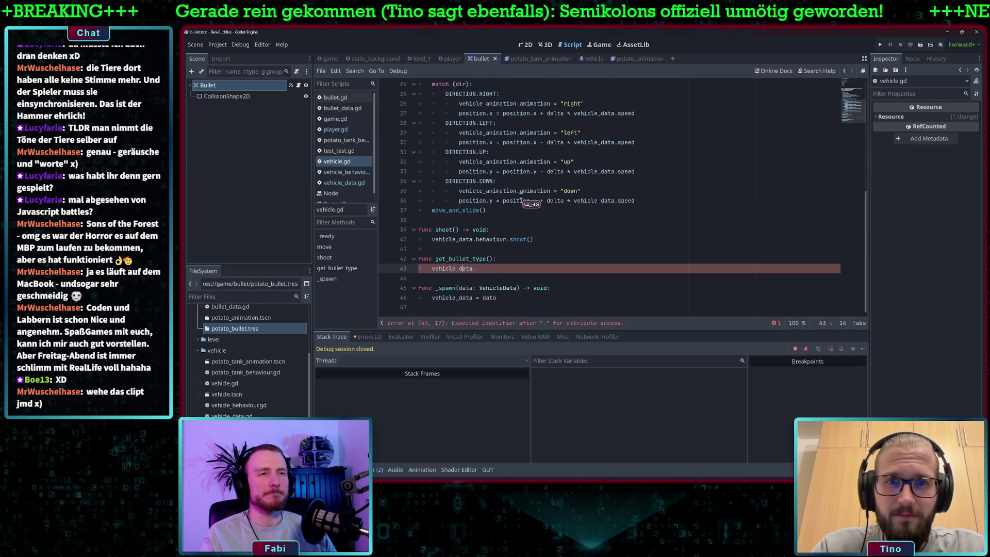
{"action": "key", "text": "BackSpace"}
{"action": "key", "text": "BackSpace"}
{"action": "key", "text": "BackSpace"}
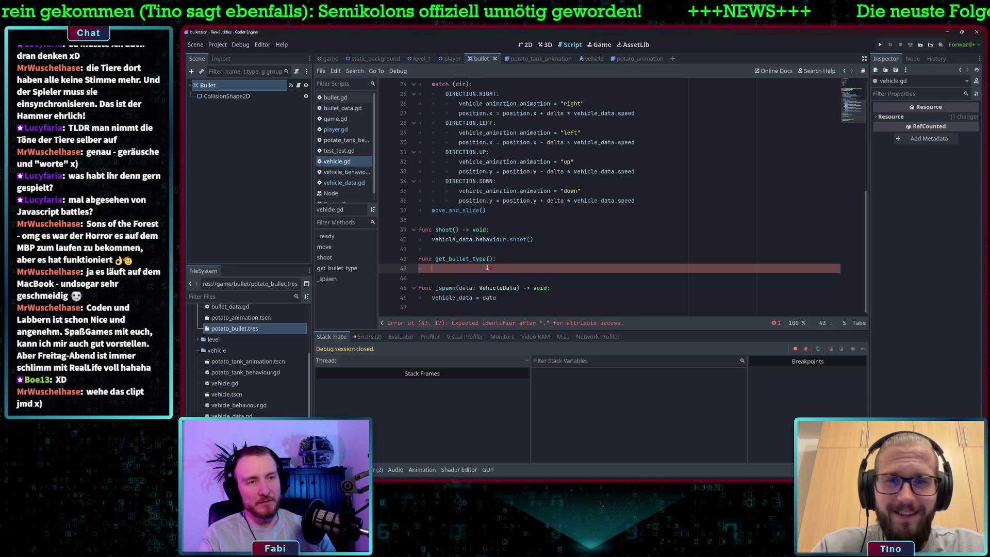
{"action": "left_click", "coordinate": [516, 259]}
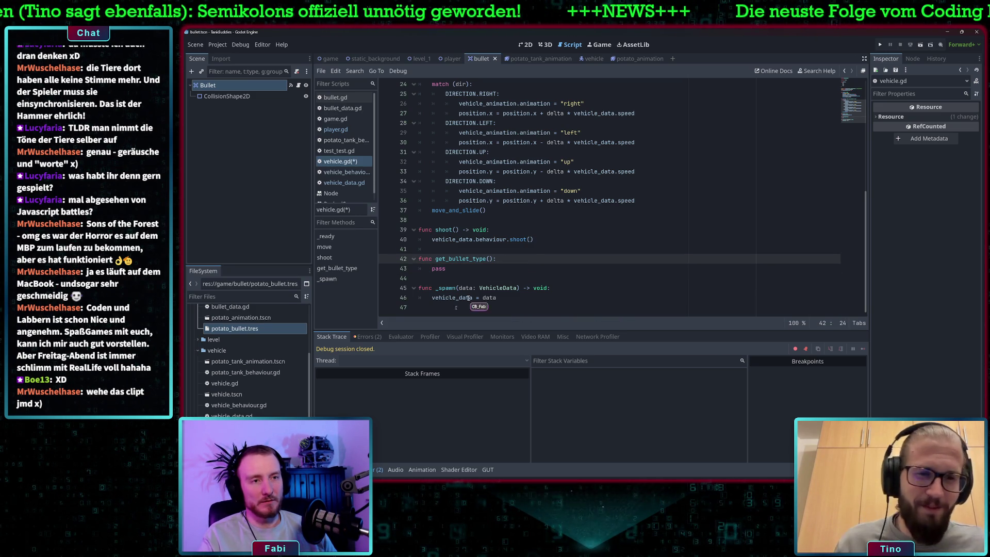
{"action": "key", "text": "ctrl+s"}
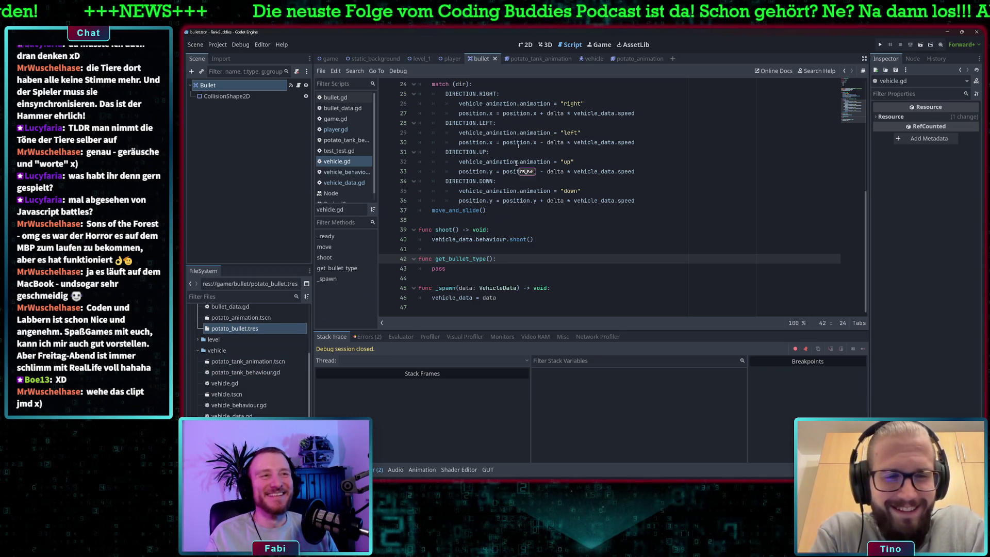
Open player.gd from the player scene and locate the bullet setup lines in fire()
{"action": "left_click", "coordinate": [452, 58]}
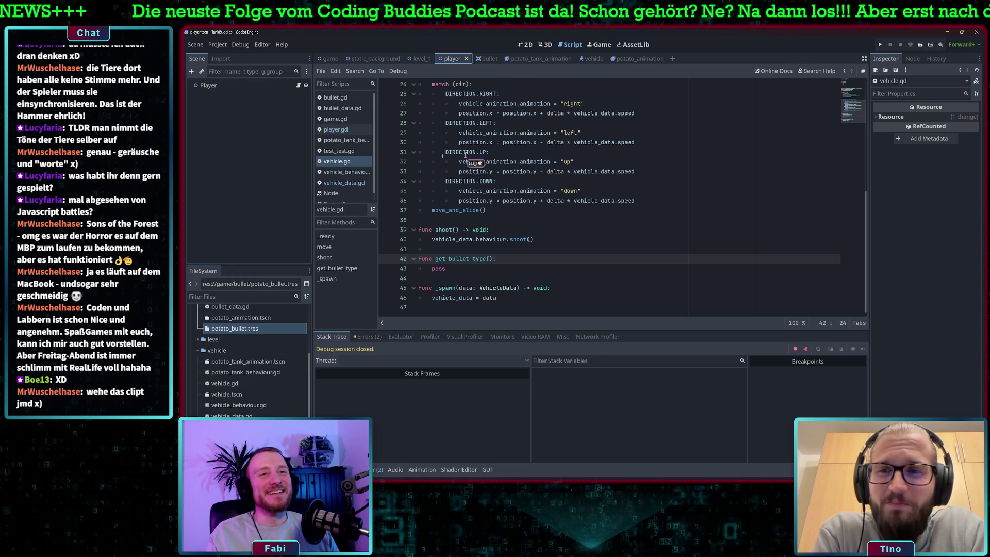
{"action": "left_click", "coordinate": [348, 131]}
{"action": "scroll", "coordinate": [593, 196], "scroll_direction": "down", "scroll_amount": 4}
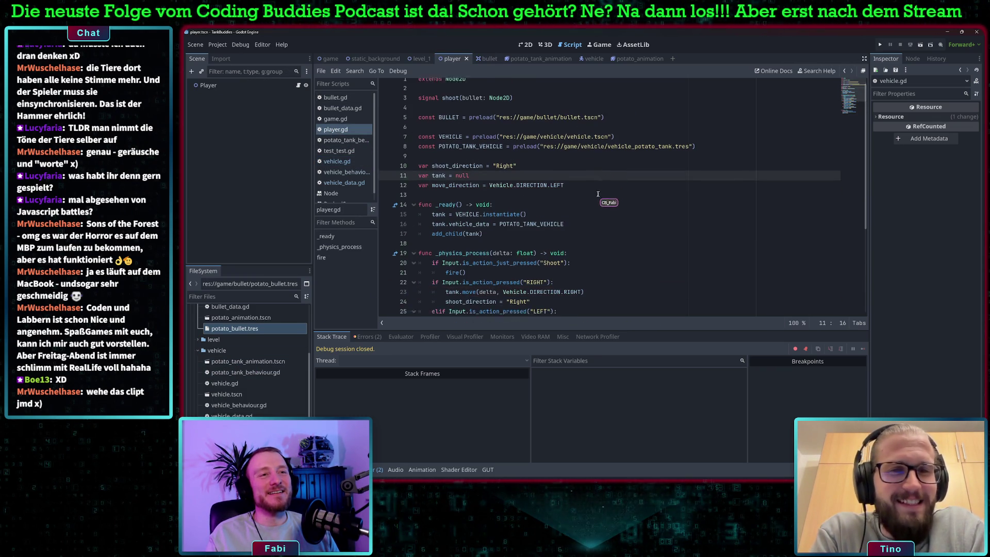
{"action": "scroll", "coordinate": [563, 241], "scroll_direction": "down", "scroll_amount": 1}
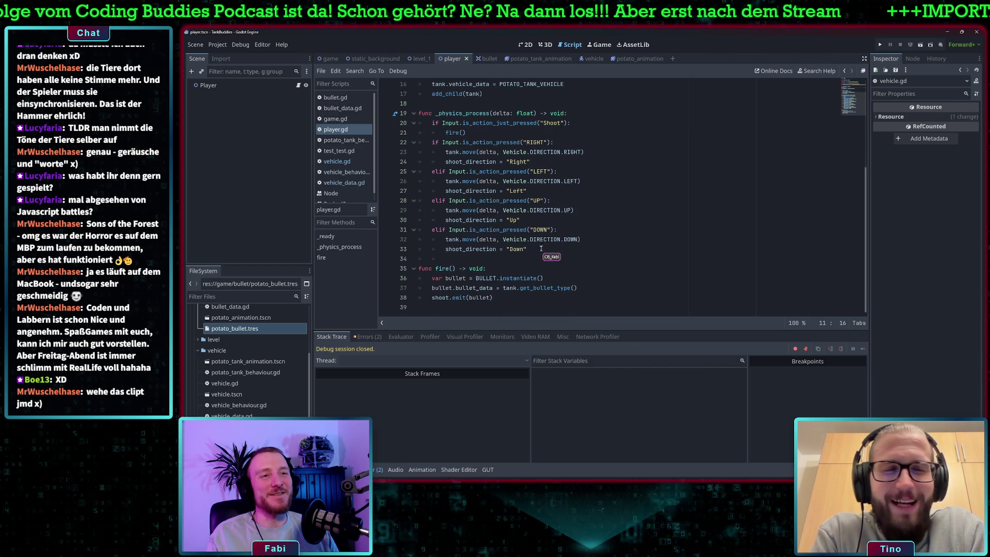
{"action": "left_click", "coordinate": [542, 268]}
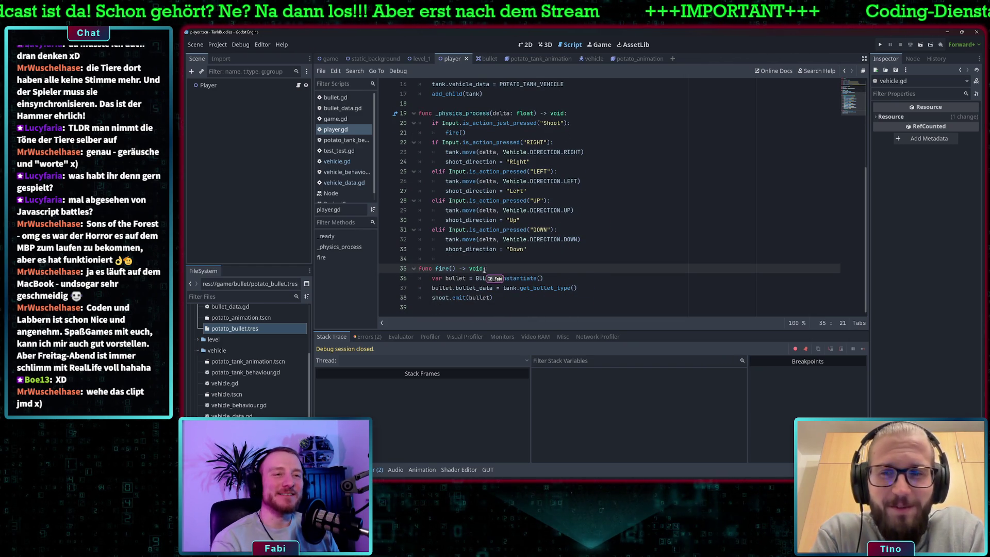
{"action": "left_click", "coordinate": [456, 279]}
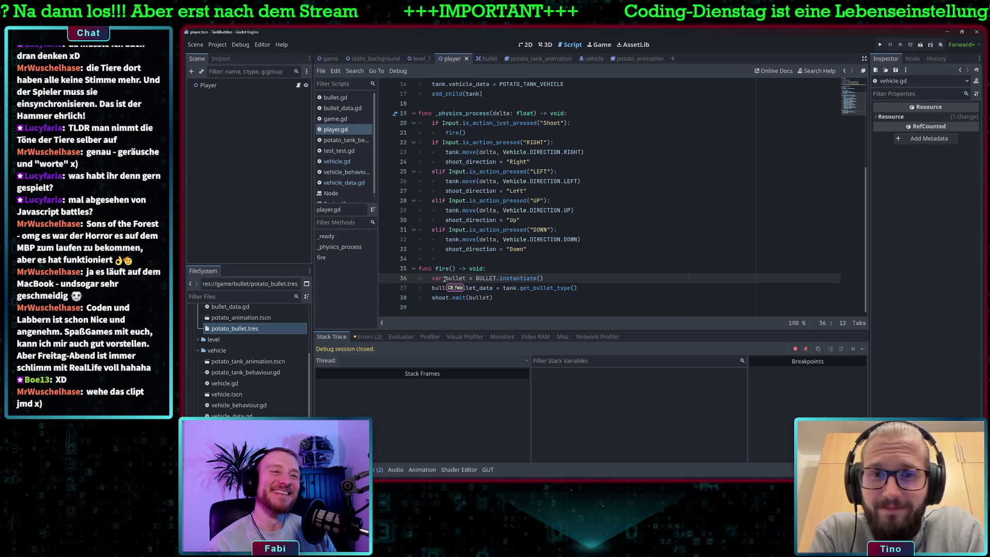
{"action": "left_click", "coordinate": [459, 279]}
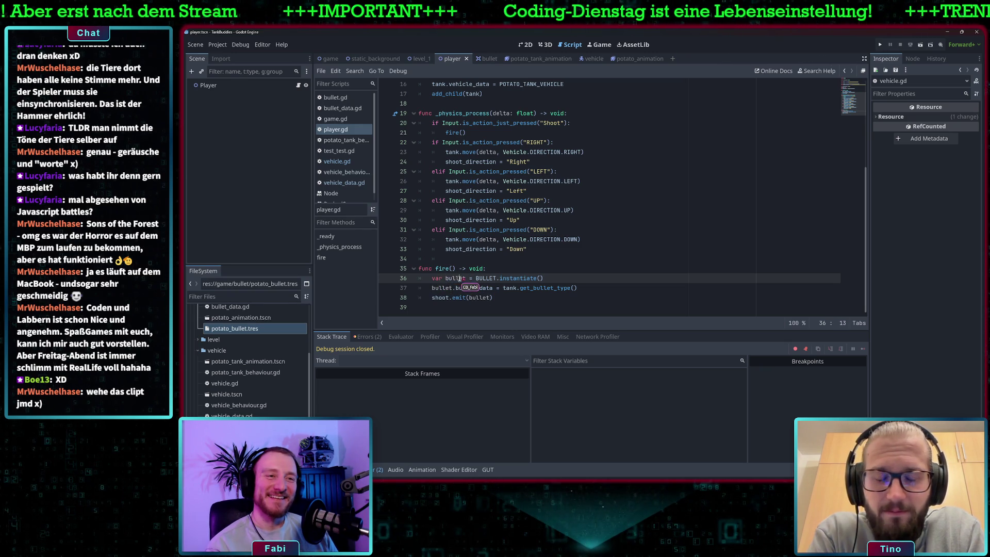
{"action": "left_click_drag", "start_coordinate": [470, 279], "coordinate": [467, 279]}
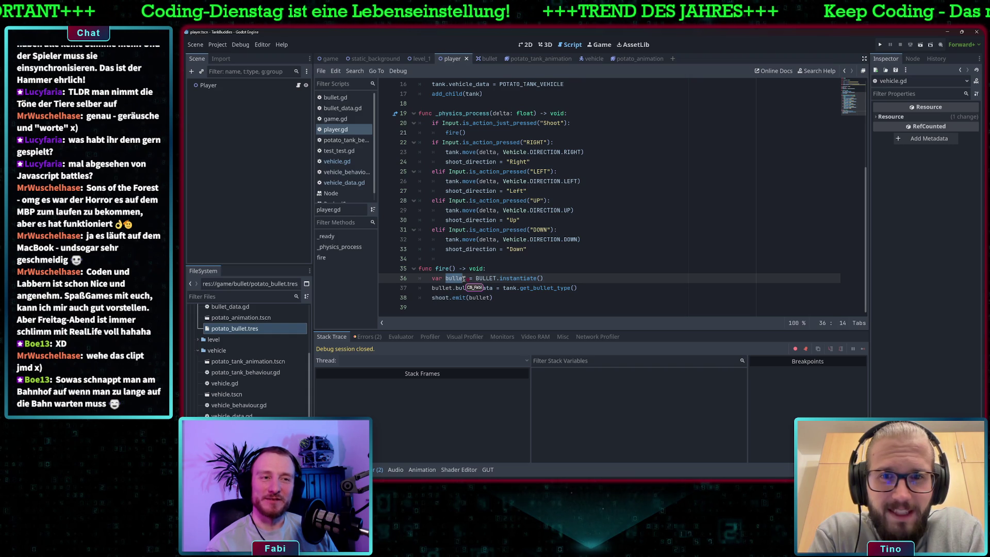
{"action": "left_click_drag", "start_coordinate": [476, 279], "coordinate": [546, 279]}
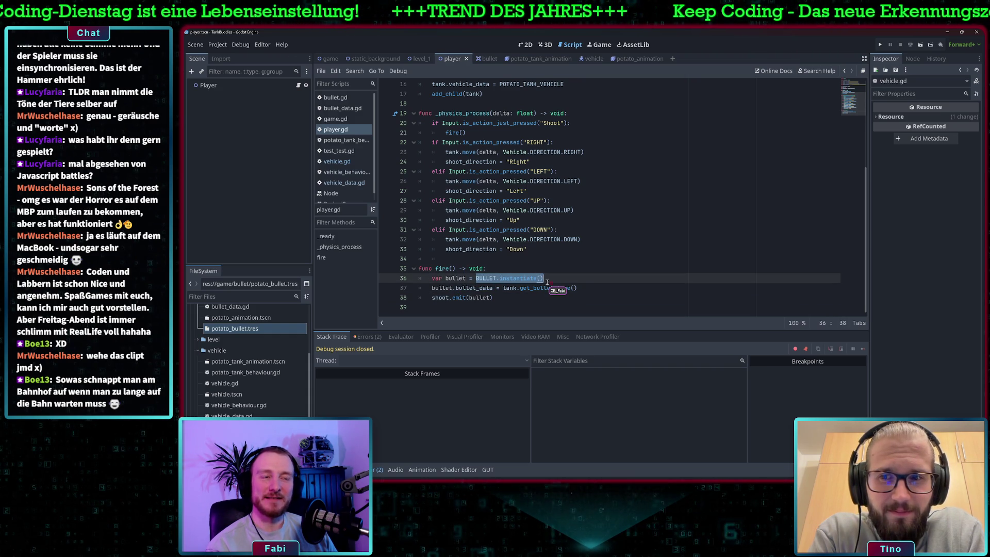
{"action": "left_click", "coordinate": [439, 287]}
Change tank.get_bullet_type() to tank.get_bullet_data() on line 37 and save player.gd
{"action": "left_click_drag", "start_coordinate": [504, 287], "coordinate": [571, 288]}
{"action": "double_click", "coordinate": [559, 288]}
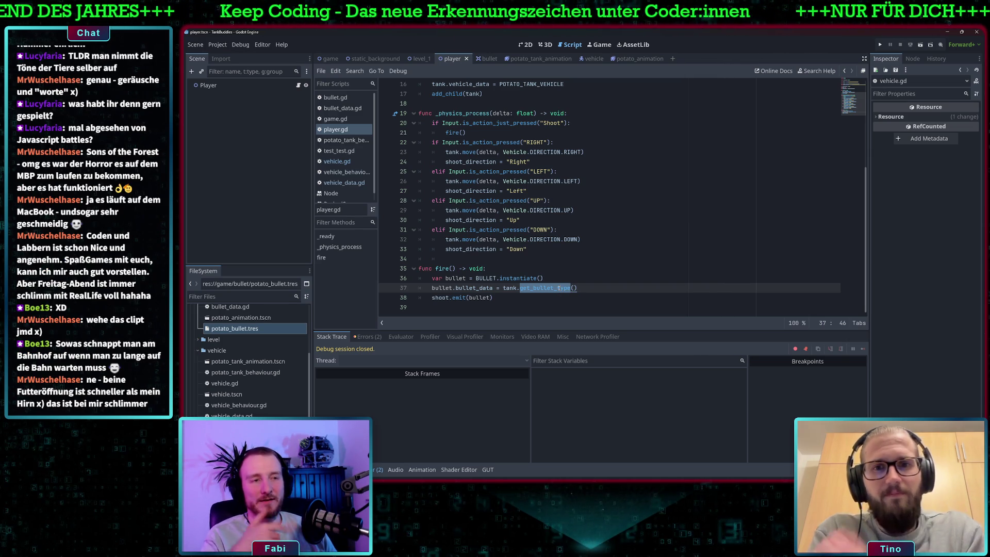
{"action": "left_click", "coordinate": [573, 291]}
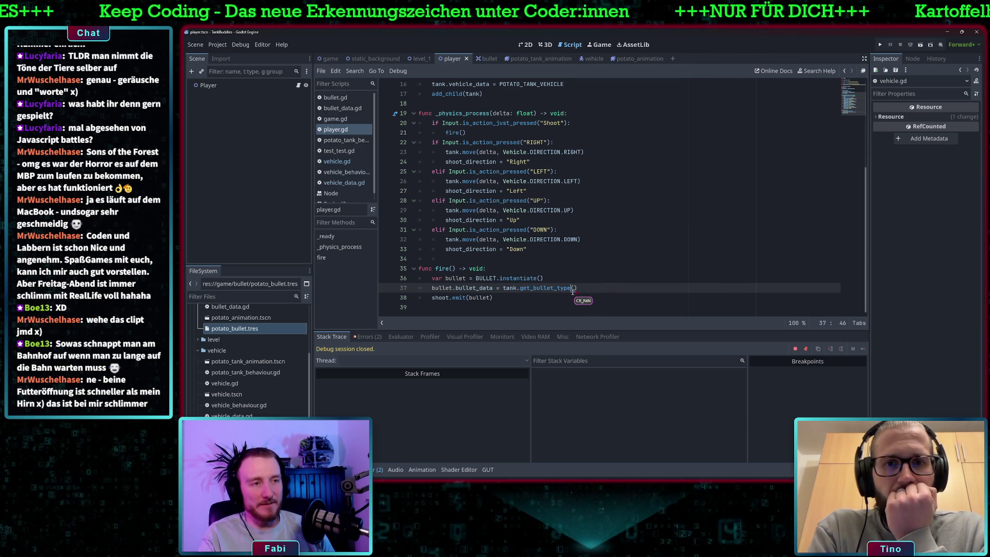
{"action": "key", "text": "BackSpace"}
{"action": "key", "text": "BackSpace"}
{"action": "type", "text": "data"}
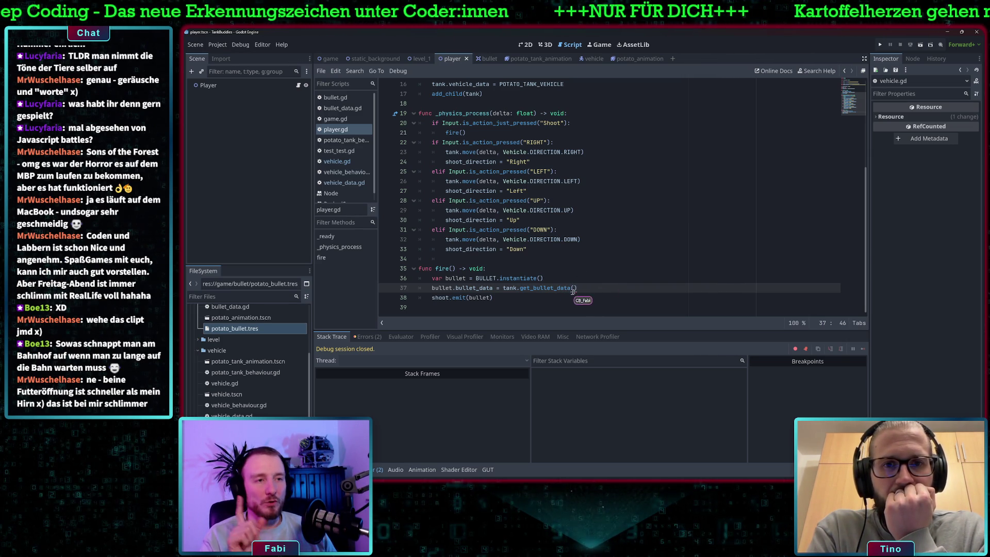
{"action": "left_click", "coordinate": [487, 288]}
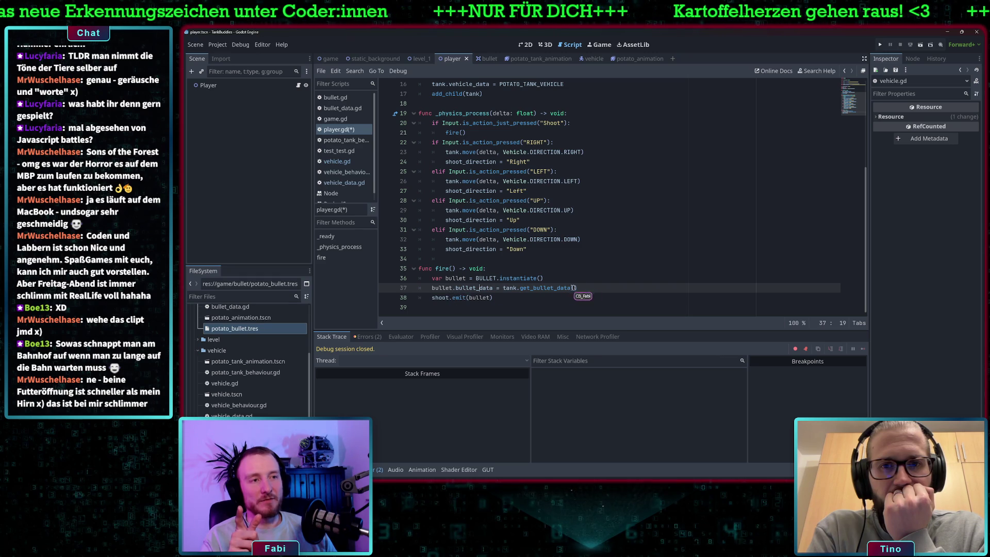
{"action": "left_click", "coordinate": [470, 288]}
{"action": "left_click", "coordinate": [487, 297]}
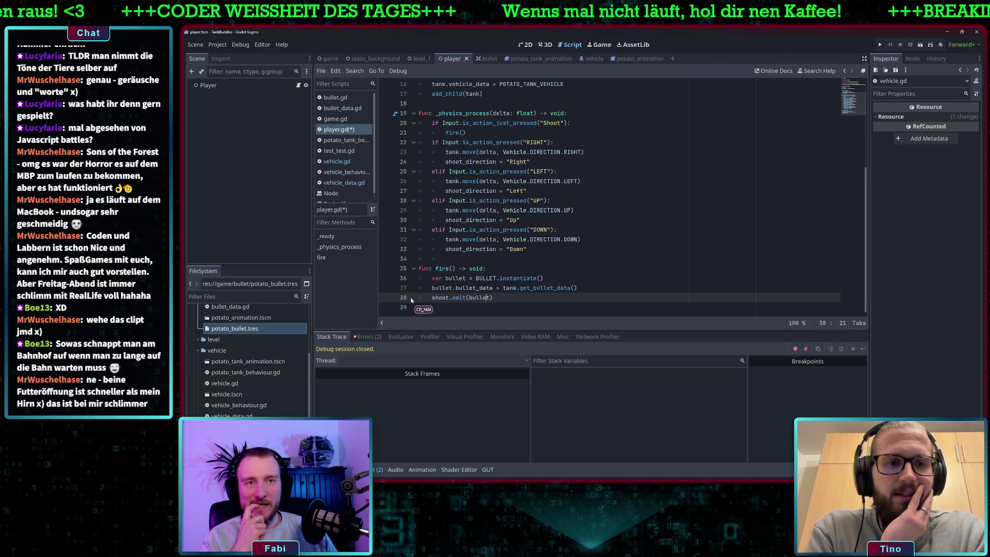
{"action": "key", "text": "ctrl+s"}
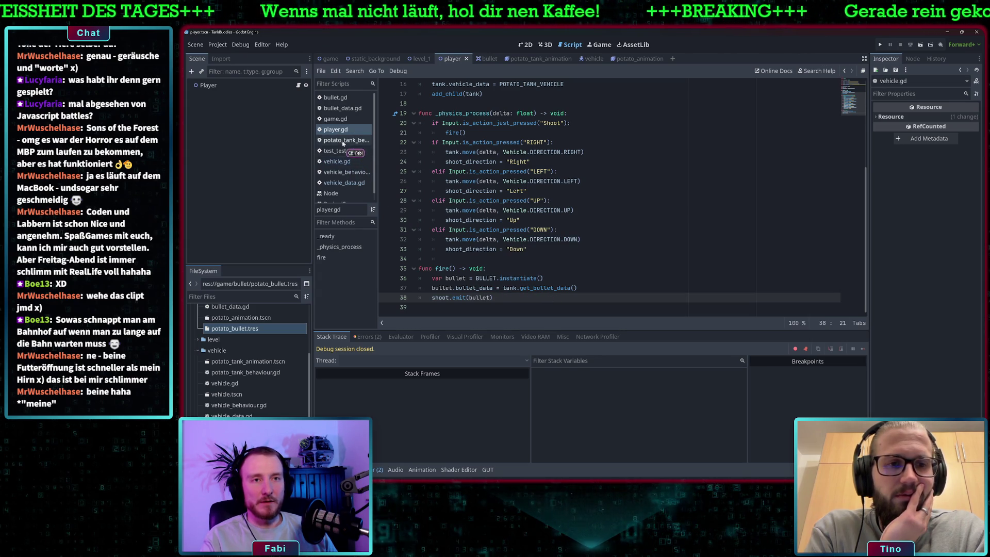
In vehicle.gd, rename the function get_bullet_type to get_bullet_data
{"action": "left_click", "coordinate": [338, 162]}
{"action": "left_click", "coordinate": [485, 258]}
{"action": "key", "text": "BackSpace"}
{"action": "key", "text": "BackSpace"}
{"action": "key", "text": "BackSpace"}
{"action": "type", "text": "data"}
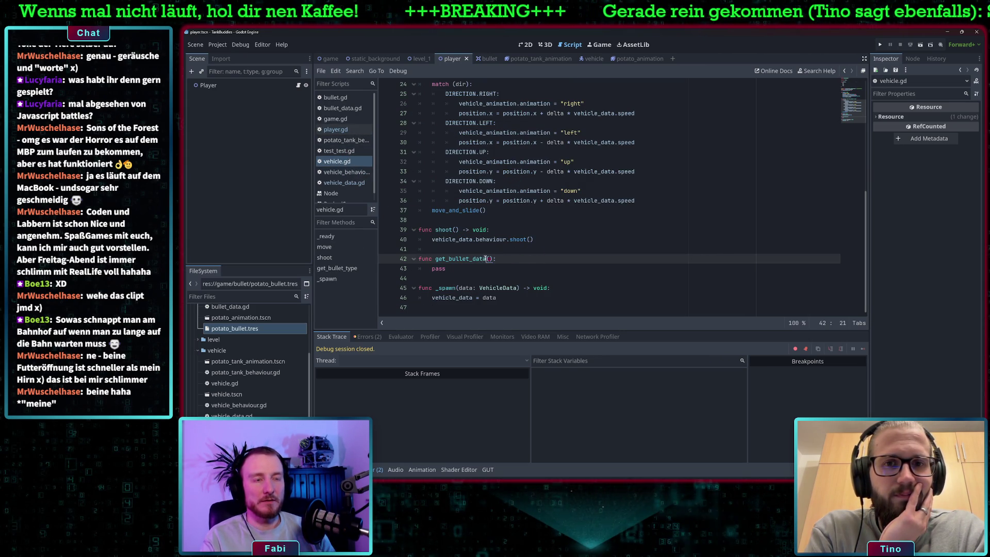
Replace pass on line 43 with return vehicle_data.bullet_data
{"action": "left_click", "coordinate": [469, 268]}
{"action": "key", "text": "BackSpace"}
{"action": "key", "text": "BackSpace"}
{"action": "key", "text": "BackSpace"}
{"action": "type", "text": "v"}
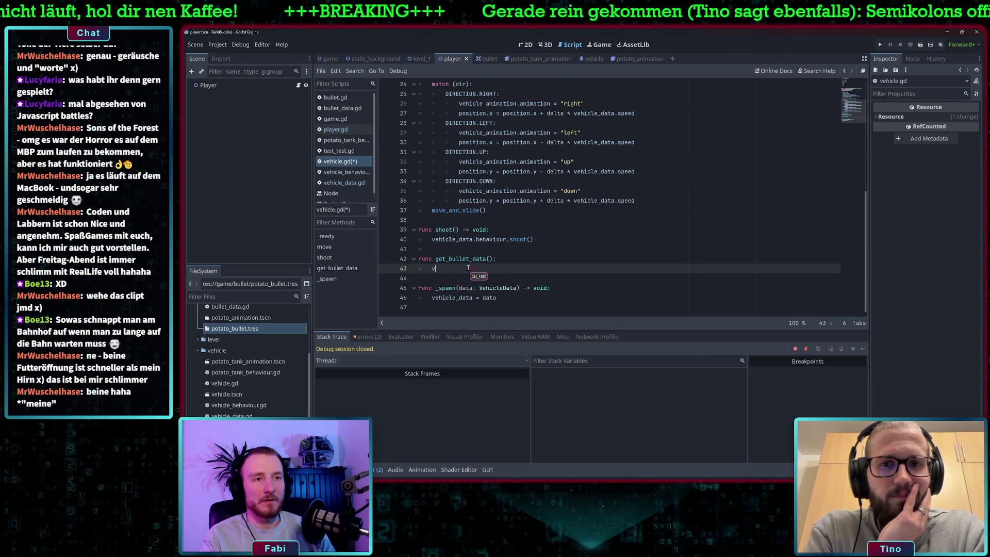
{"action": "key", "text": "Down"}
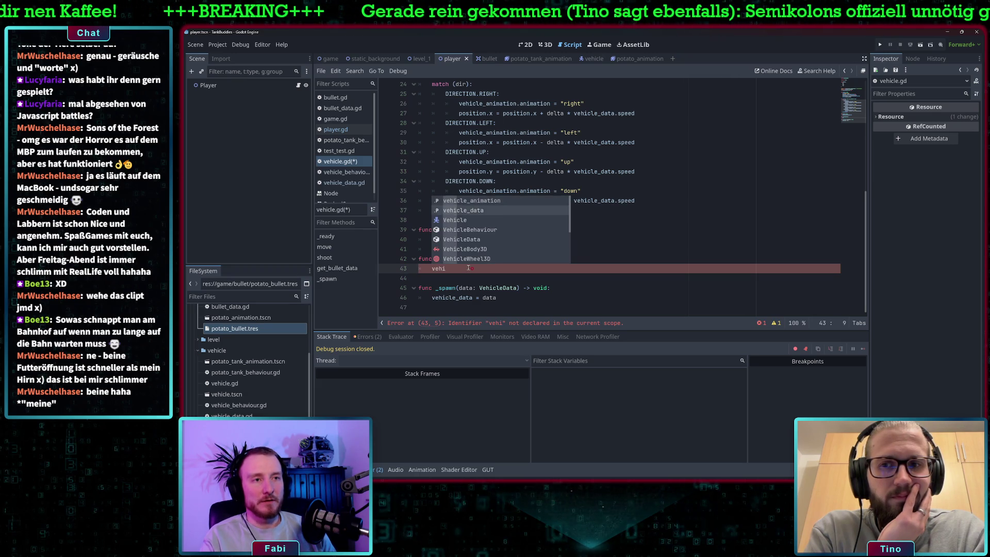
{"action": "key", "text": "Return"}
{"action": "type", "text": ".bu"}
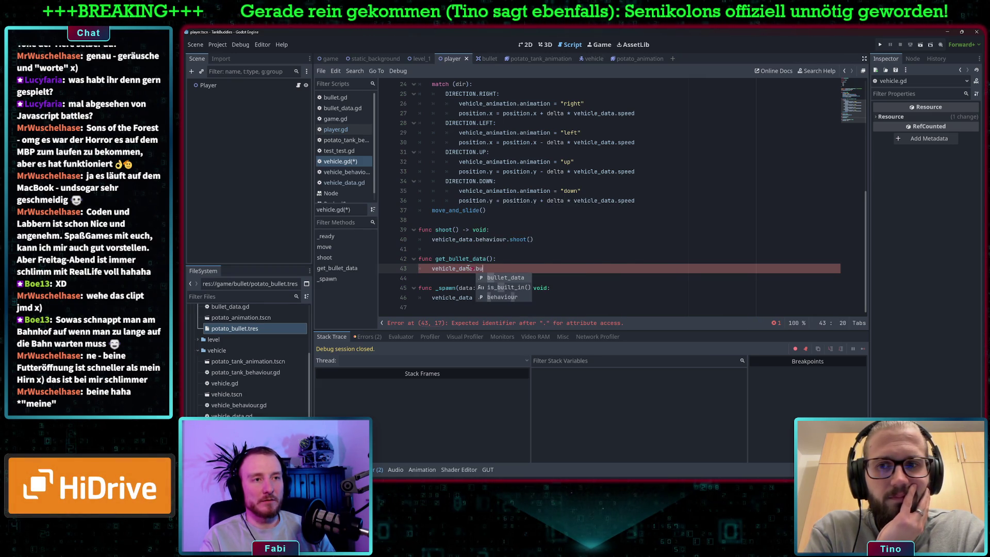
{"action": "key", "text": "Down"}
{"action": "key", "text": "Down"}
{"action": "key", "text": "Return"}
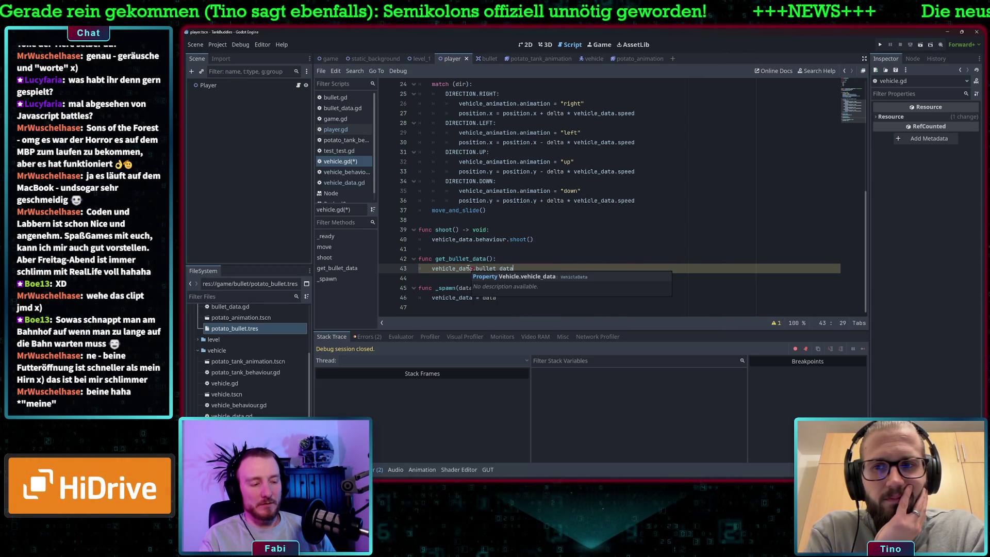
{"action": "key", "text": "Home"}
{"action": "type", "text": "retur"}
Add the -> BulletData return type, save vehicle.gd, and run the game
{"action": "key", "text": "Up"}
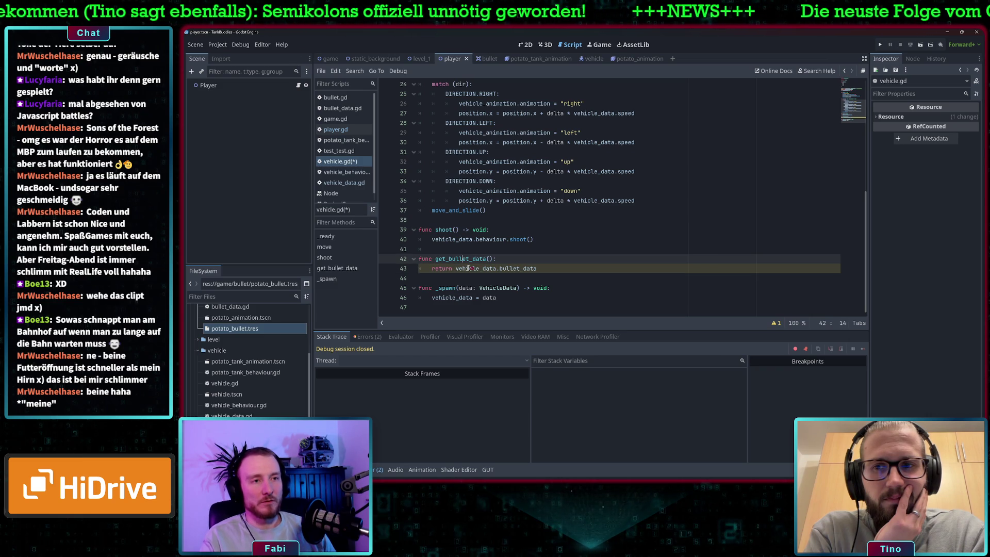
{"action": "key", "text": "ctrl+Right"}
{"action": "type", "text": "-> Bullet"}
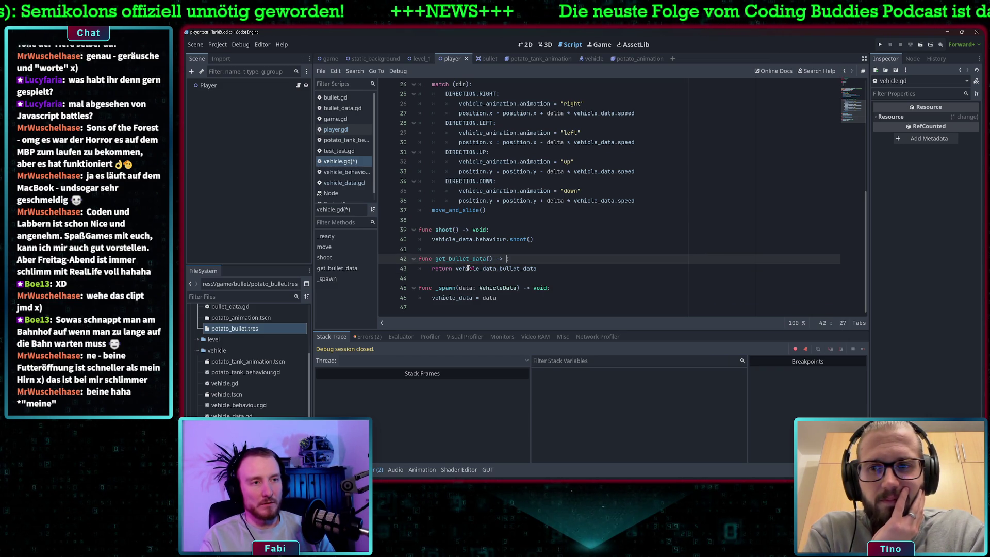
{"action": "type", "text": "Data"}
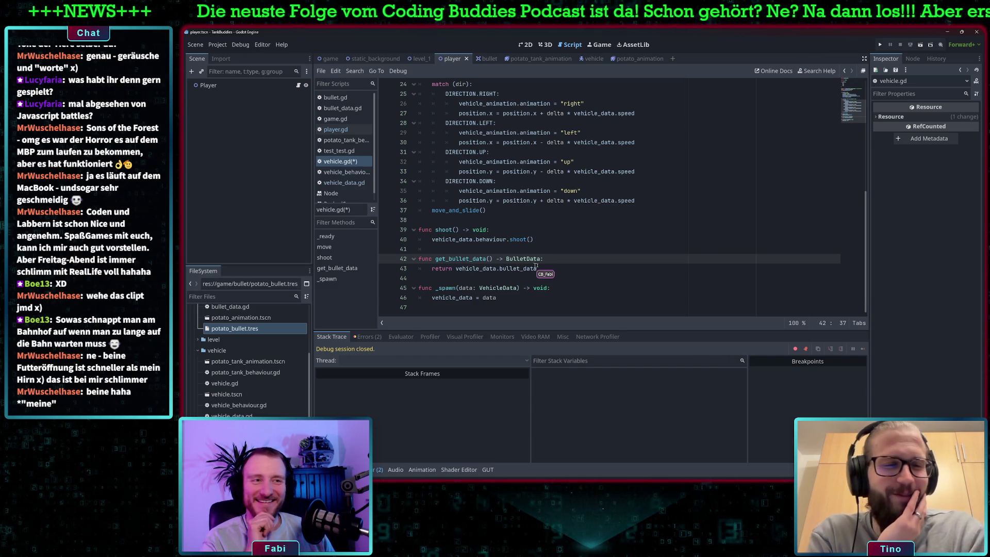
{"action": "left_click", "coordinate": [550, 266]}
{"action": "key", "text": "ctrl+s"}
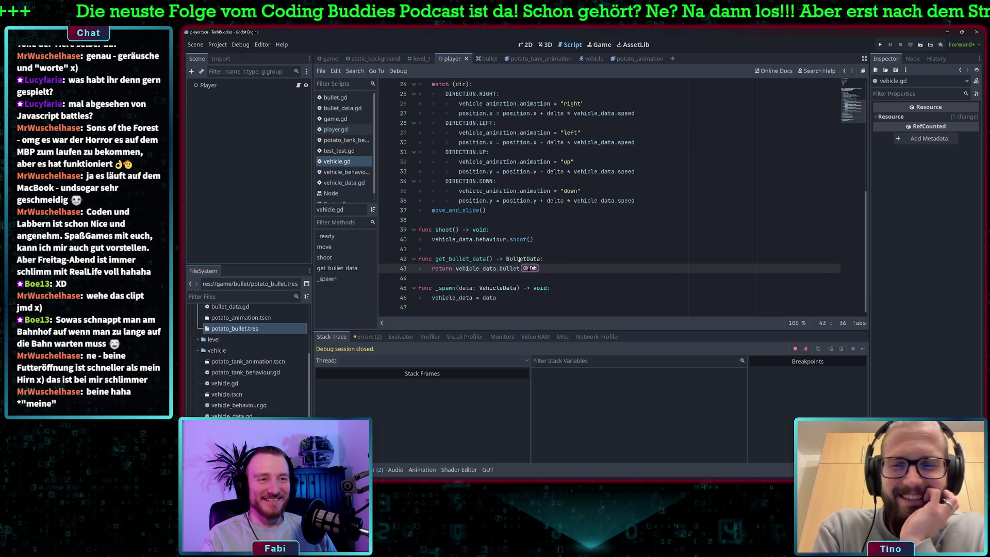
{"action": "left_click", "coordinate": [882, 45]}
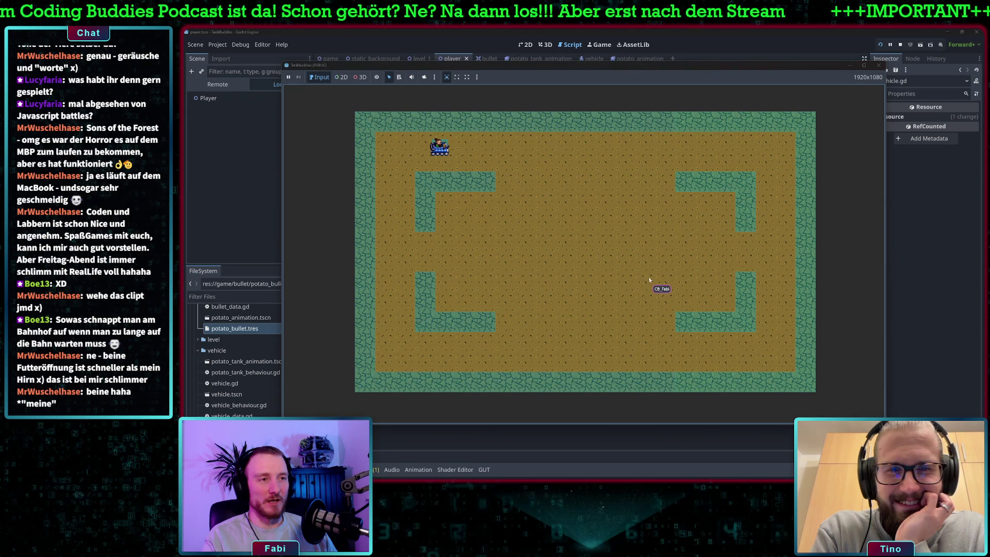
Fire a shot, then inspect the shape error at bullet.gd line 14 and the bullet_animation uses
{"action": "key", "text": "space"}
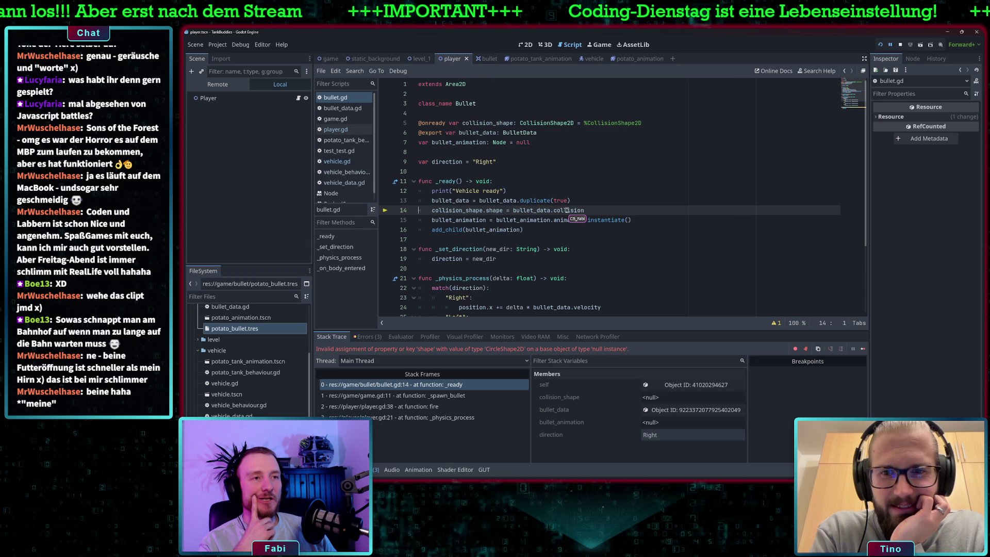
{"action": "left_click", "coordinate": [612, 210]}
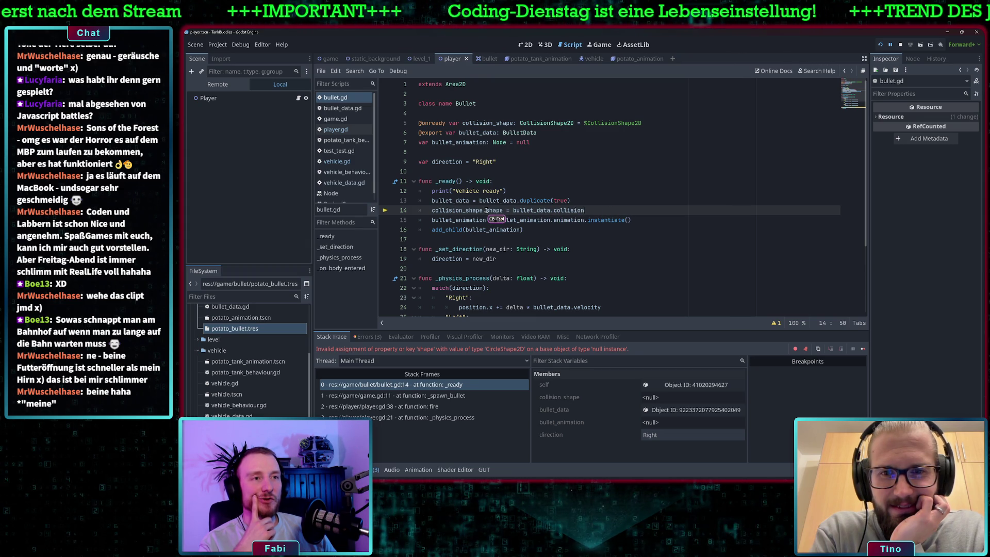
{"action": "left_click", "coordinate": [566, 211]}
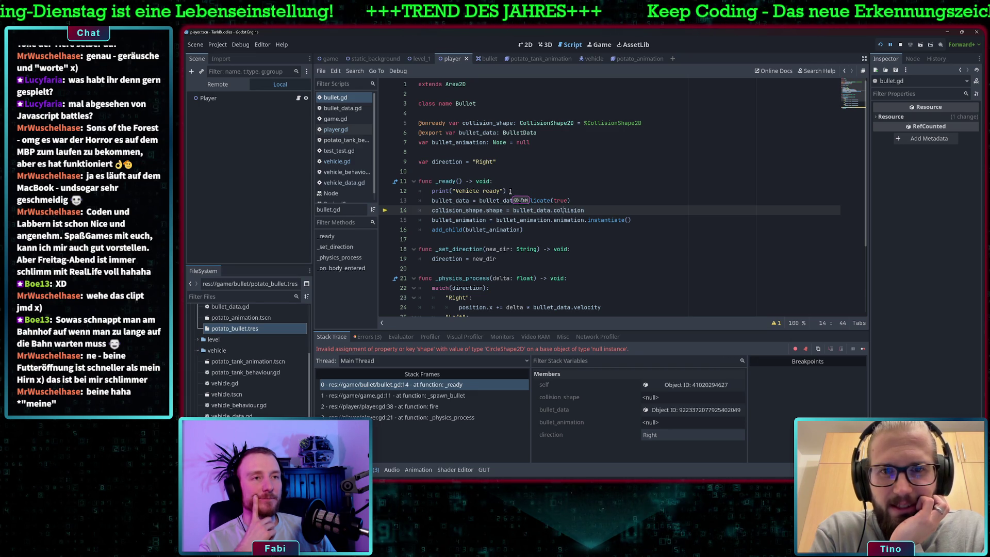
{"action": "left_click", "coordinate": [463, 142]}
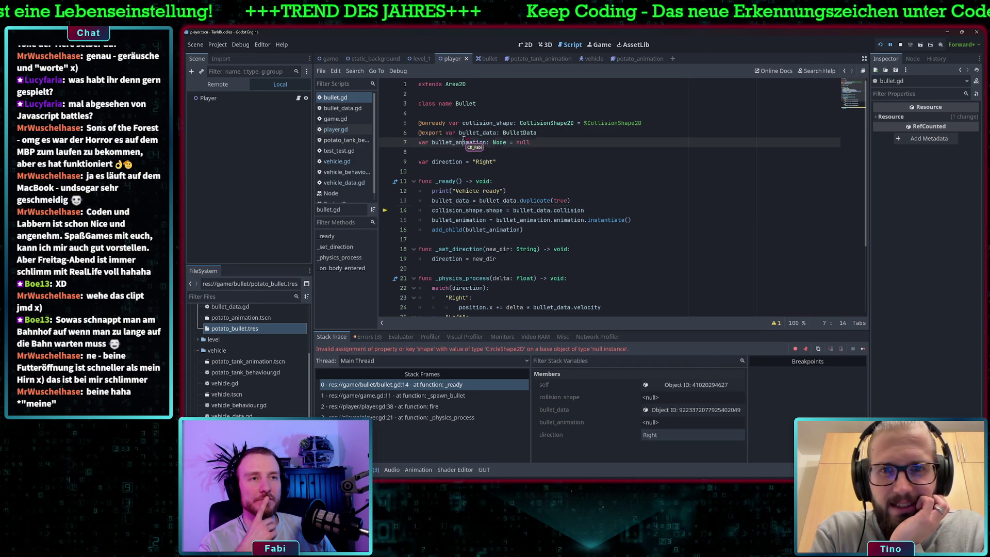
{"action": "double_click", "coordinate": [463, 141]}
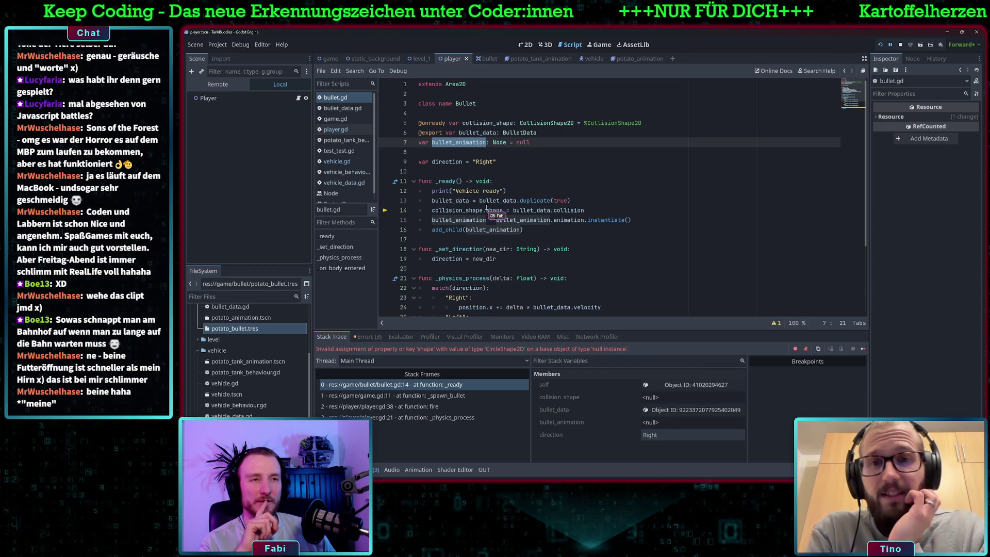
{"action": "left_click", "coordinate": [483, 191]}
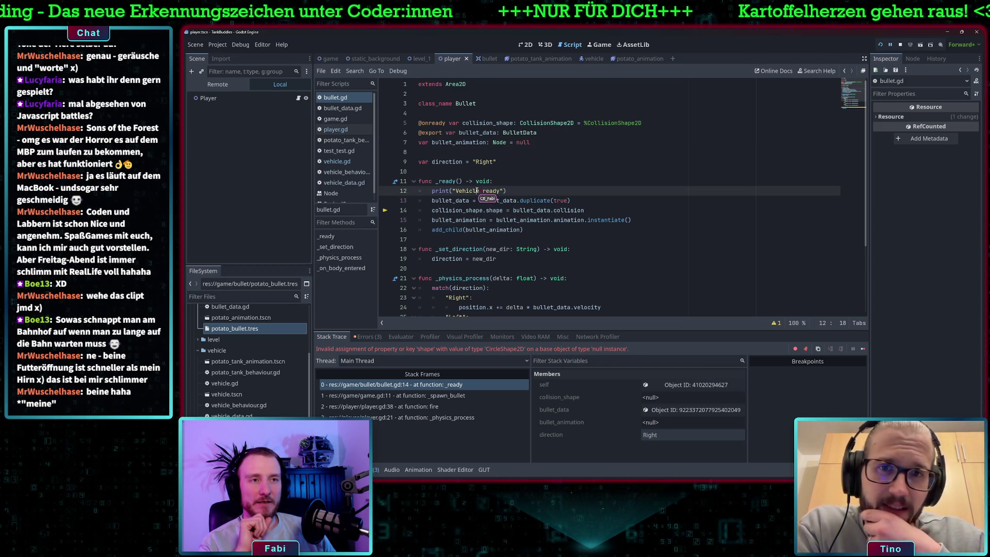
{"action": "key", "text": "BackSpace"}
{"action": "key", "text": "BackSpace"}
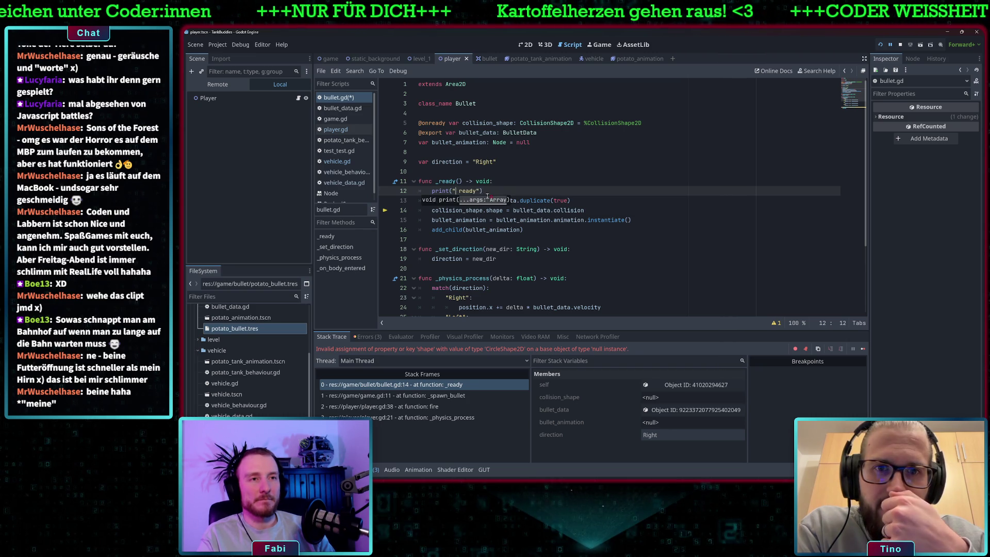
{"action": "key", "text": "Right"}
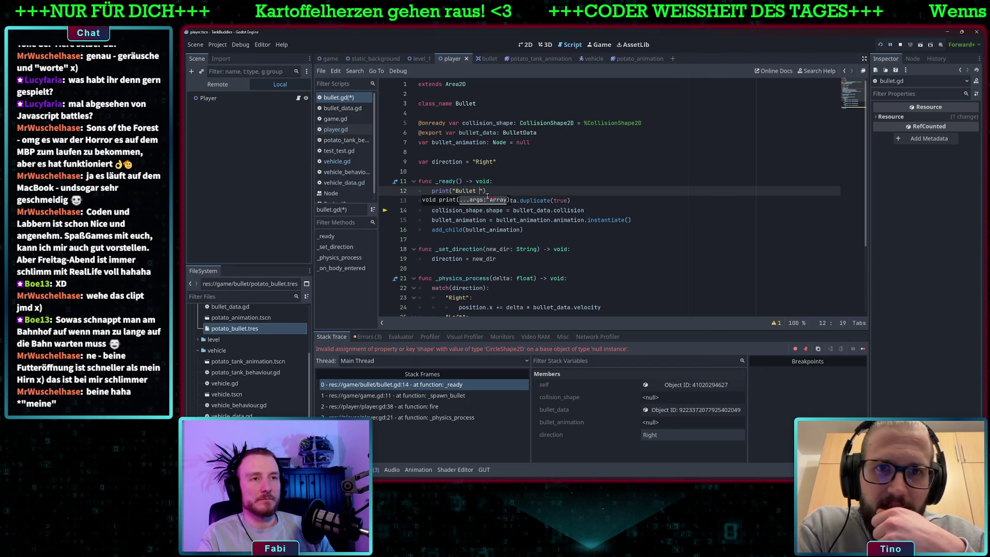
{"action": "type", "text": "read"}
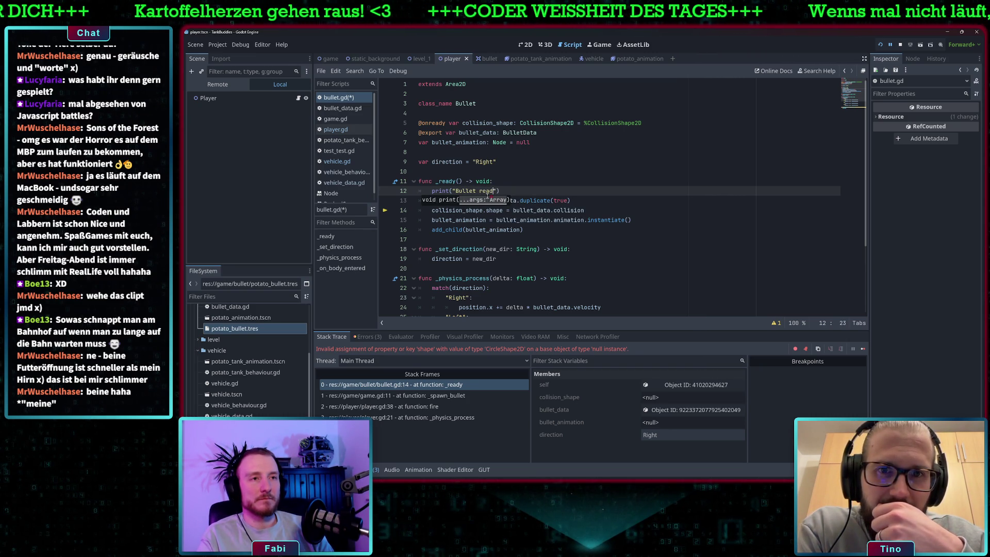
{"action": "key", "text": "Right"}
{"action": "key", "text": "Right"}
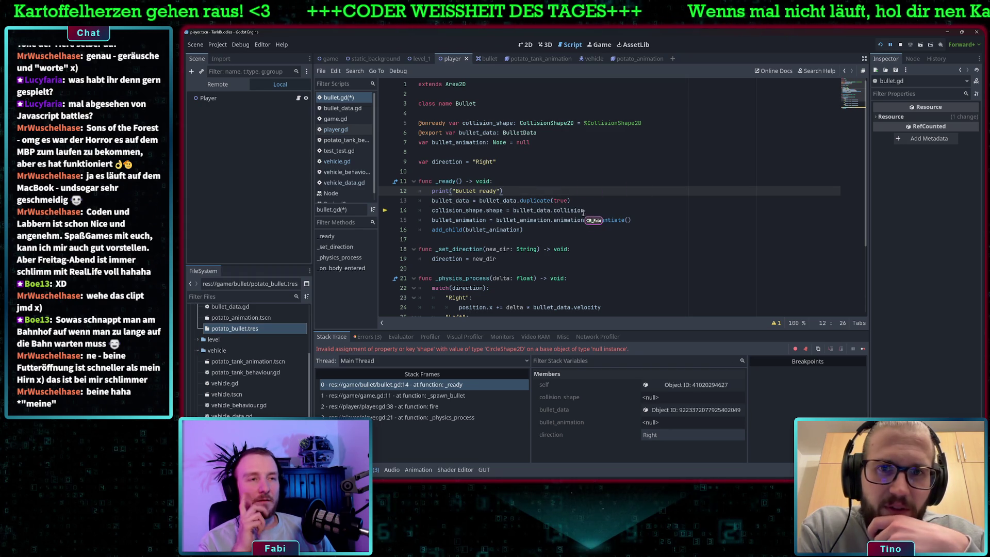
{"action": "left_click", "coordinate": [458, 200]}
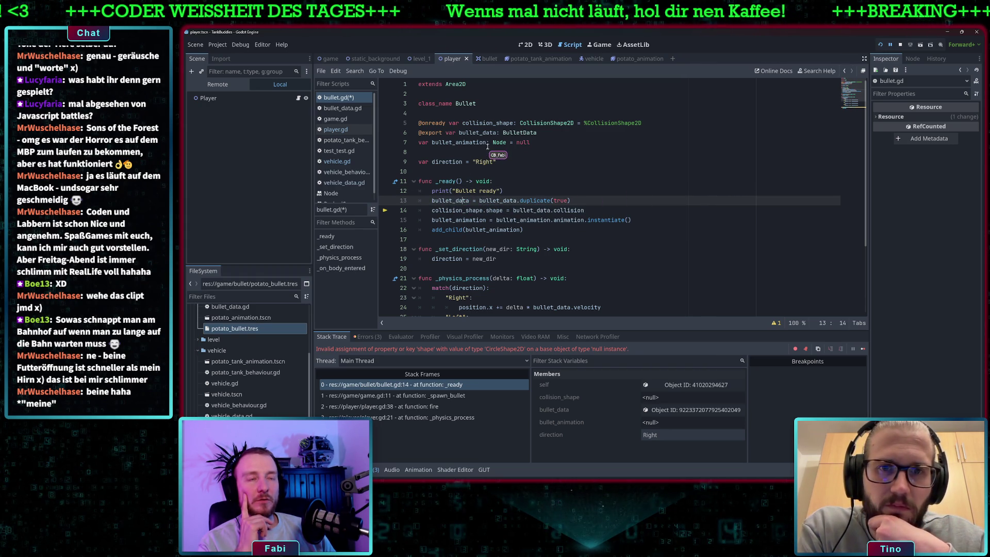
{"action": "mouse_move", "coordinate": [500, 200]}
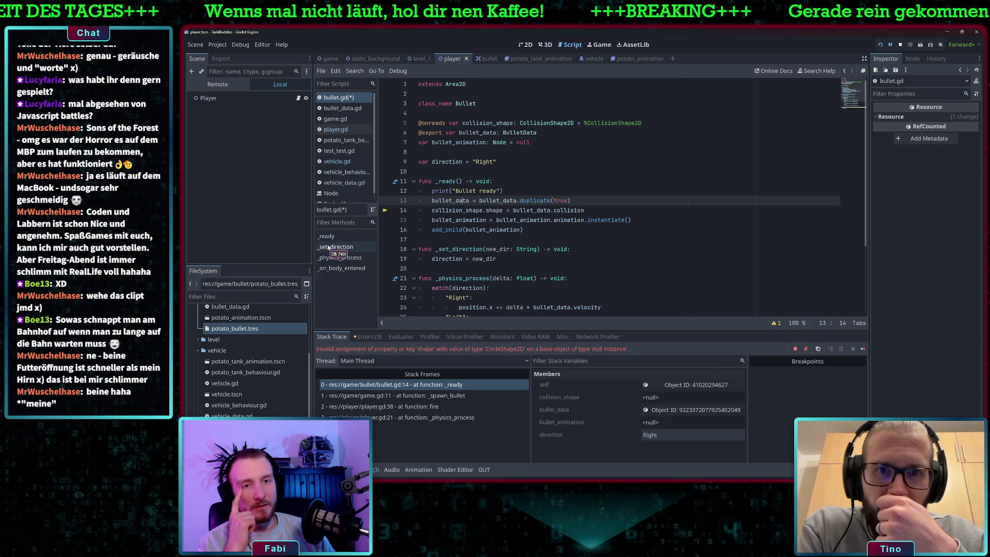
{"action": "left_click", "coordinate": [340, 161]}
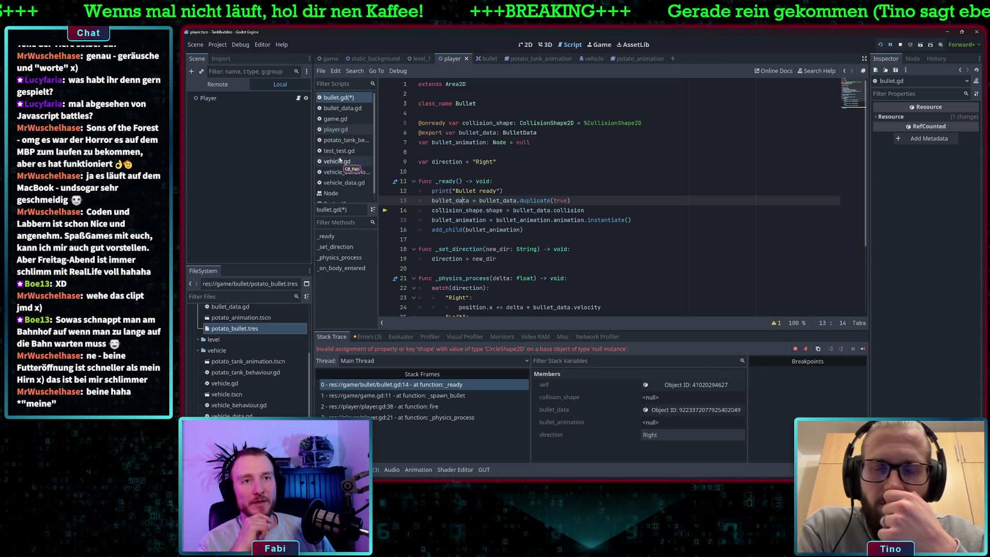
{"action": "scroll", "coordinate": [531, 188], "scroll_direction": "up", "scroll_amount": 6}
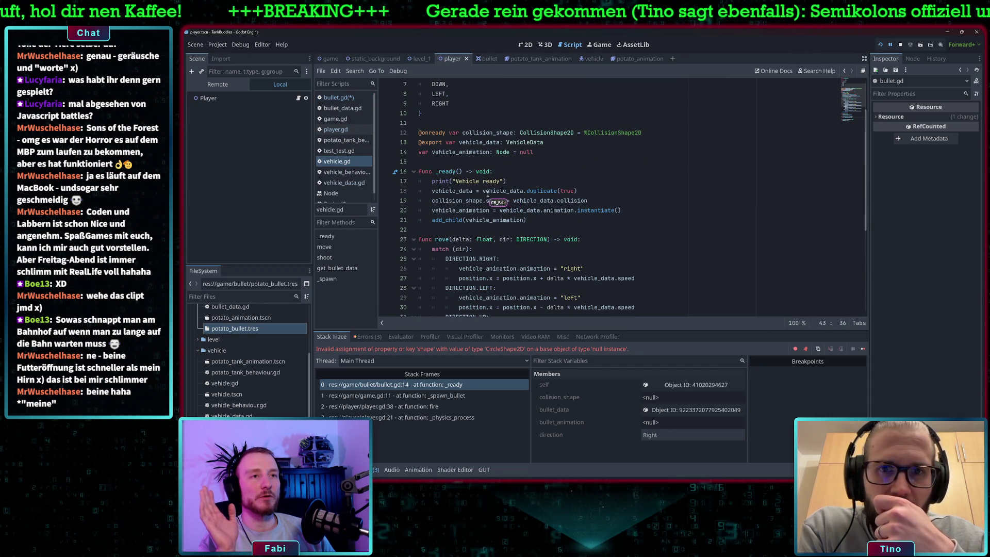
{"action": "left_click", "coordinate": [467, 191]}
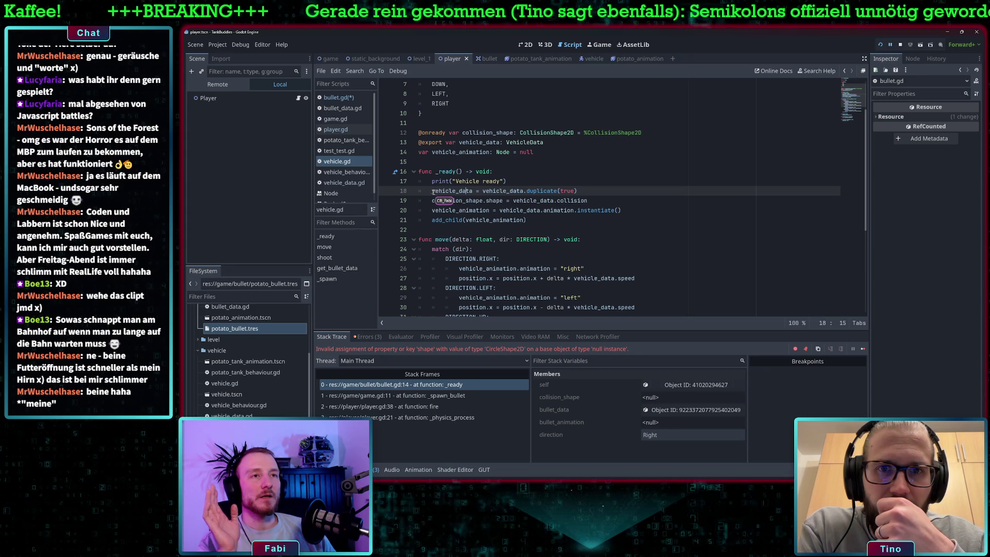
{"action": "mouse_move", "coordinate": [482, 191]}
{"action": "left_mouse_down"}
{"action": "mouse_move", "coordinate": [525, 192]}
{"action": "mouse_move", "coordinate": [488, 191]}
{"action": "left_mouse_up"}
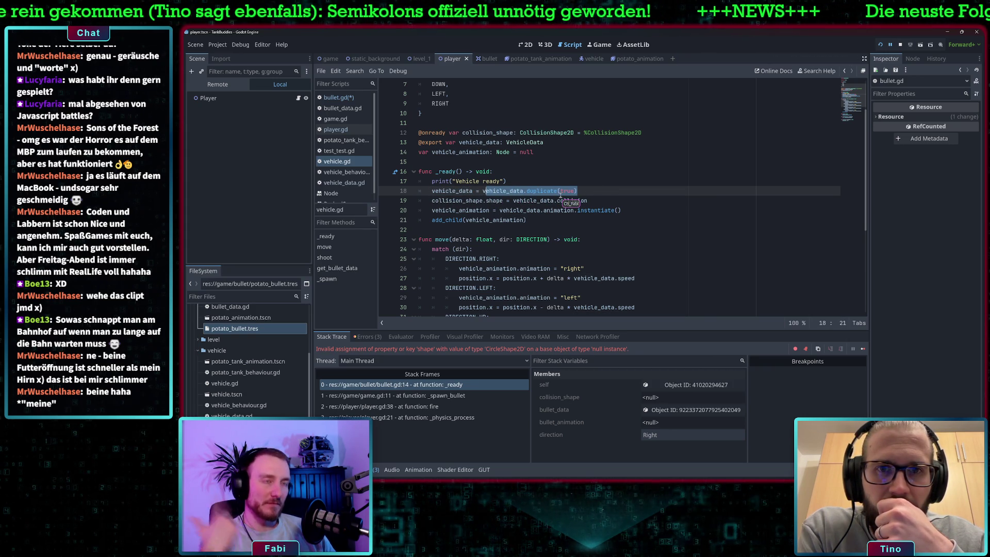
{"action": "left_click_drag", "start_coordinate": [578, 191], "coordinate": [485, 191]}
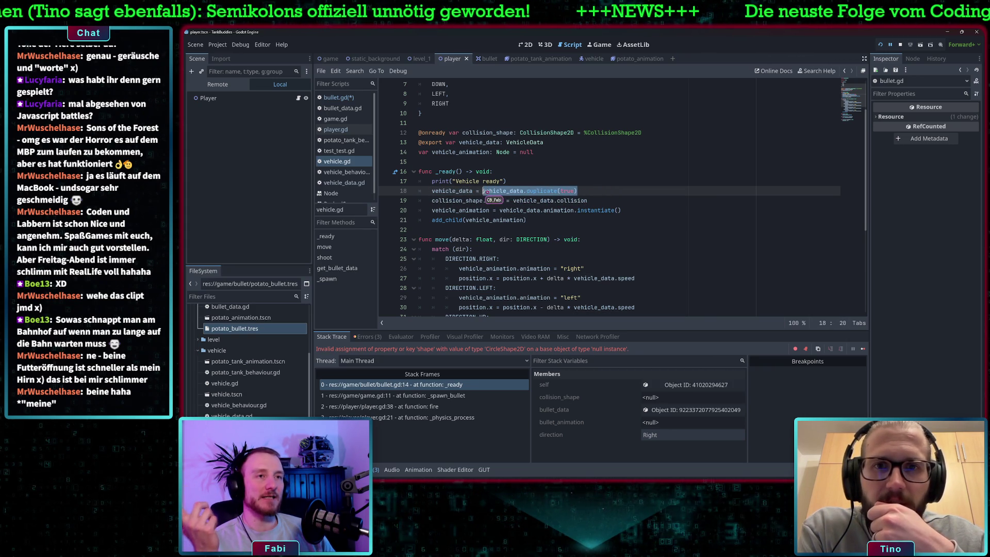
{"action": "mouse_move", "coordinate": [533, 191]}
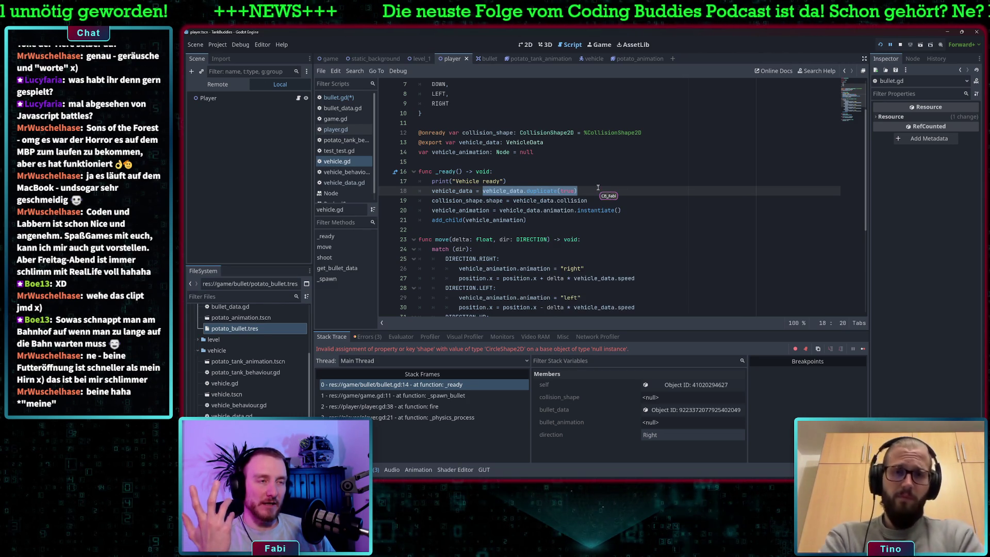
{"action": "left_click", "coordinate": [598, 189]}
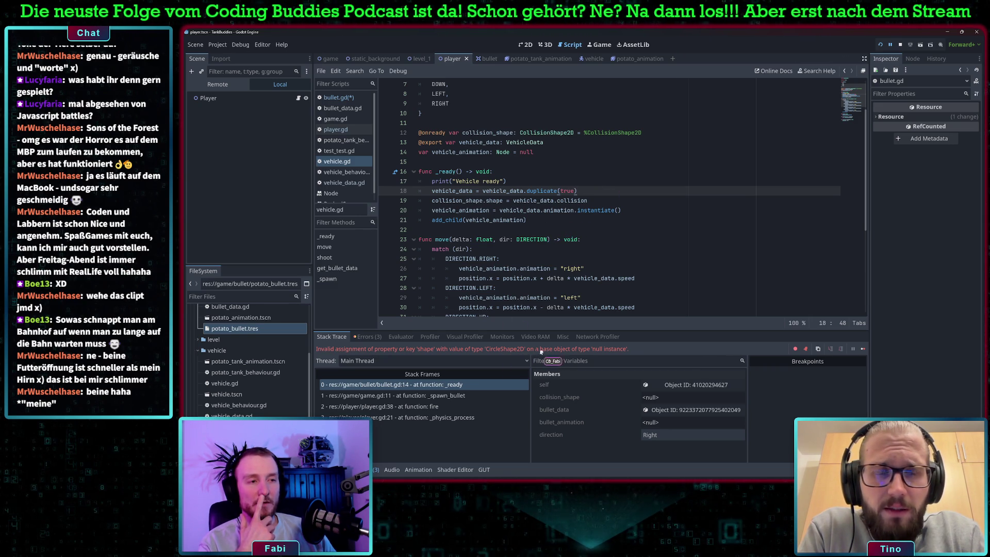
{"action": "left_click", "coordinate": [469, 161]}
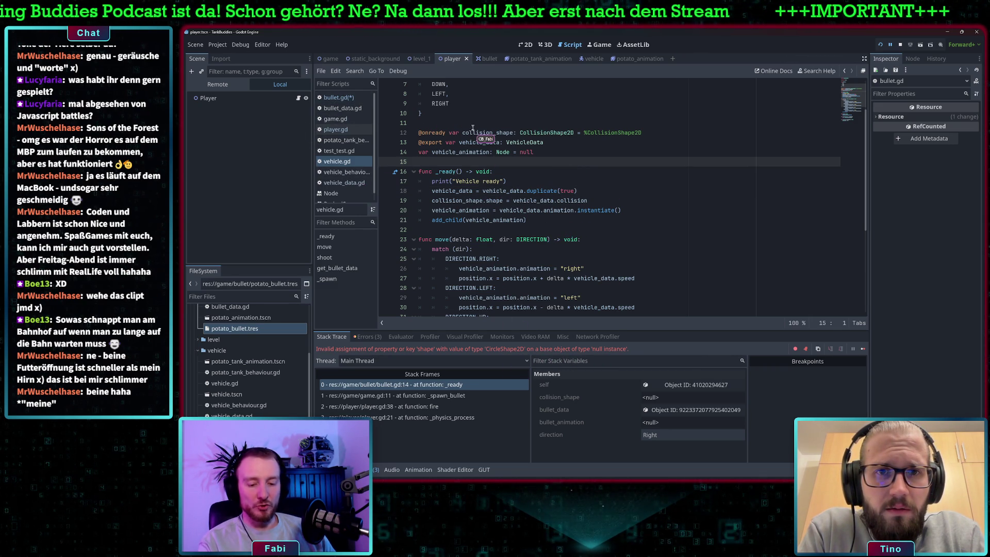
{"action": "left_click", "coordinate": [335, 97]}
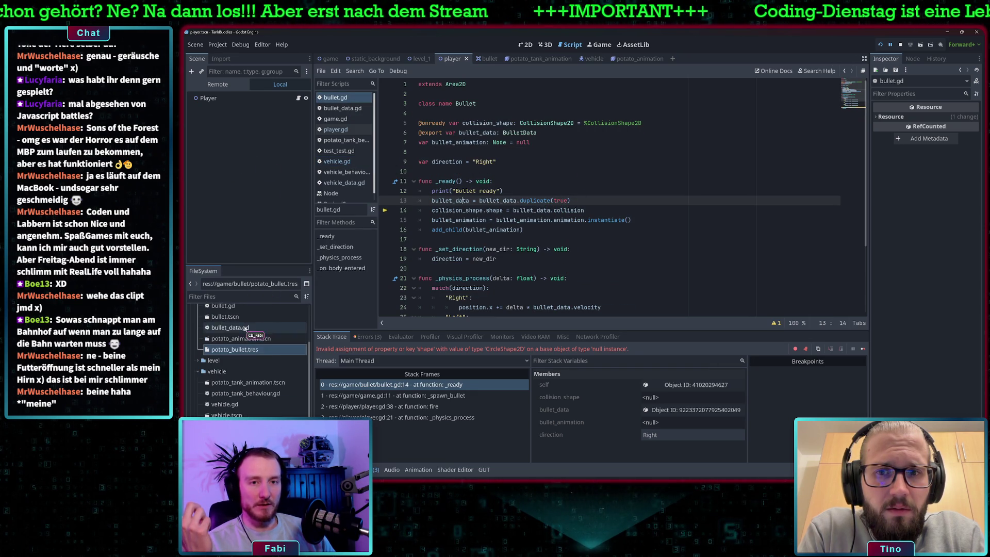
Set potato_bullet.tres's Animation property to potato_animation.tscn
{"action": "scroll", "coordinate": [247, 351], "scroll_direction": "up", "scroll_amount": 1}
{"action": "left_click", "coordinate": [246, 350]}
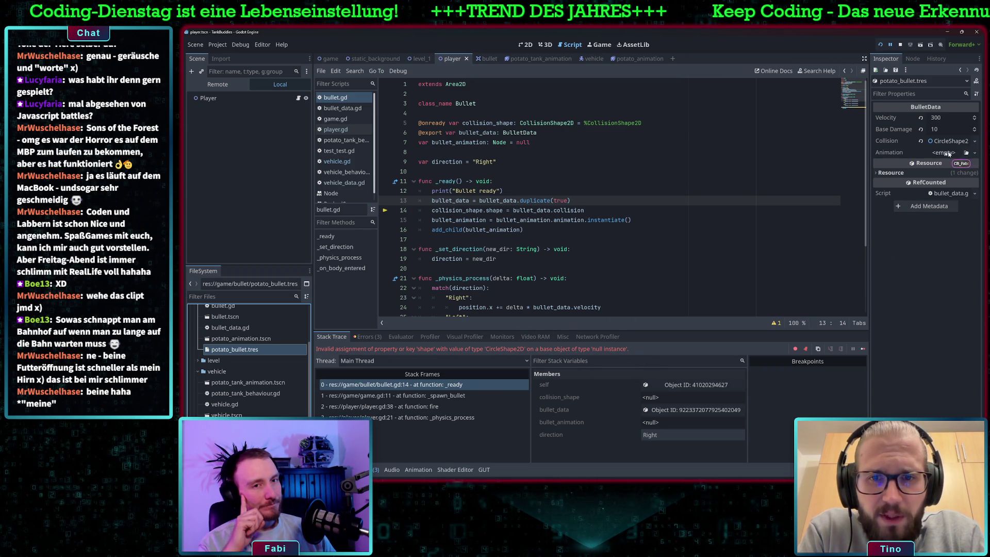
{"action": "left_click", "coordinate": [235, 339]}
{"action": "mouse_move", "coordinate": [358, 338]}
{"action": "left_mouse_down"}
{"action": "mouse_move", "coordinate": [970, 175]}
{"action": "mouse_move", "coordinate": [947, 154]}
{"action": "left_mouse_up"}
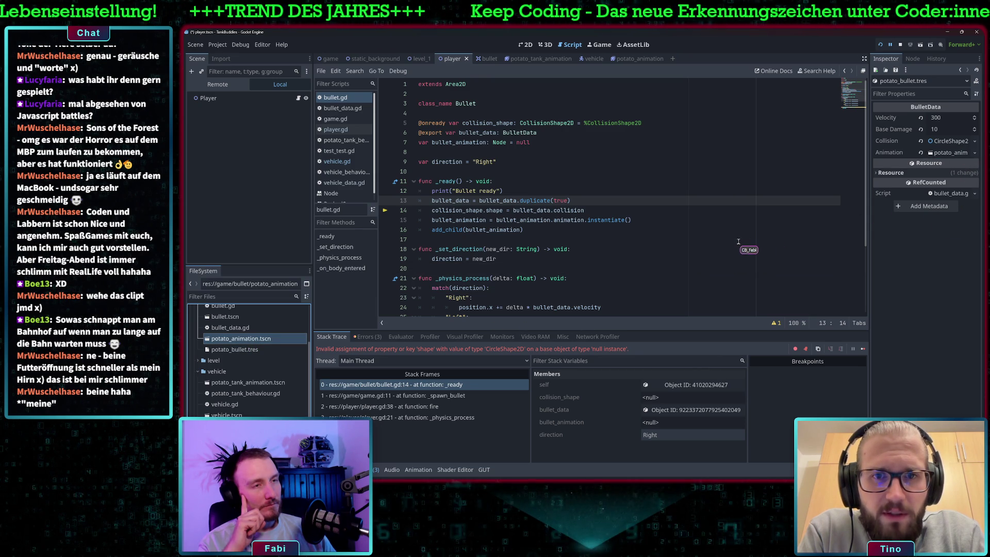
{"action": "left_click", "coordinate": [700, 216]}
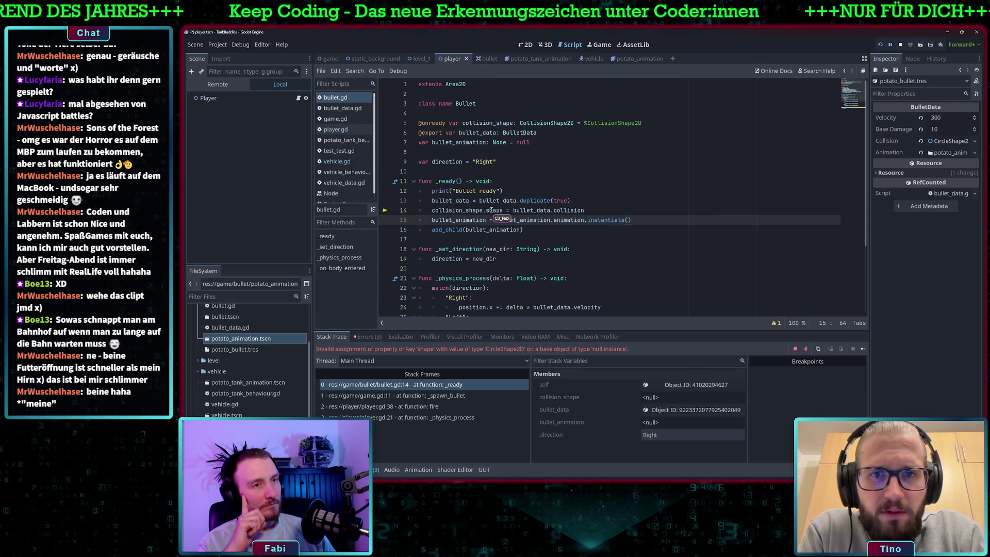
{"action": "left_click", "coordinate": [450, 210]}
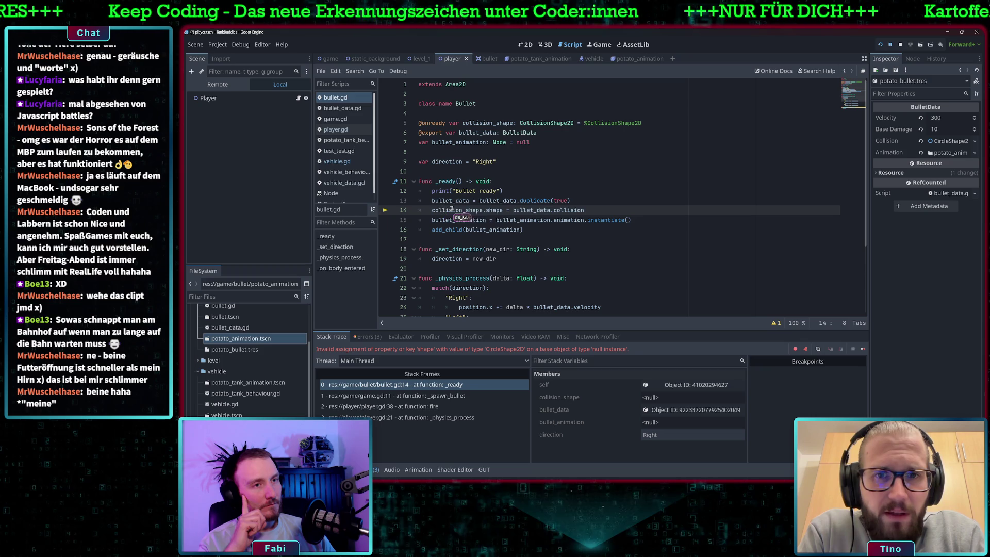
{"action": "left_click", "coordinate": [484, 210]}
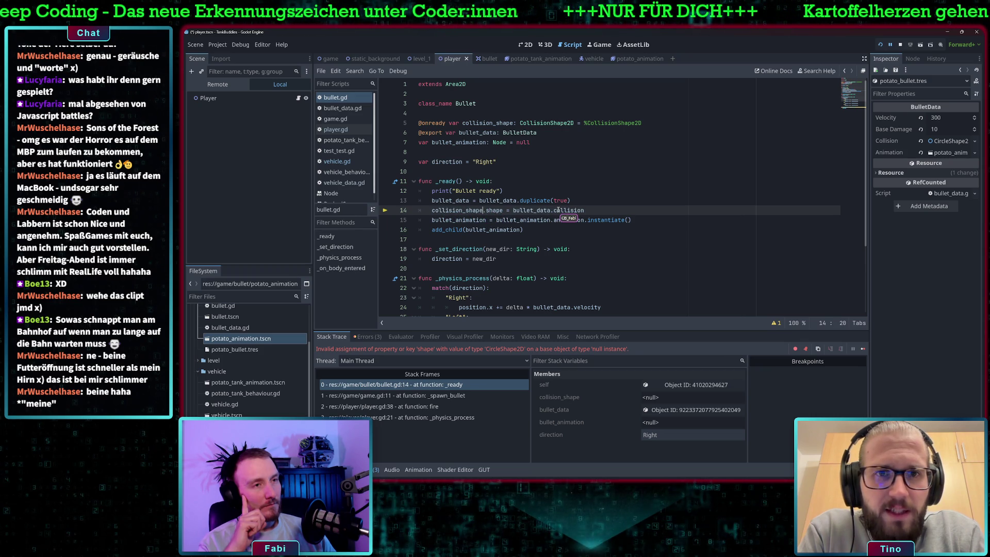
{"action": "left_click", "coordinate": [558, 210]}
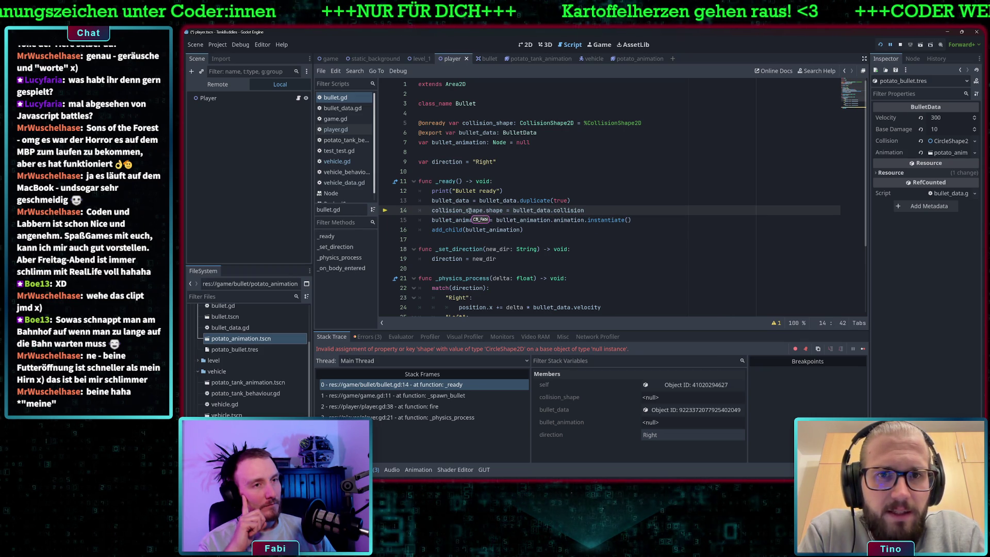
{"action": "mouse_move", "coordinate": [469, 212]}
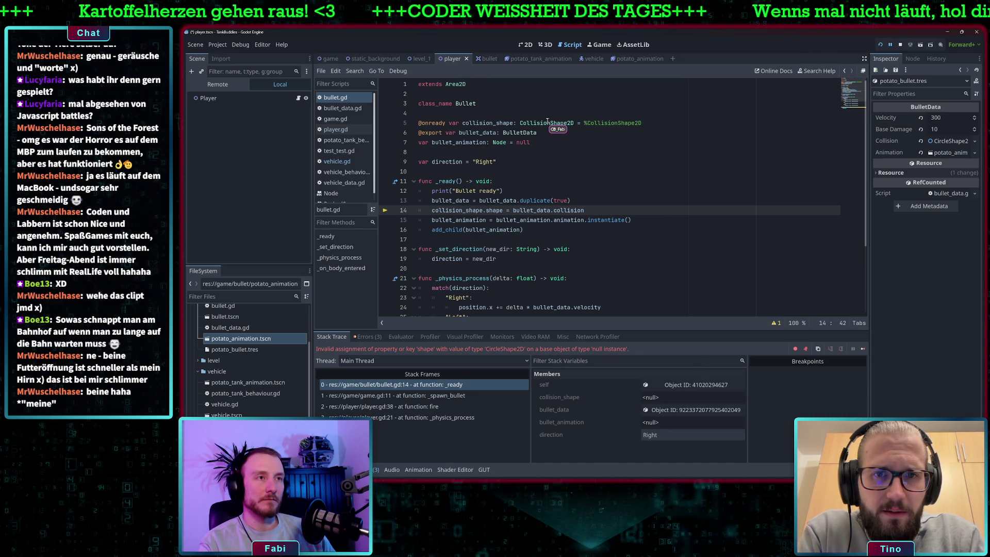
{"action": "left_click_drag", "start_coordinate": [645, 122], "coordinate": [418, 127]}
{"action": "key", "text": "BackSpace"}
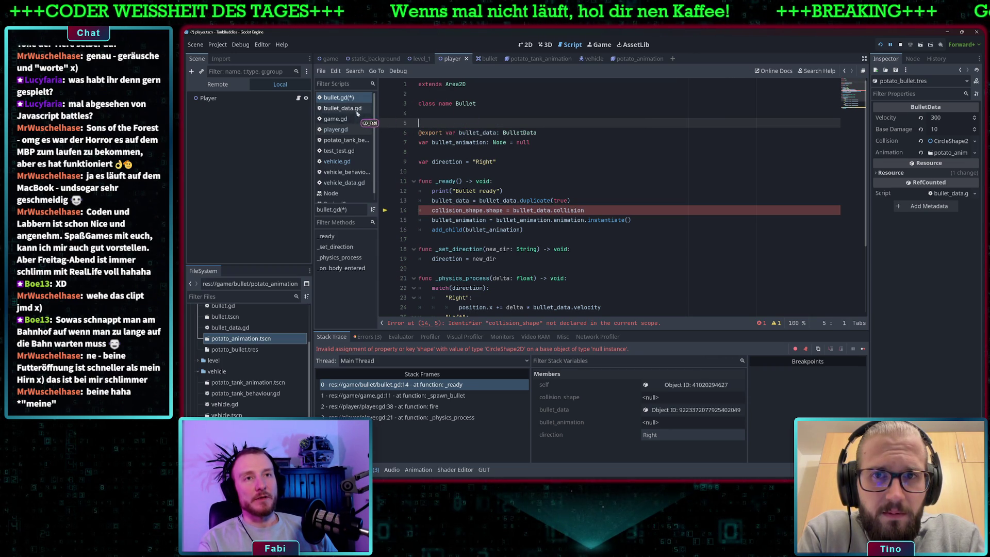
{"action": "left_click", "coordinate": [482, 59]}
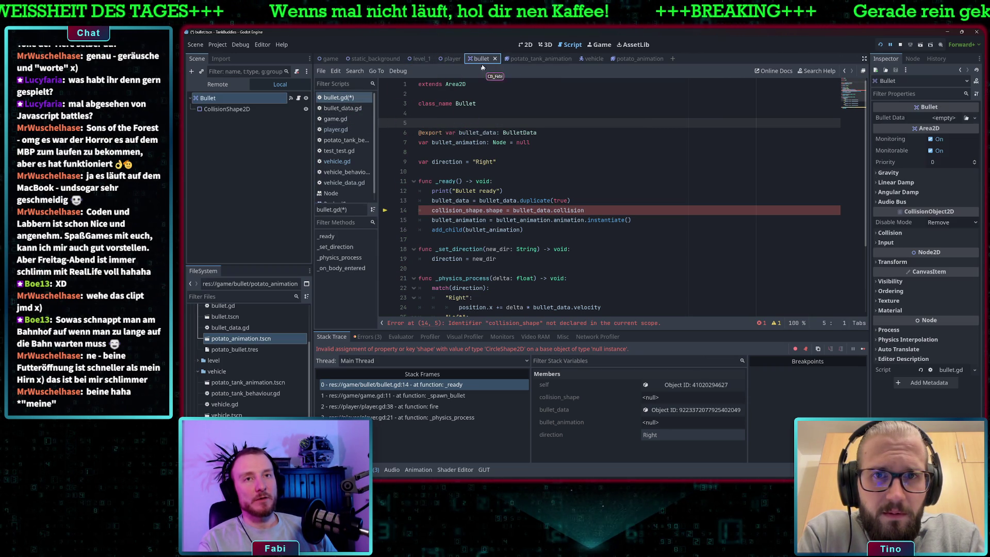
{"action": "left_click", "coordinate": [242, 110]}
{"action": "right_click", "coordinate": [242, 109]}
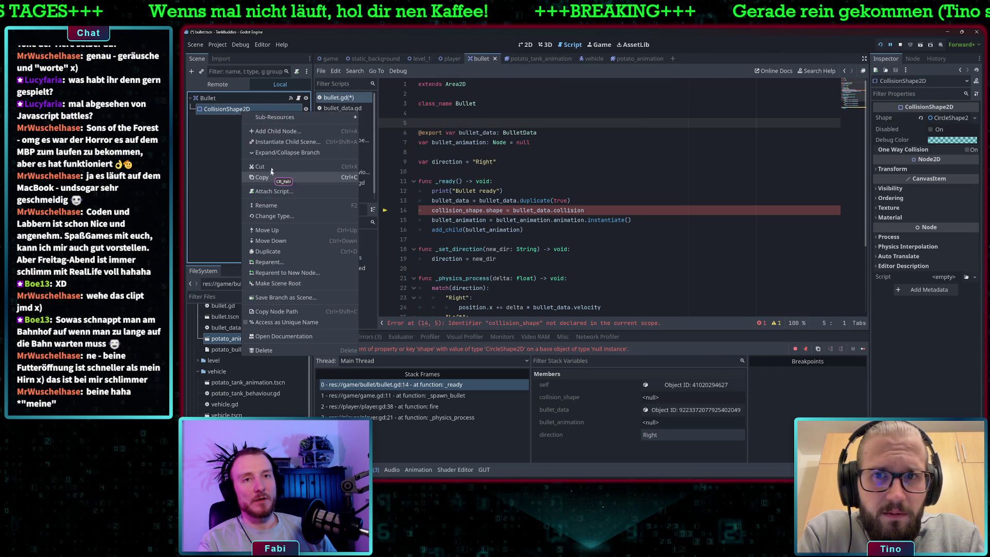
{"action": "left_click", "coordinate": [287, 322]}
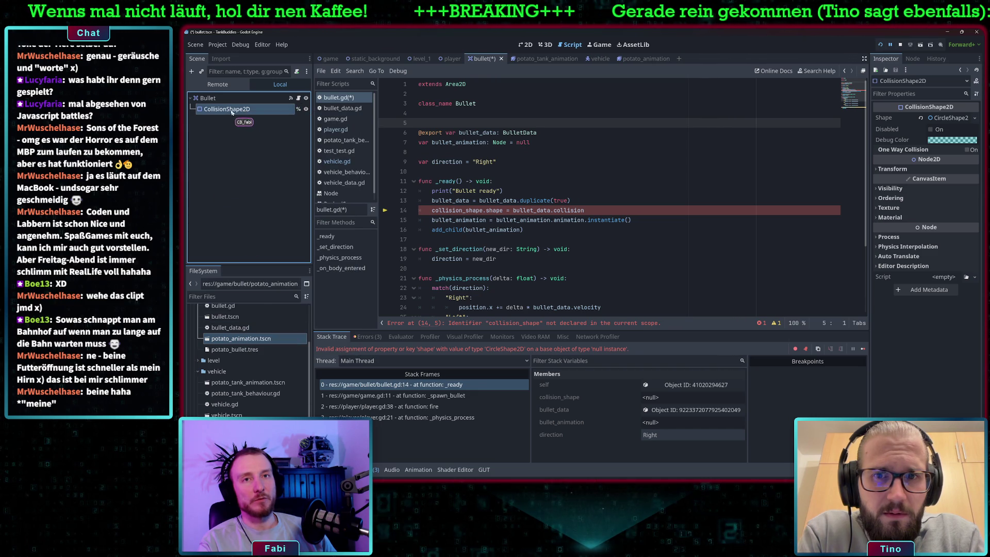
{"action": "mouse_move", "coordinate": [225, 111]}
{"action": "left_mouse_down"}
{"action": "mouse_move", "coordinate": [238, 121]}
{"action": "mouse_move", "coordinate": [516, 128]}
{"action": "mouse_move", "coordinate": [457, 122]}
{"action": "left_mouse_up"}
{"action": "key", "text": "BackSpace"}
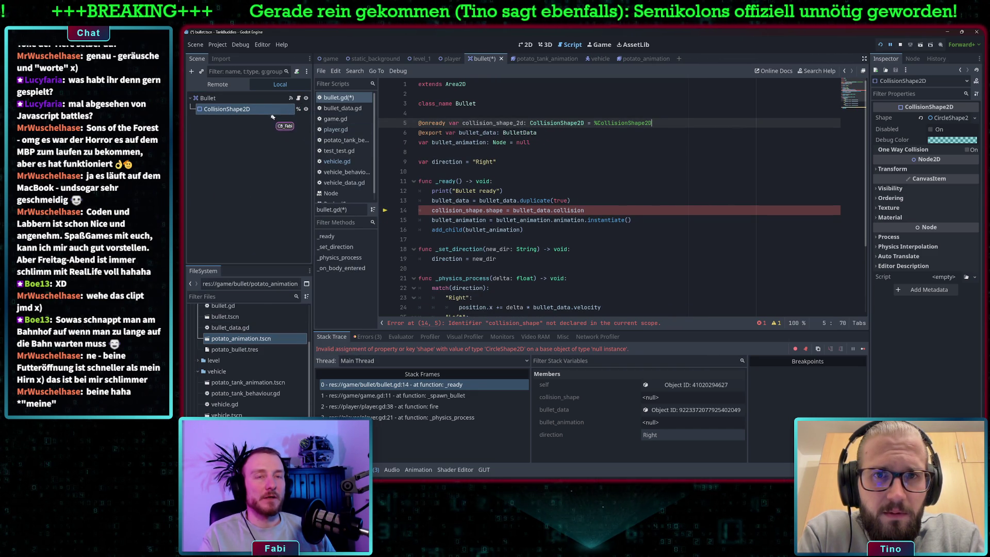
Compare with vehicle.gd's shape declaration, then save and rerun the game
{"action": "double_click", "coordinate": [225, 404]}
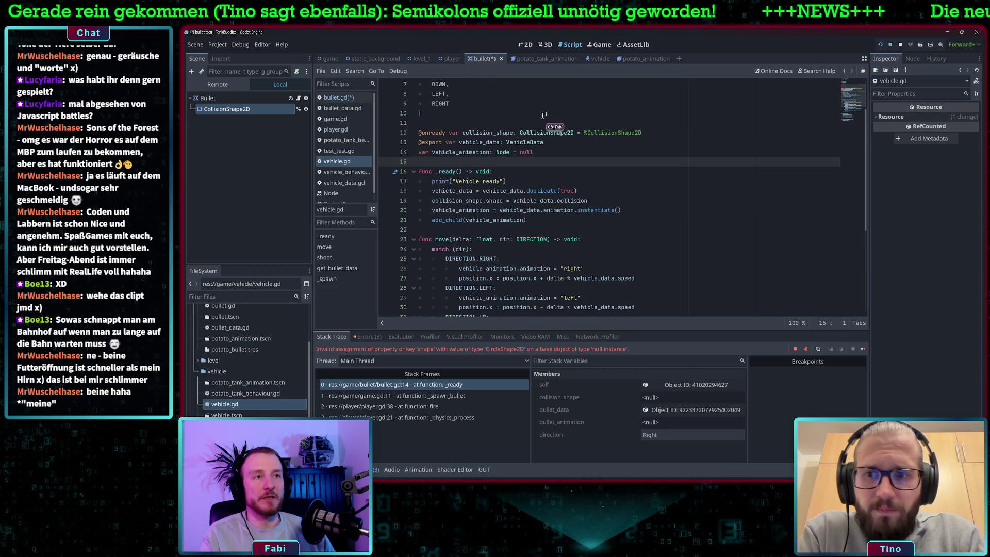
{"action": "left_click", "coordinate": [588, 132]}
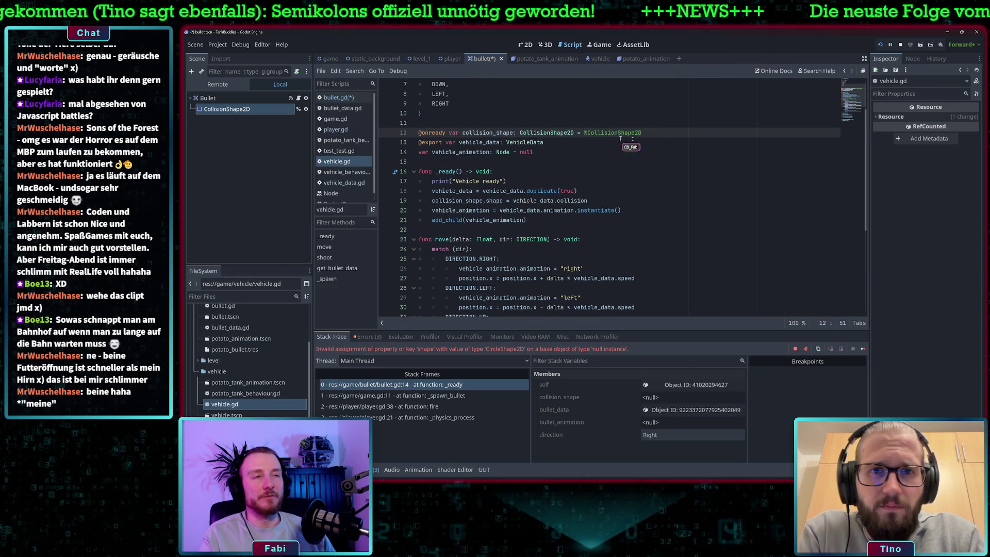
{"action": "key", "text": "End"}
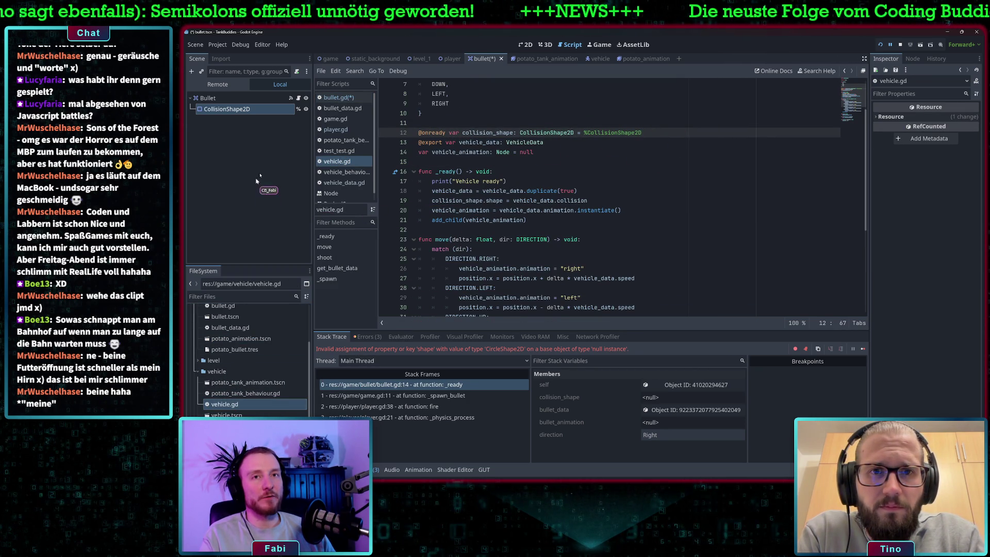
{"action": "key", "text": "ctrl+s"}
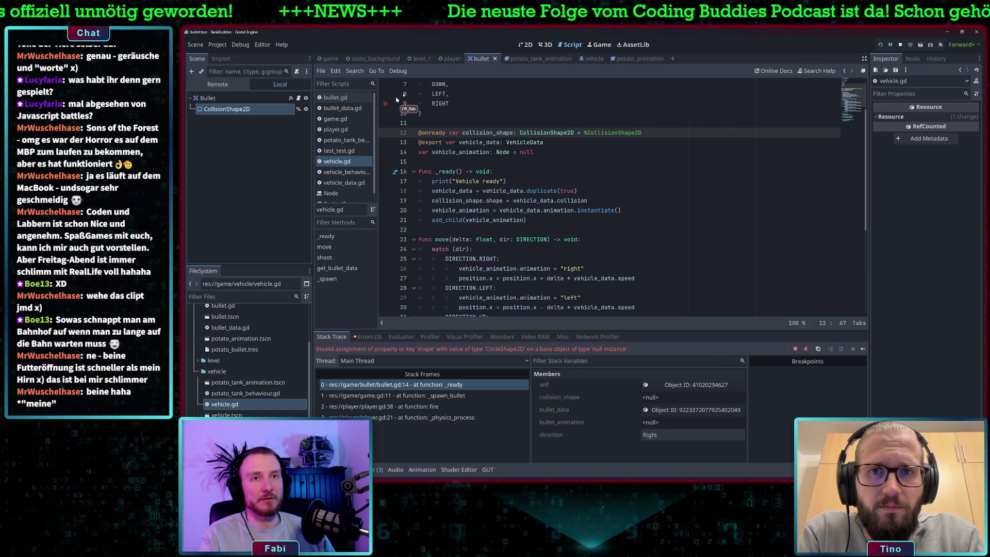
{"action": "left_click", "coordinate": [881, 46]}
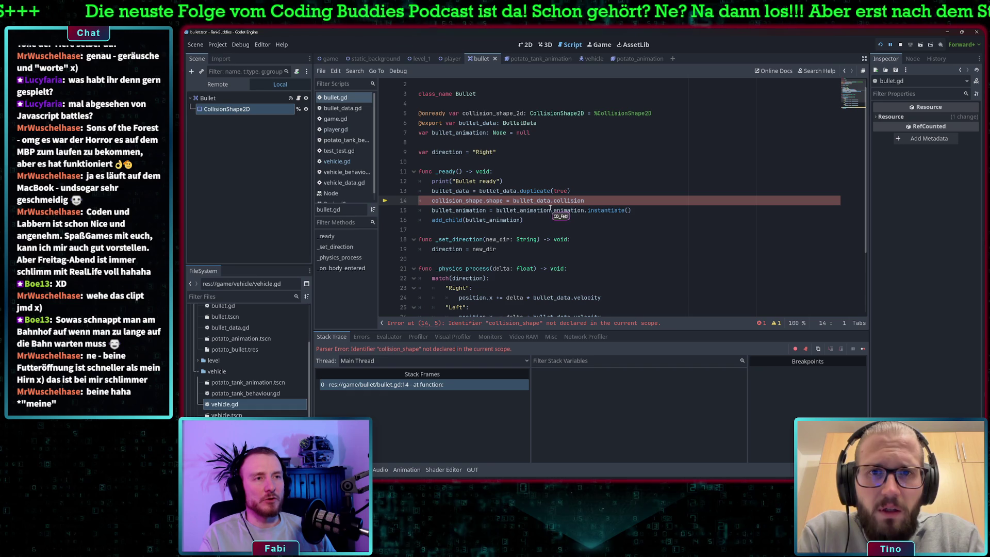
{"action": "left_click", "coordinate": [563, 201]}
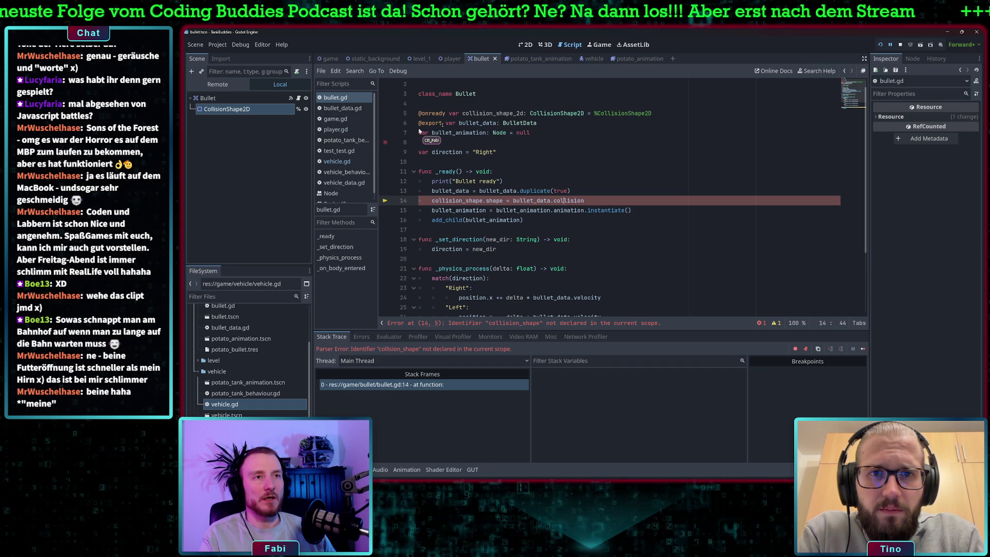
{"action": "left_click", "coordinate": [526, 113]}
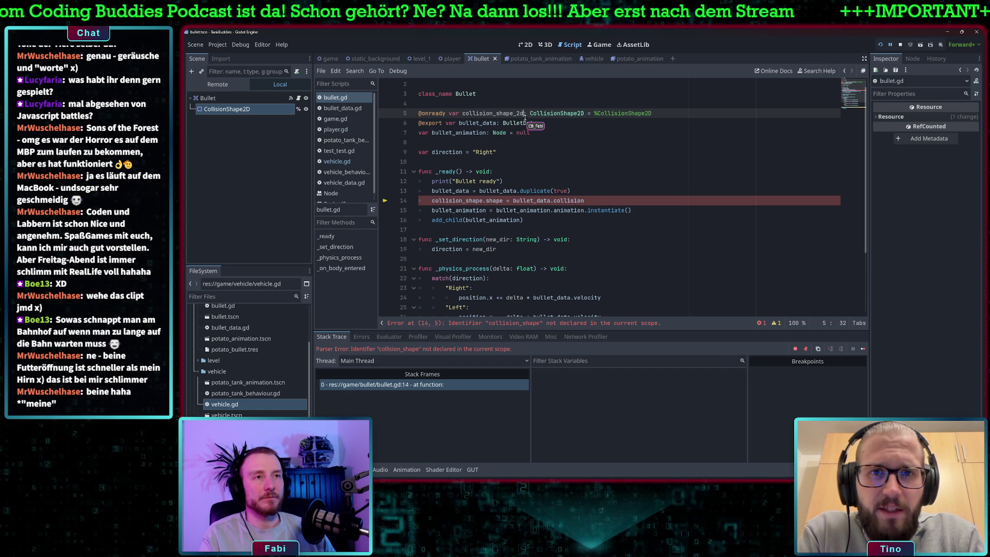
{"action": "key", "text": "BackSpace"}
{"action": "key", "text": "BackSpace"}
{"action": "key", "text": "BackSpace"}
{"action": "left_click", "coordinate": [535, 131]}
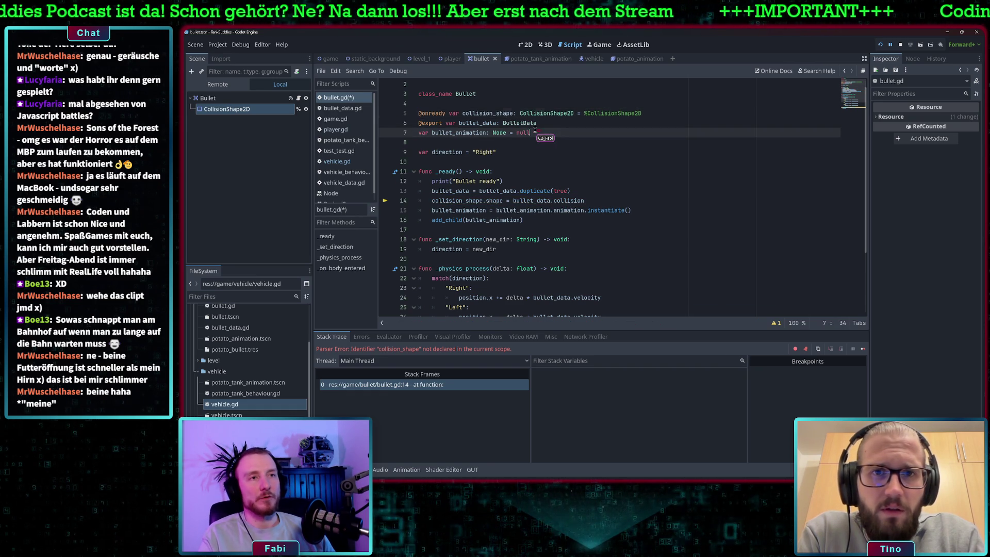
{"action": "key", "text": "ctrl+s"}
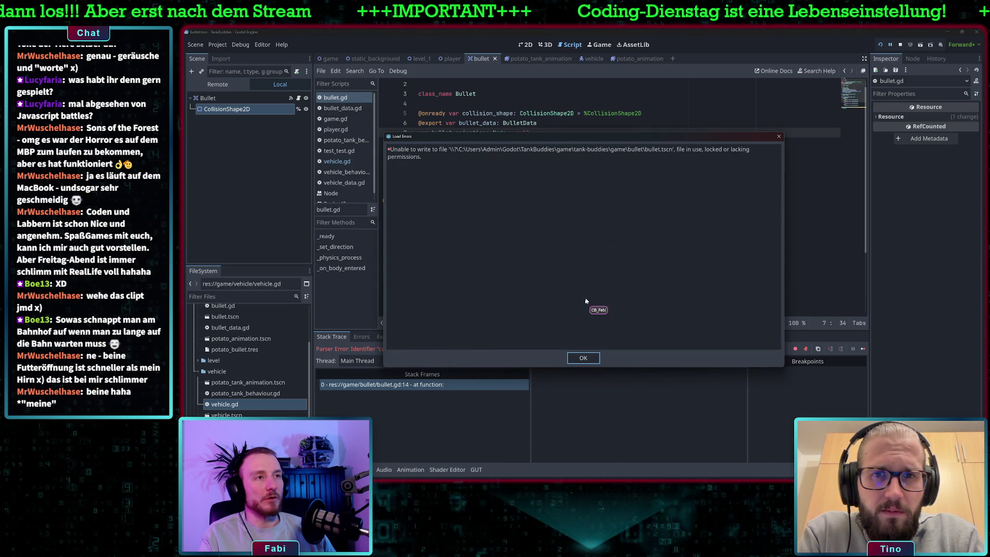
{"action": "left_click", "coordinate": [583, 358]}
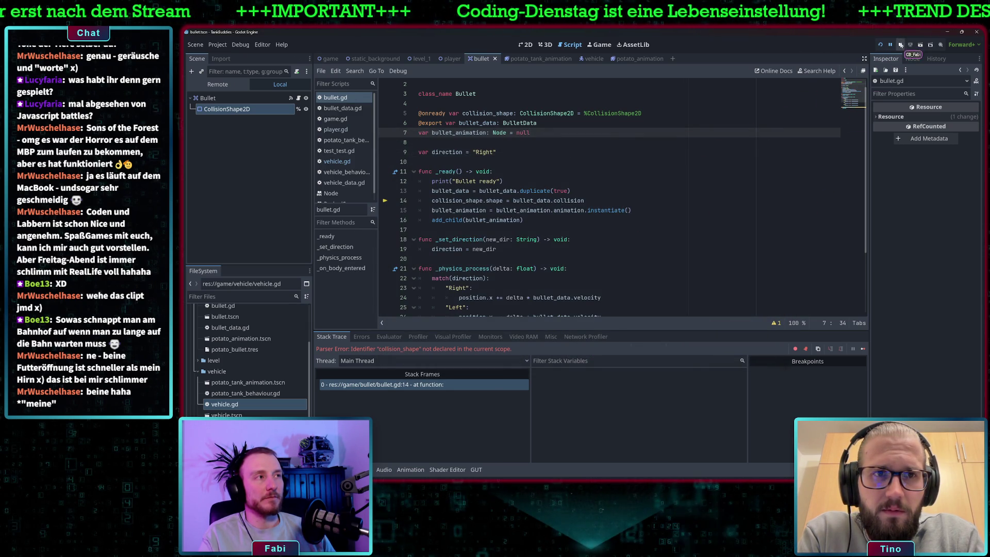
Stop the paused debug session, rerun the game, drive the tank and fire a bullet
{"action": "left_click", "coordinate": [901, 44]}
{"action": "left_click", "coordinate": [629, 173]}
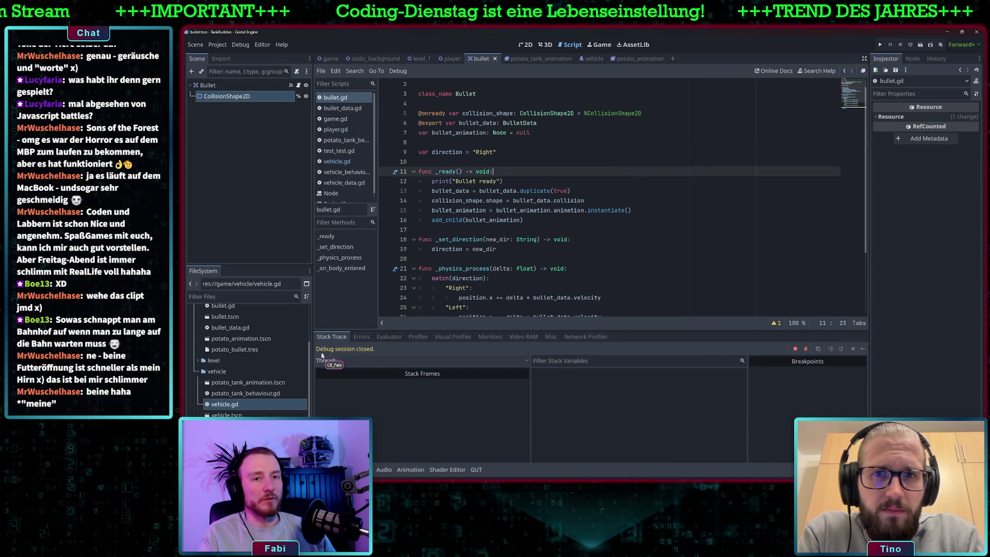
{"action": "scroll", "coordinate": [540, 212], "scroll_direction": "down", "scroll_amount": 2}
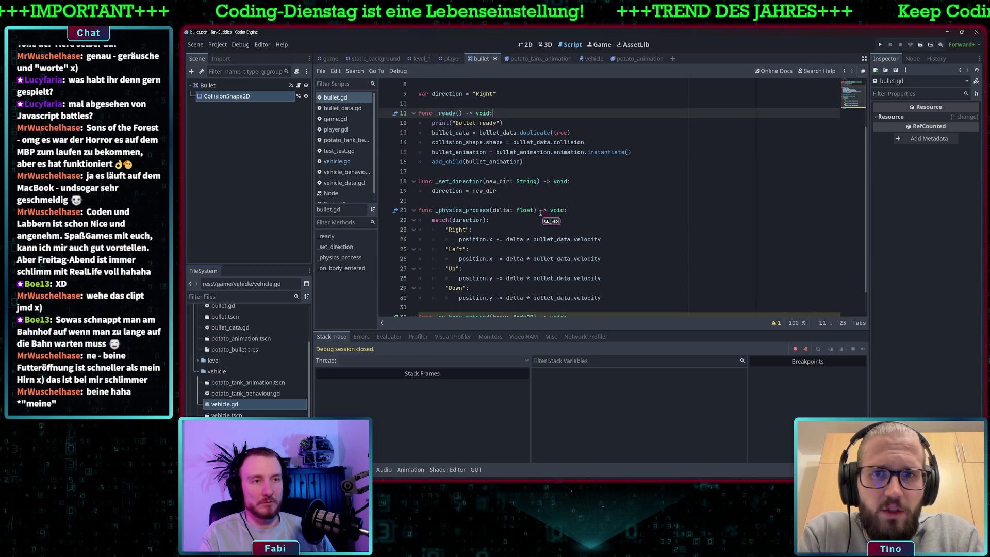
{"action": "left_click", "coordinate": [879, 44]}
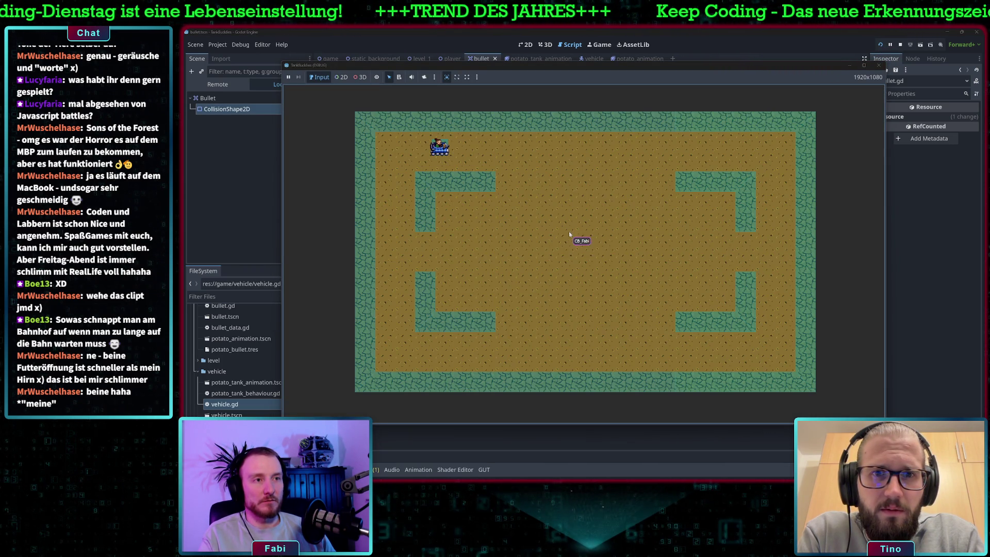
{"action": "key", "text": "d"}
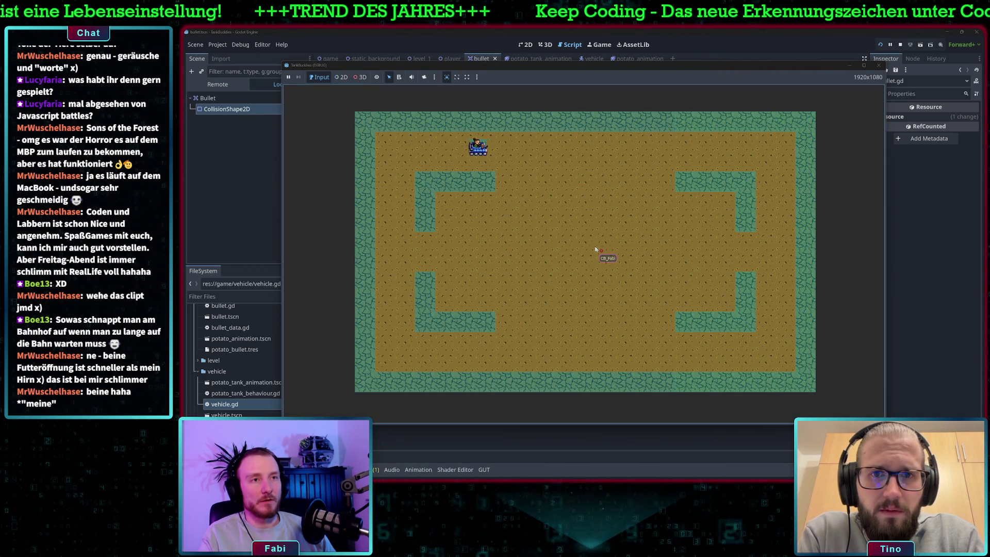
{"action": "key", "text": "s"}
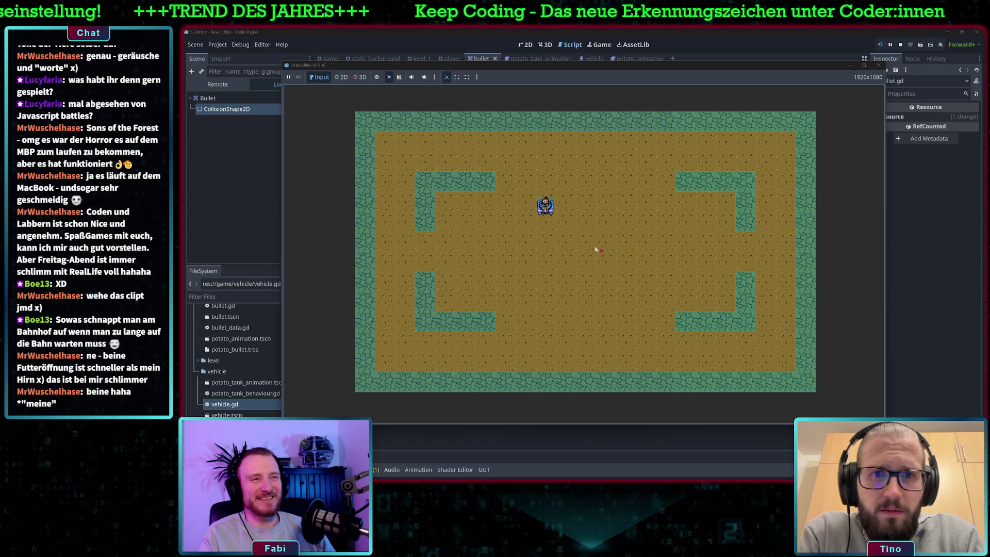
{"action": "key", "text": "space"}
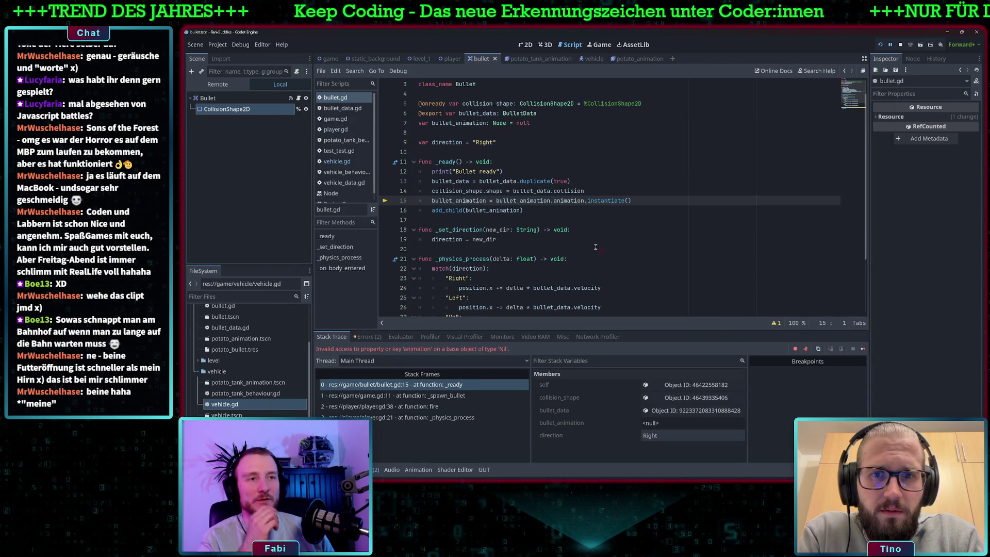
Inspect the Animation property of potato_bullet.tres while checking failing line 15
{"action": "left_click", "coordinate": [464, 200]}
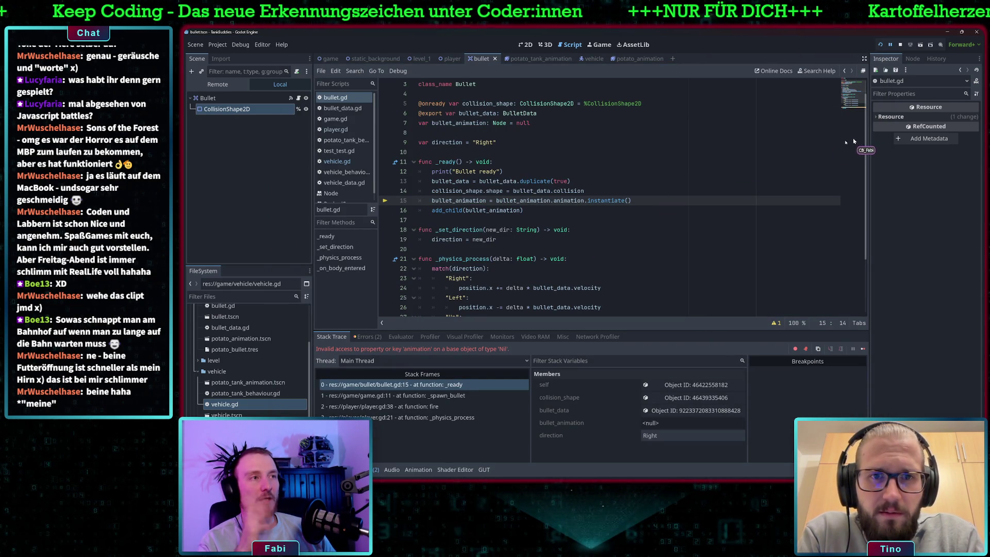
{"action": "left_click", "coordinate": [235, 349]}
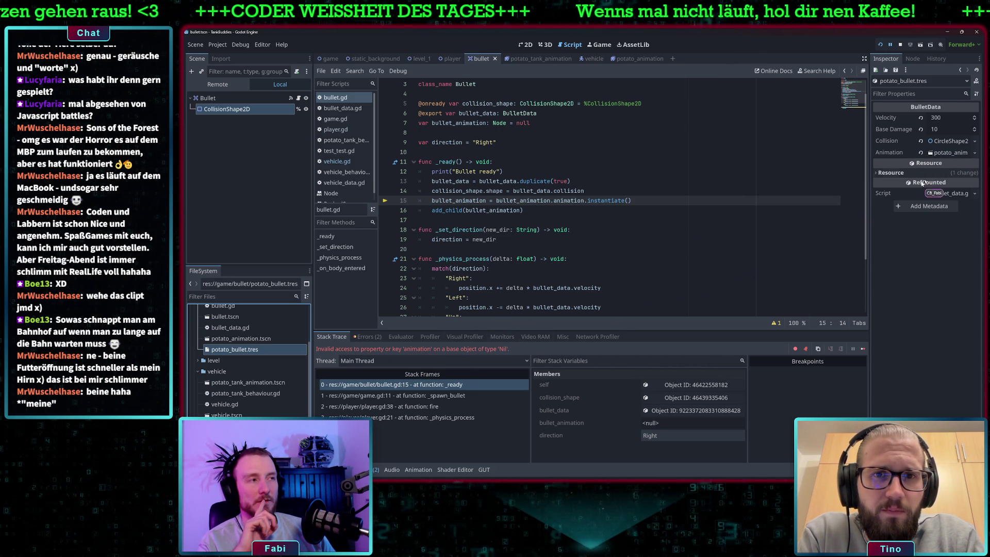
{"action": "left_click", "coordinate": [954, 153]}
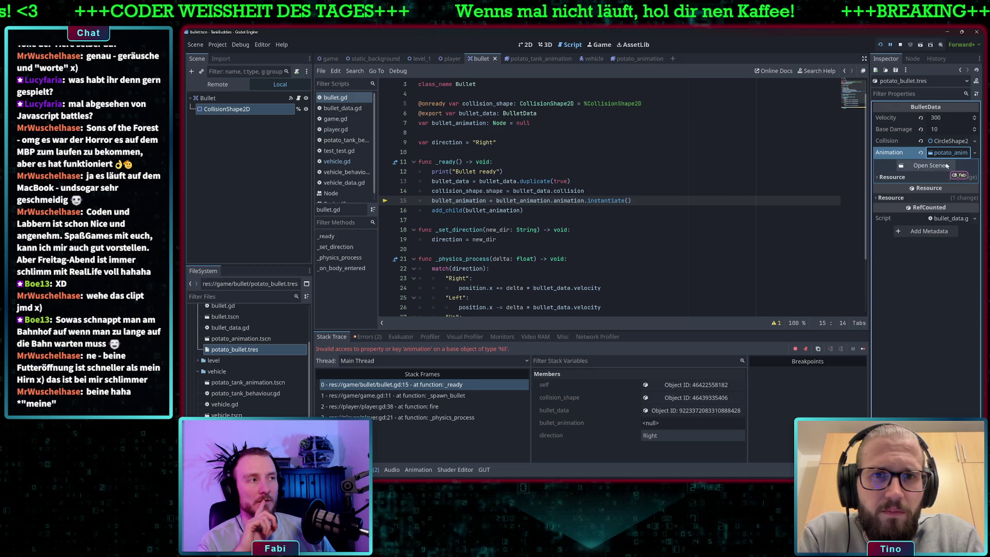
{"action": "left_click", "coordinate": [962, 155]}
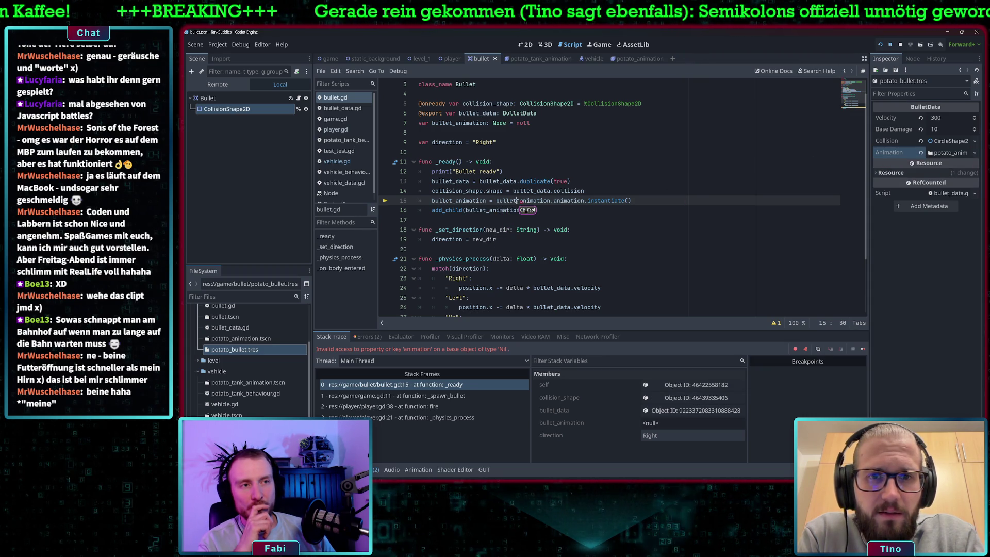
Change line 15 to instantiate bullet_data.animation instead of bullet_animation
{"action": "left_click", "coordinate": [517, 201]}
{"action": "mouse_move", "coordinate": [545, 202]}
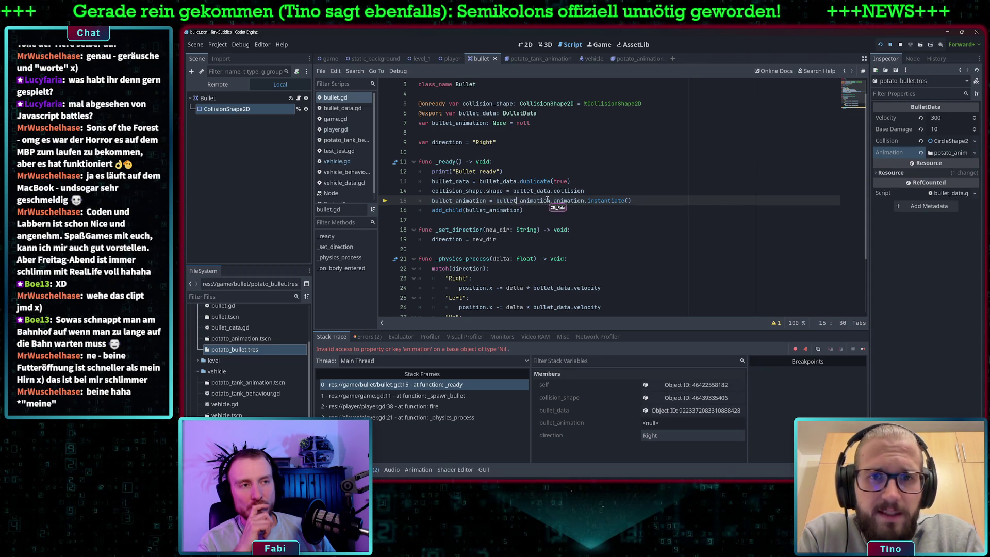
{"action": "left_click_drag", "start_coordinate": [550, 201], "coordinate": [515, 202]}
{"action": "type", "text": "data"}
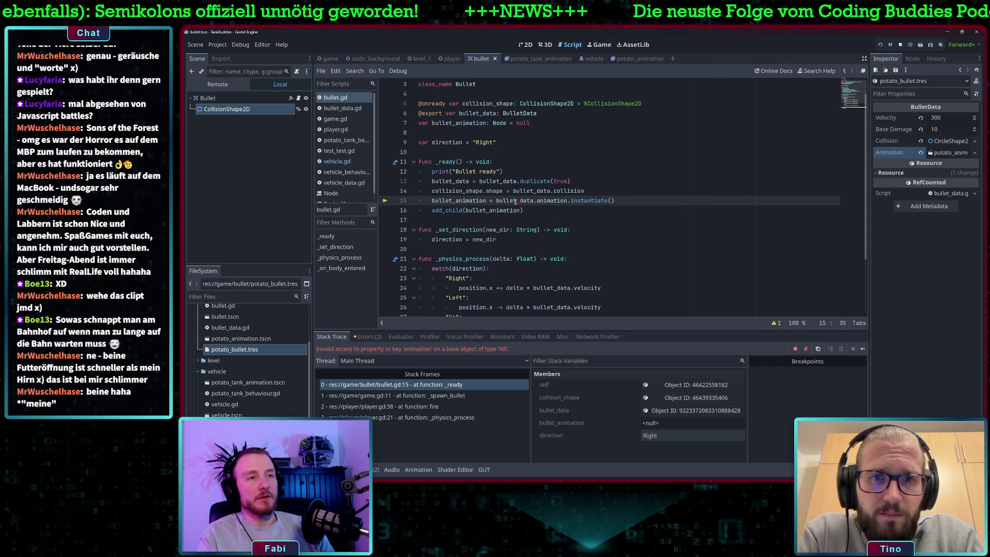
{"action": "type", "text": "."}
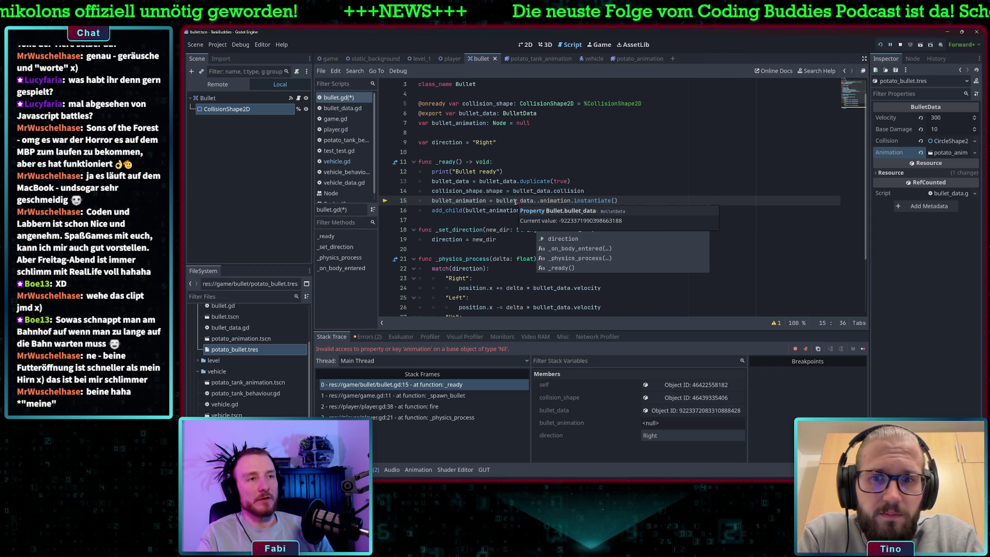
{"action": "key", "text": "BackSpace"}
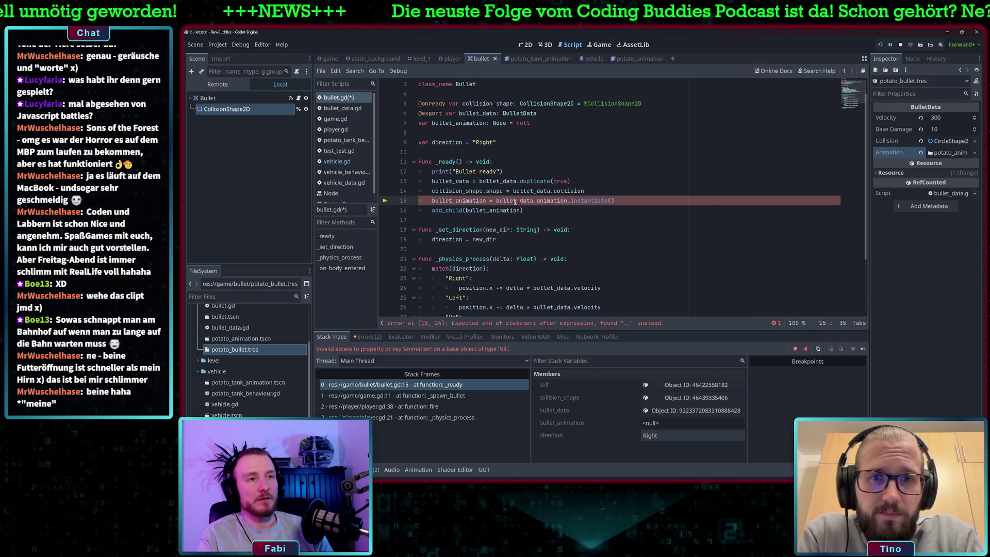
{"action": "left_click", "coordinate": [608, 201]}
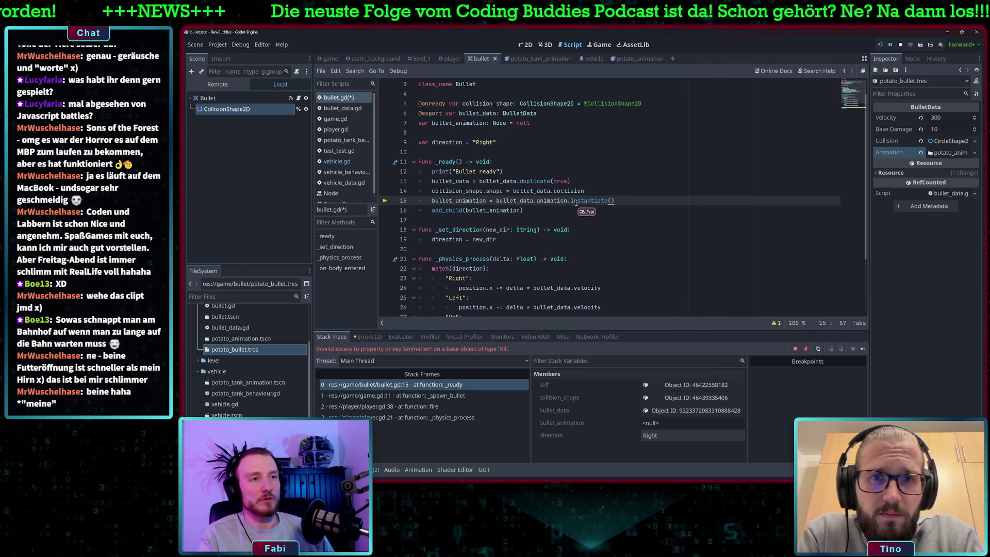
Check the animation property in the BulletData class, then relaunch the game from bullet.gd
{"action": "left_click", "coordinate": [517, 113], "text": "ctrl"}
{"action": "left_click", "coordinate": [477, 162]}
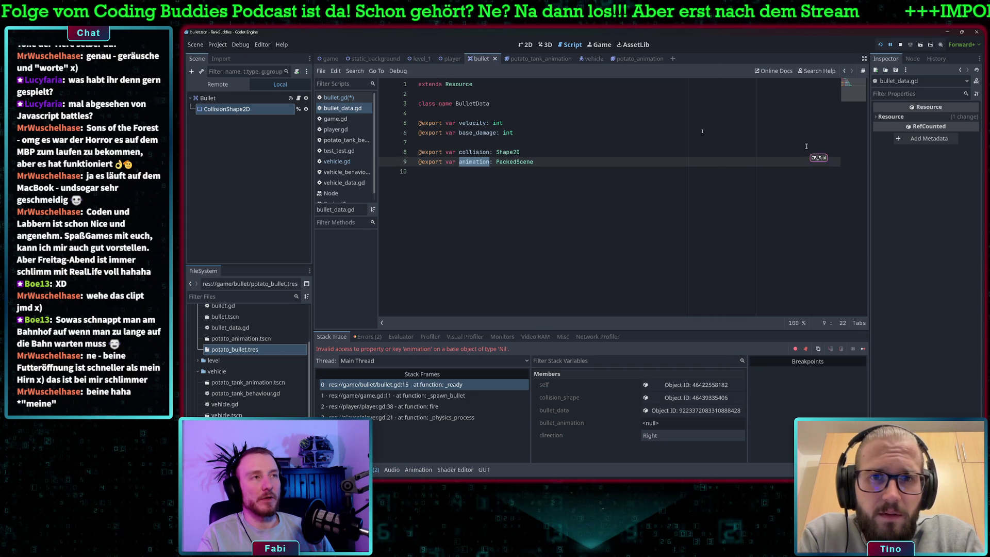
{"action": "left_click", "coordinate": [335, 97]}
{"action": "scroll", "coordinate": [556, 148], "scroll_direction": "down", "scroll_amount": 3}
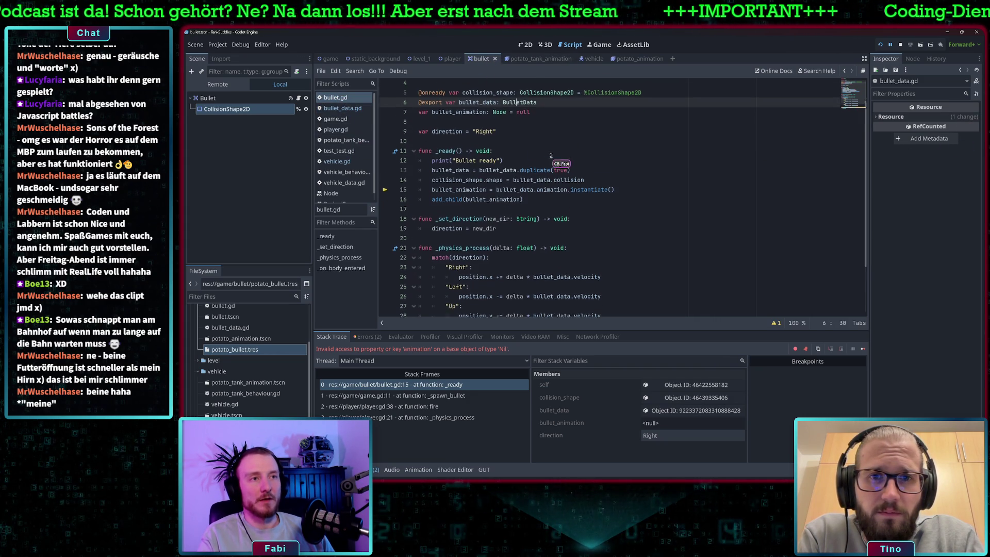
{"action": "scroll", "coordinate": [569, 184], "scroll_direction": "up", "scroll_amount": 3}
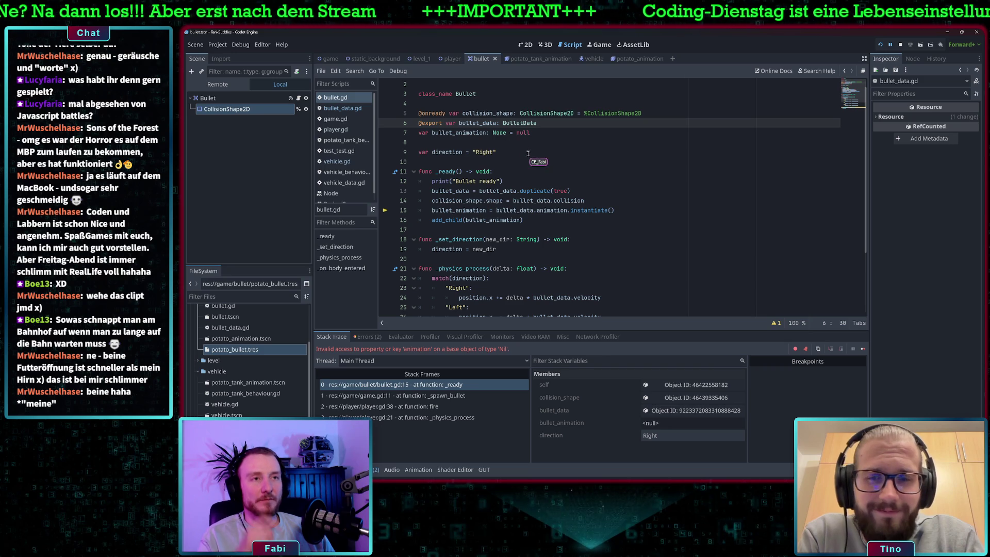
{"action": "scroll", "coordinate": [553, 185], "scroll_direction": "down", "scroll_amount": 3}
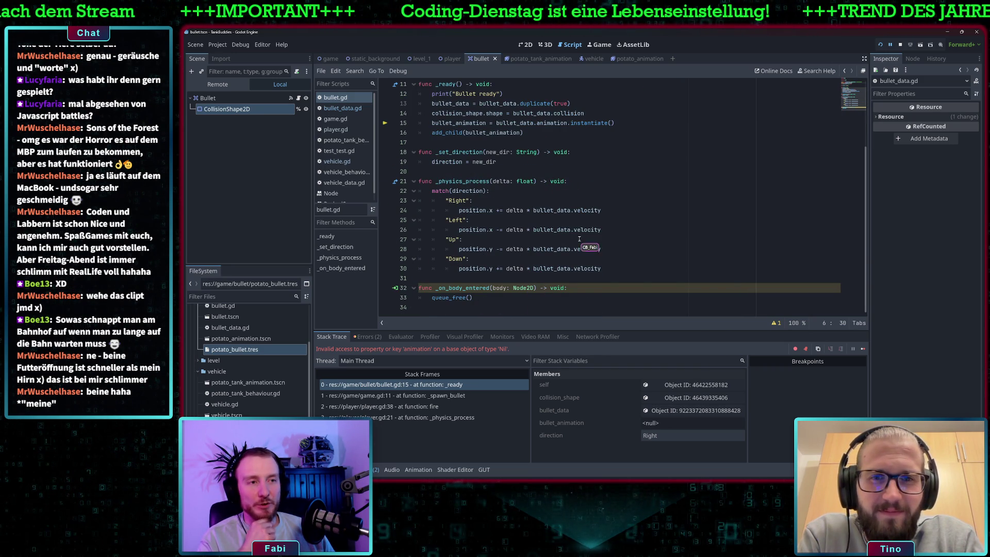
{"action": "scroll", "coordinate": [579, 239], "scroll_direction": "up", "scroll_amount": 4}
{"action": "left_click", "coordinate": [881, 46]}
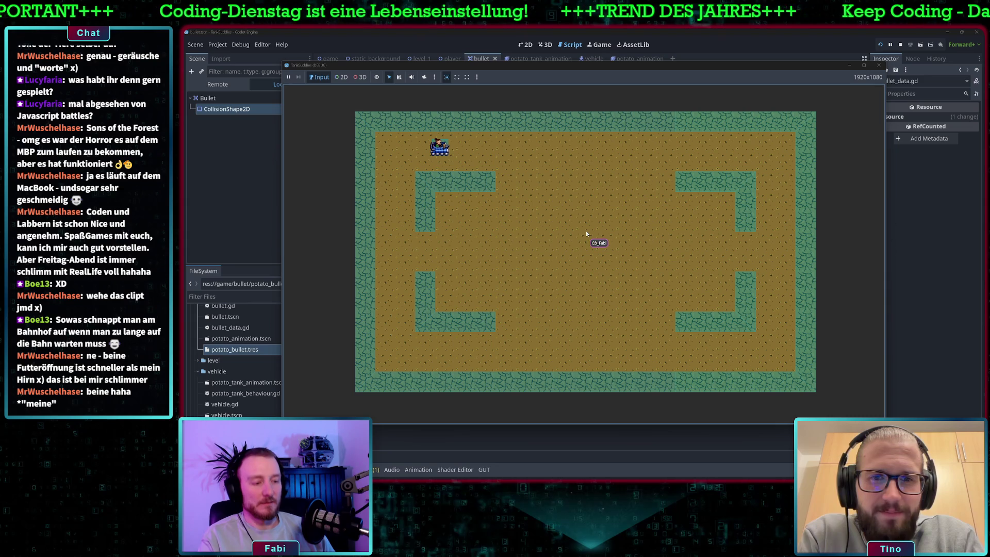
Drive the tank right, down and left in the running game, then close the game window
{"action": "key", "text": "Right"}
{"action": "key", "text": "Down"}
{"action": "key", "text": "Right"}
{"action": "key", "text": "Down"}
{"action": "key", "text": "Right"}
{"action": "key", "text": "Down"}
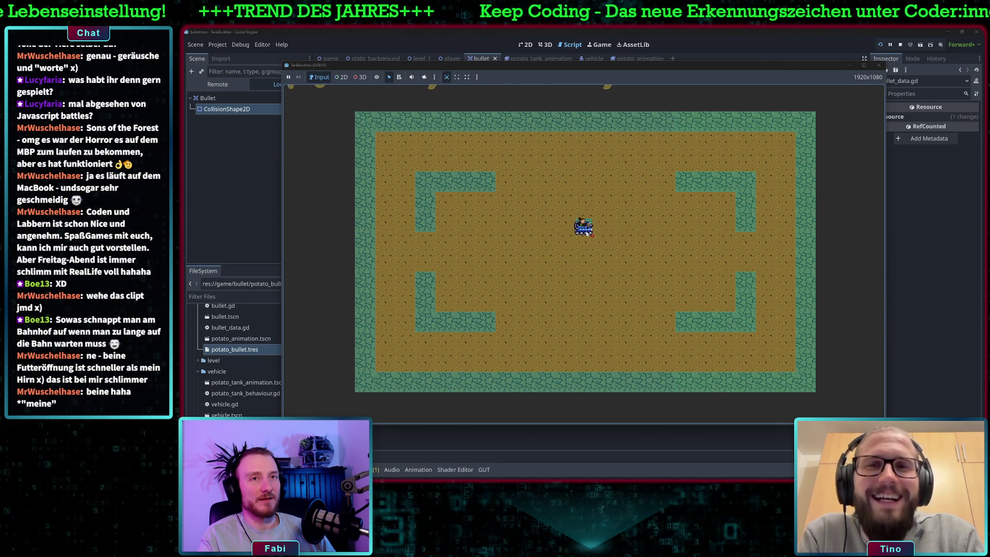
{"action": "key", "text": "Down"}
{"action": "key", "text": "Left"}
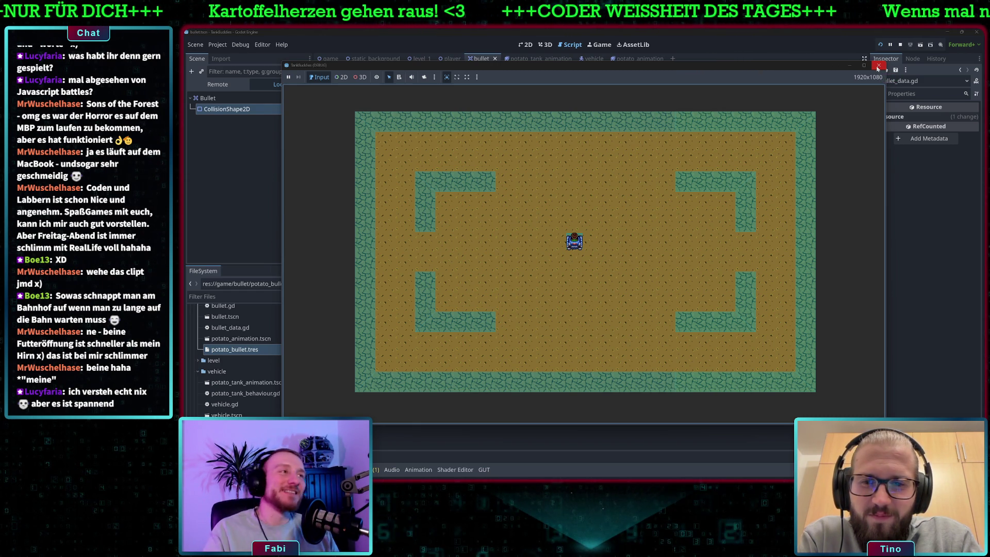
{"action": "left_click", "coordinate": [879, 67]}
{"action": "left_click", "coordinate": [564, 164]}
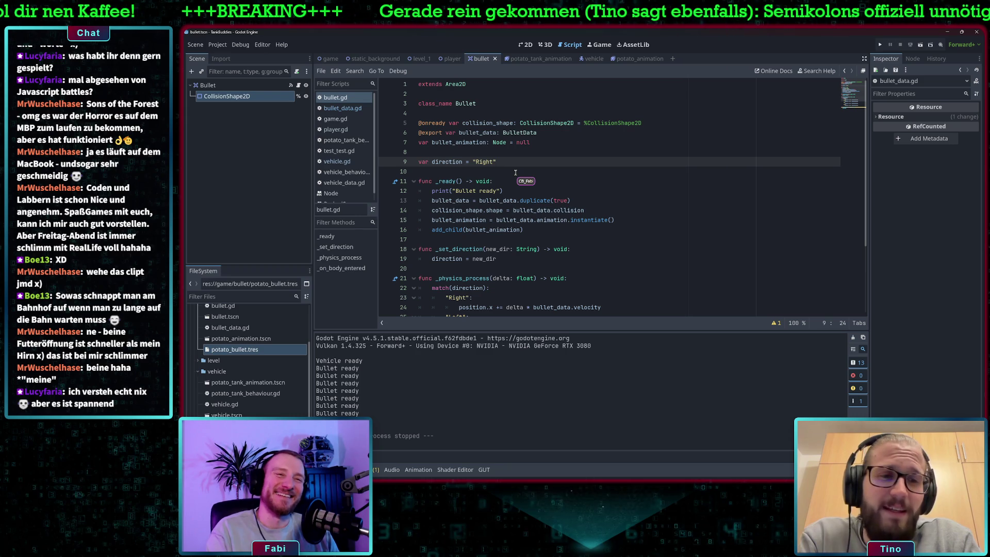
Review bullet.gd's match block and the DIRECTION enum in vehicle.gd
{"action": "scroll", "coordinate": [605, 206], "scroll_direction": "down", "scroll_amount": 3}
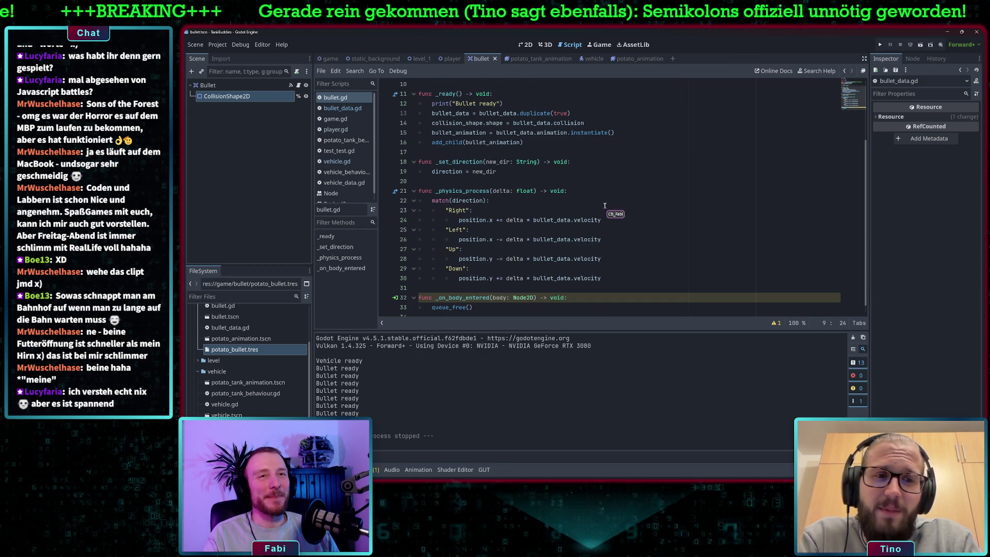
{"action": "scroll", "coordinate": [544, 215], "scroll_direction": "down", "scroll_amount": 1}
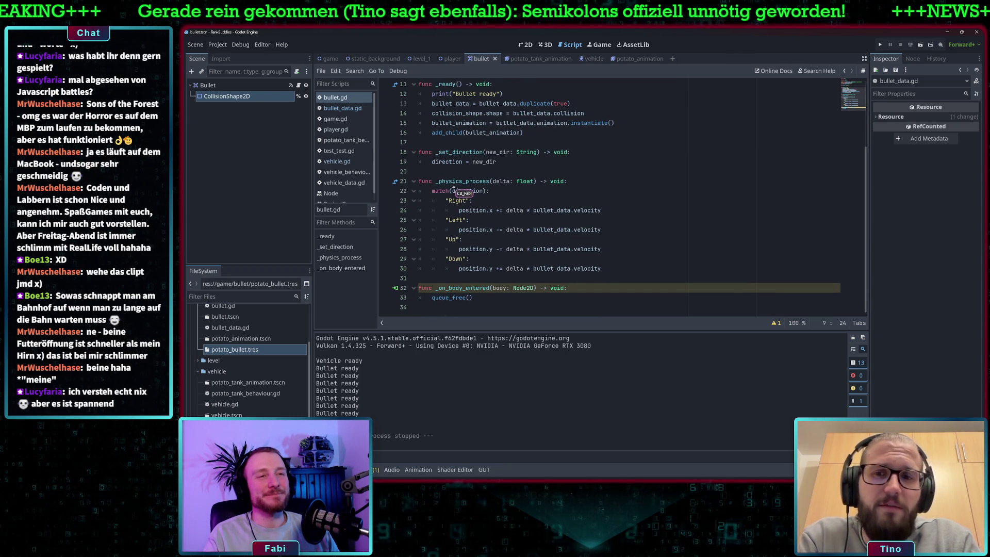
{"action": "left_click", "coordinate": [510, 192]}
{"action": "scroll", "coordinate": [509, 188], "scroll_direction": "up", "scroll_amount": 3}
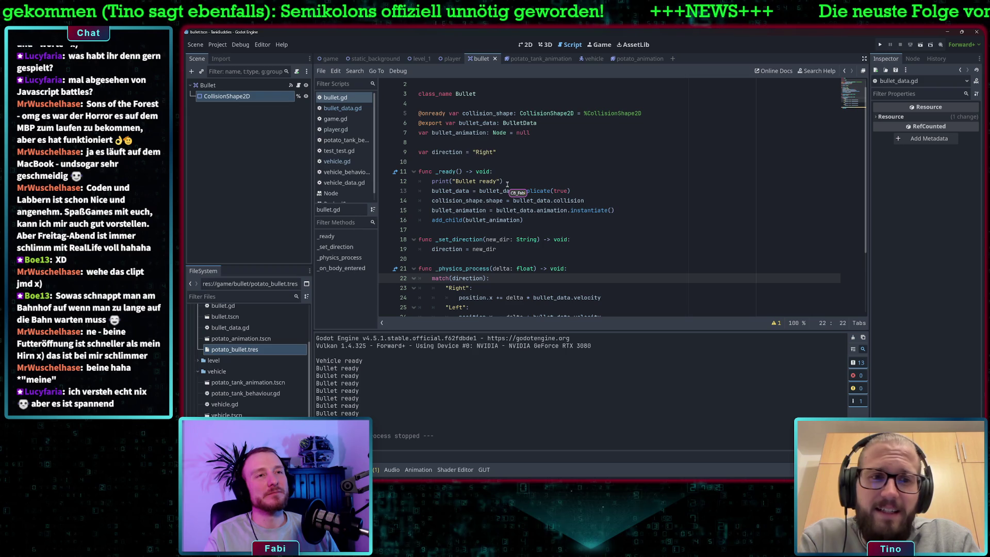
{"action": "scroll", "coordinate": [488, 173], "scroll_direction": "down", "scroll_amount": 1}
{"action": "scroll", "coordinate": [488, 175], "scroll_direction": "up", "scroll_amount": 1}
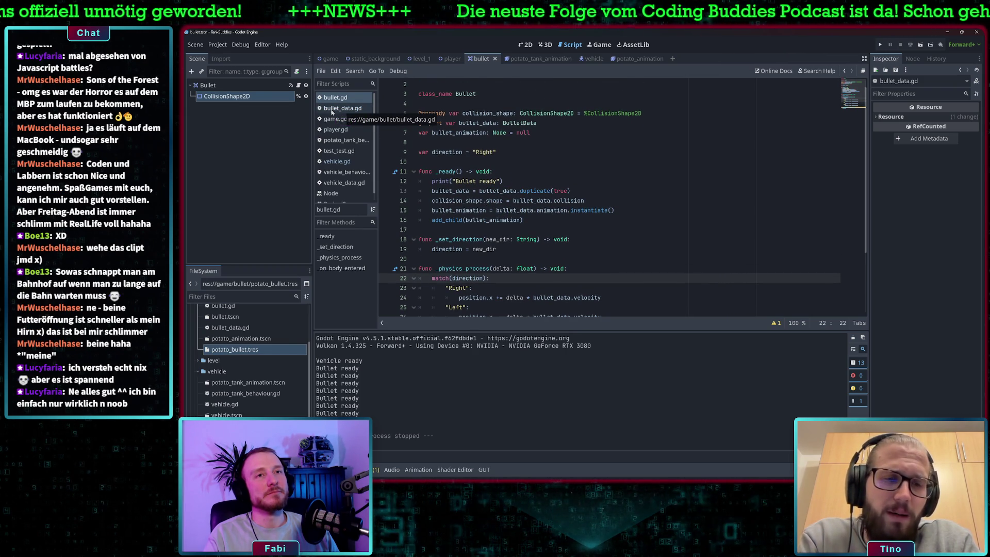
{"action": "left_click", "coordinate": [337, 161]}
{"action": "scroll", "coordinate": [509, 186], "scroll_direction": "down", "scroll_amount": 5}
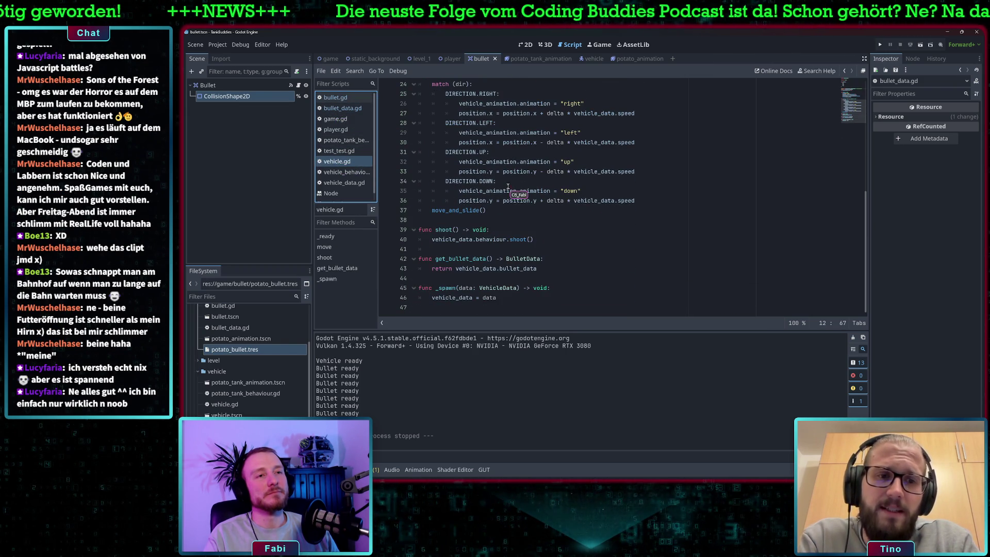
{"action": "scroll", "coordinate": [547, 288], "scroll_direction": "up", "scroll_amount": 5}
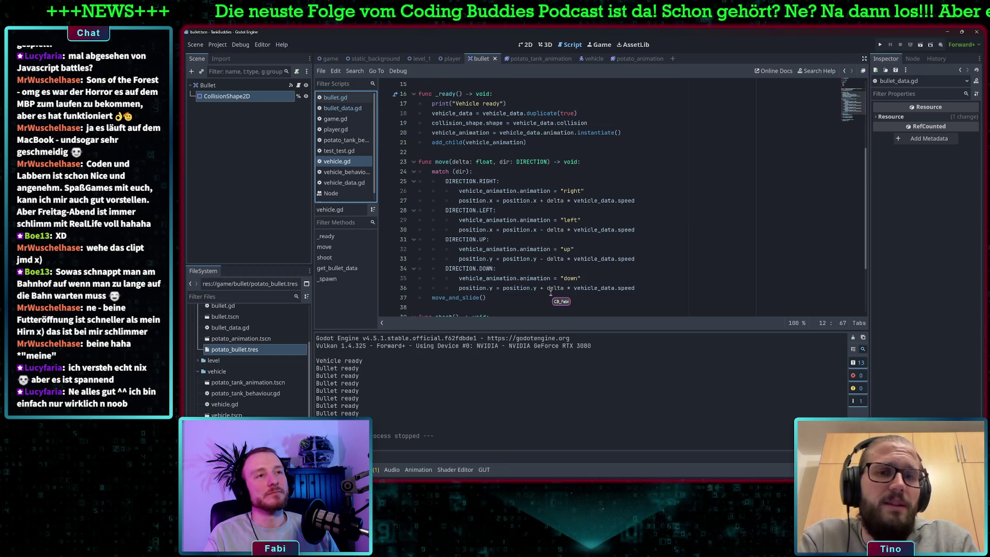
{"action": "scroll", "coordinate": [547, 288], "scroll_direction": "up", "scroll_amount": 2}
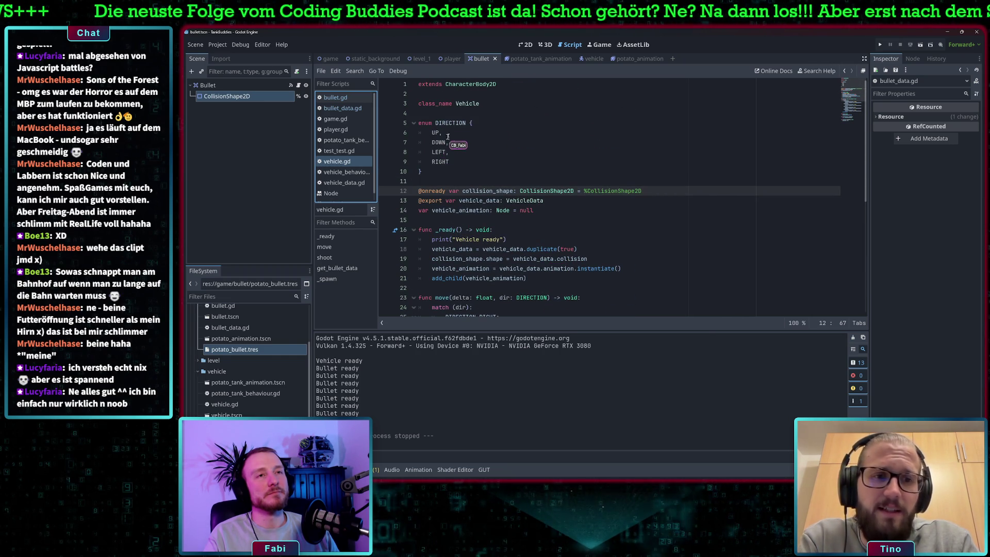
{"action": "left_click", "coordinate": [450, 122]}
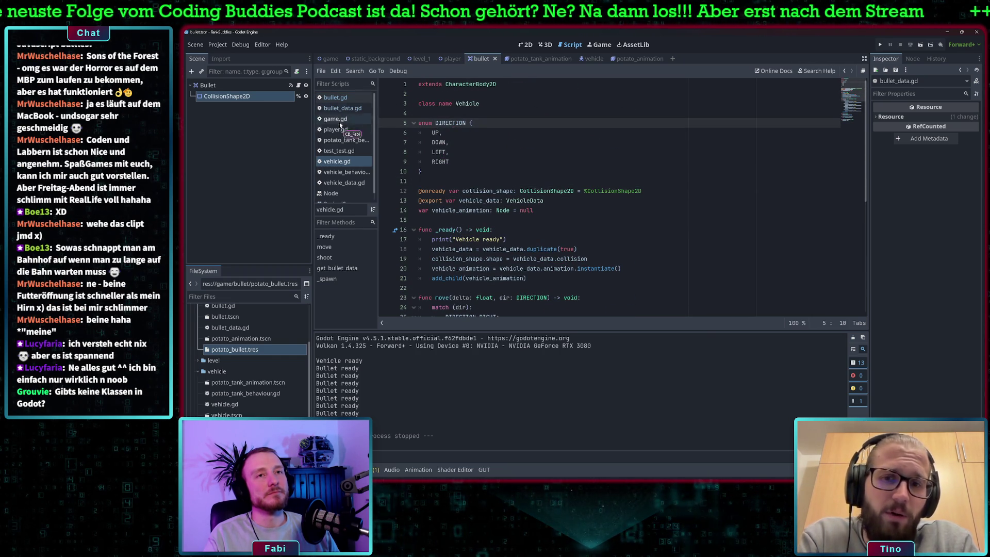
Type a colon after var direction on line 9 of bullet.gd, then switch back to vehicle.gd
{"action": "left_click", "coordinate": [336, 98]}
{"action": "scroll", "coordinate": [516, 196], "scroll_direction": "down", "scroll_amount": 4}
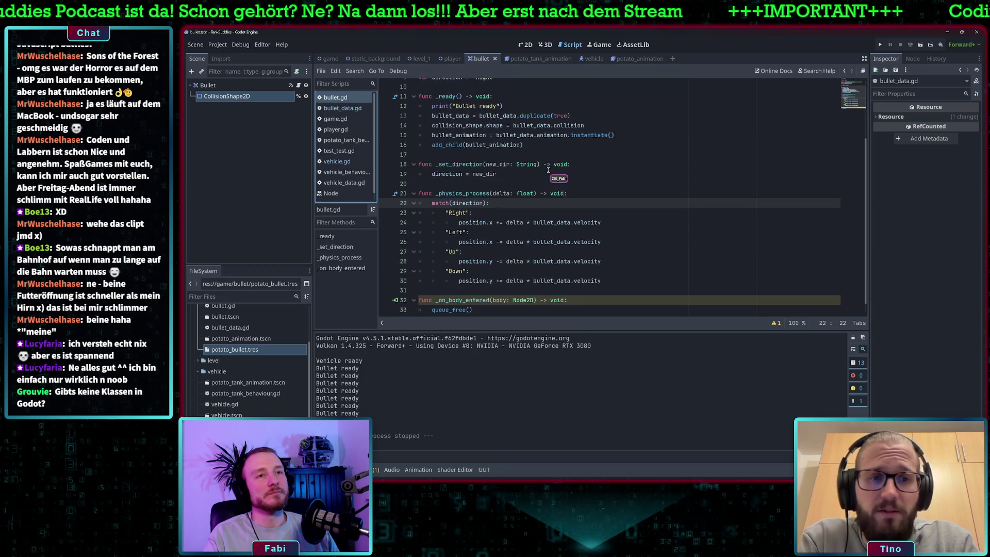
{"action": "left_click", "coordinate": [530, 192]}
{"action": "scroll", "coordinate": [495, 165], "scroll_direction": "up", "scroll_amount": 2}
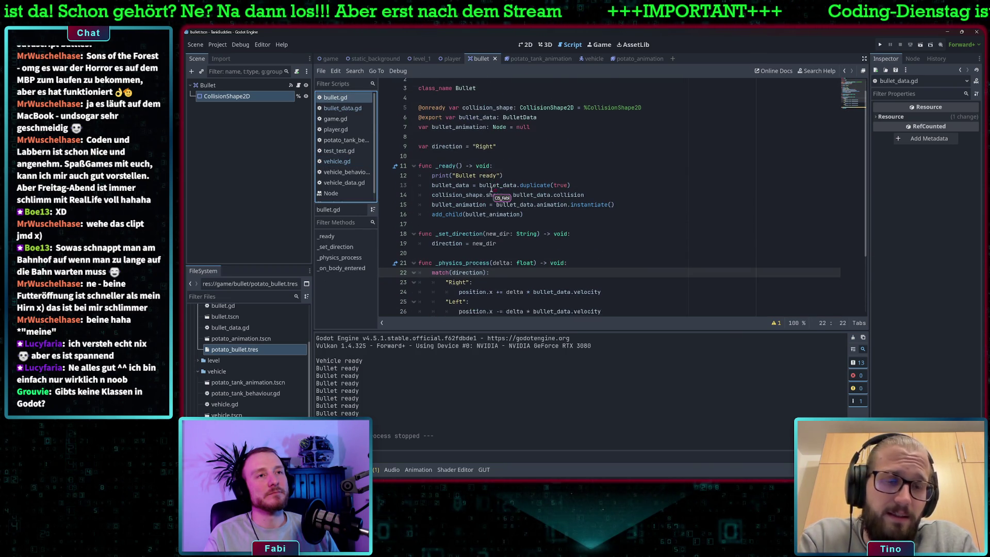
{"action": "left_click", "coordinate": [463, 122]}
{"action": "type", "text": ":"}
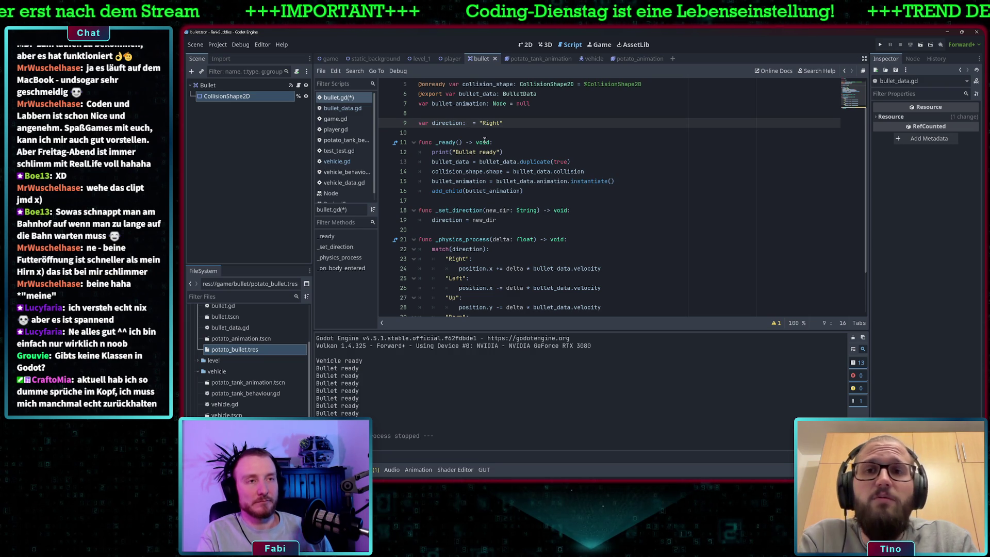
{"action": "left_click", "coordinate": [337, 161]}
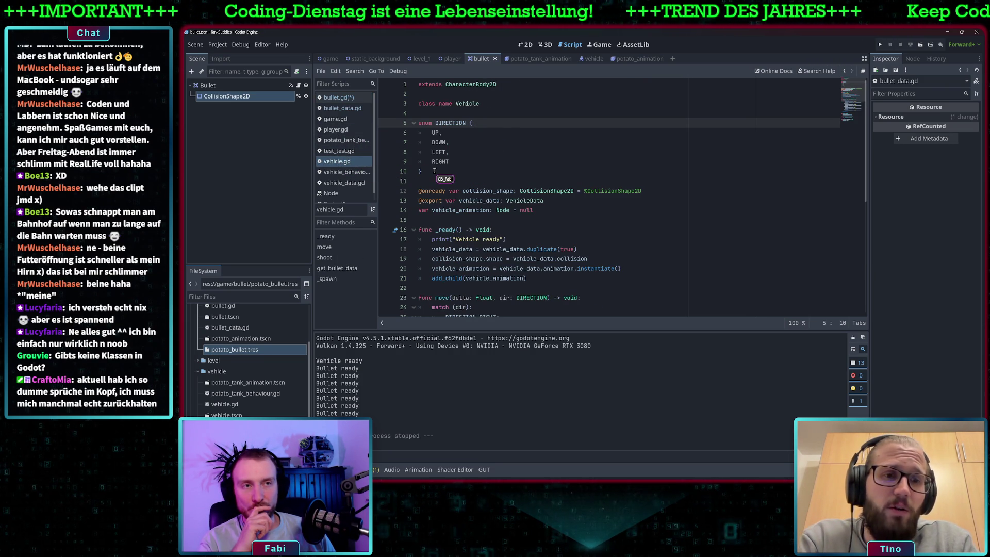
{"action": "scroll", "coordinate": [238, 365], "scroll_direction": "up", "scroll_amount": 3}
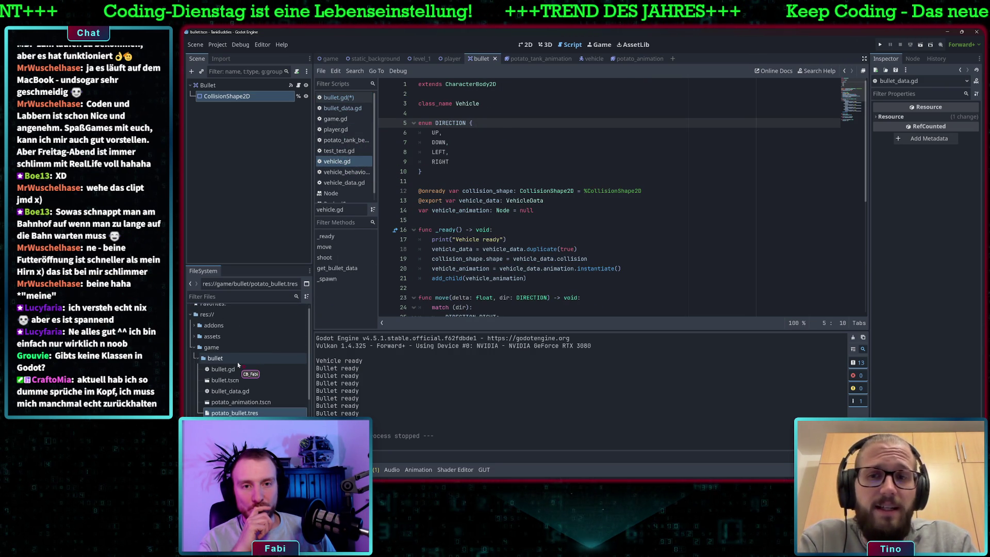
Create a new script named direction.gd in the game folder
{"action": "right_click", "coordinate": [213, 351]}
{"action": "mouse_move", "coordinate": [267, 320]}
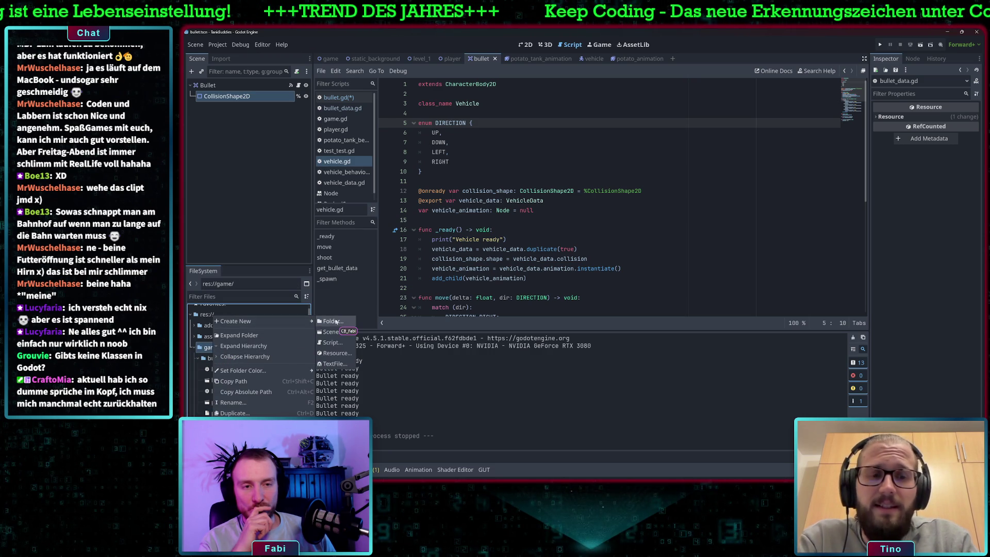
{"action": "left_click", "coordinate": [333, 342]}
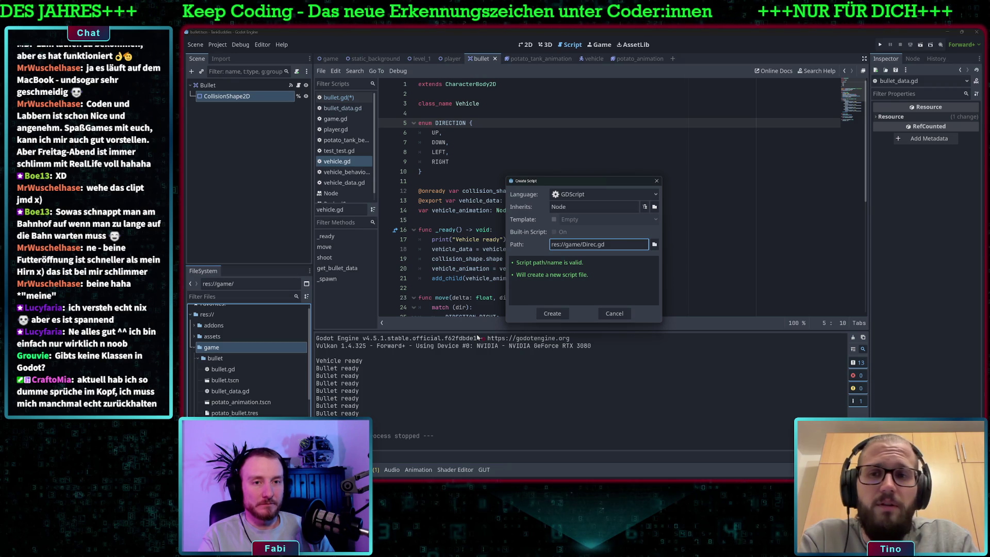
{"action": "key", "text": "BackSpace"}
{"action": "type", "text": "di"}
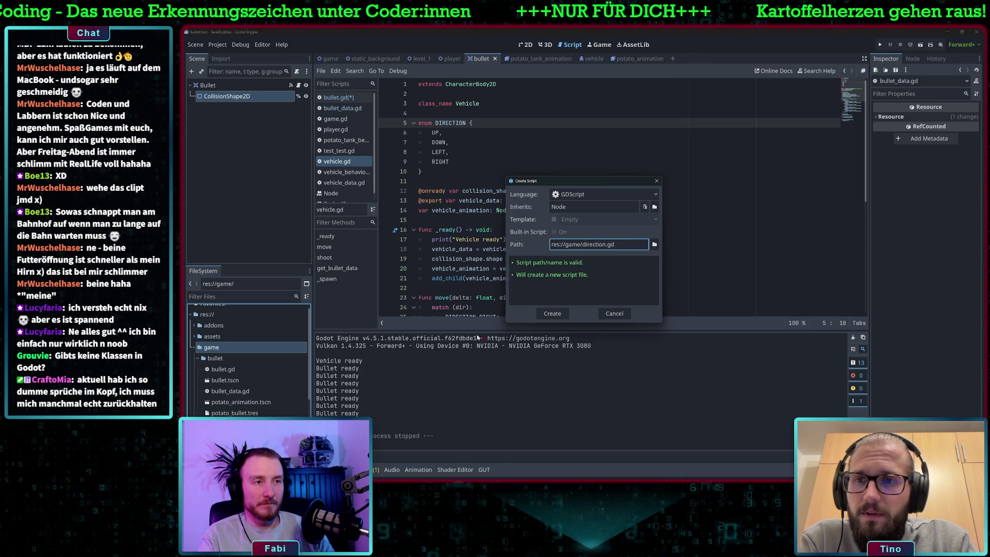
{"action": "key", "text": "Return"}
Cut the DIRECTION enum out of vehicle.gd and remove the leftover blank lines
{"action": "scroll", "coordinate": [261, 357], "scroll_direction": "down", "scroll_amount": 5}
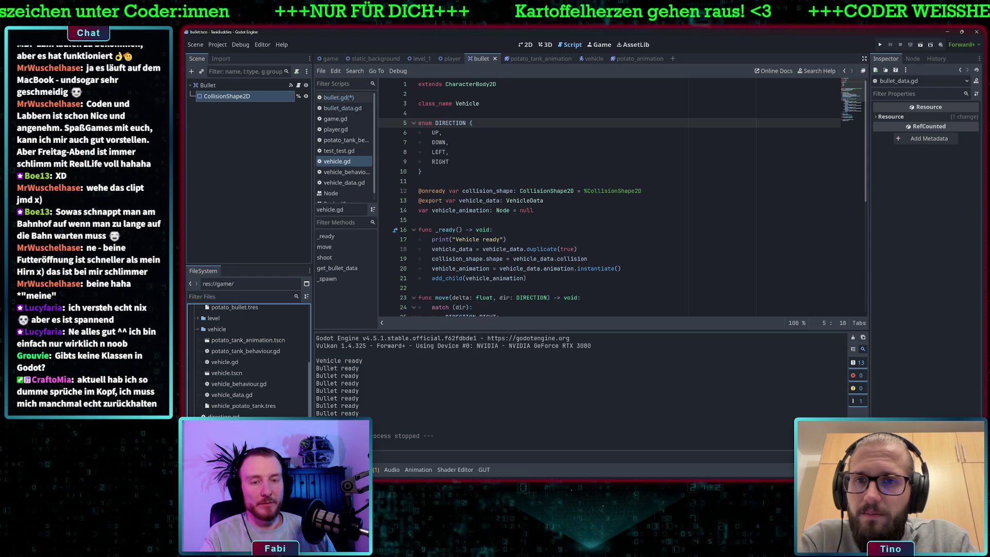
{"action": "left_click", "coordinate": [222, 416]}
{"action": "left_click_drag", "start_coordinate": [422, 171], "coordinate": [411, 123]}
{"action": "key", "text": "ctrl+c"}
{"action": "key", "text": "BackSpace"}
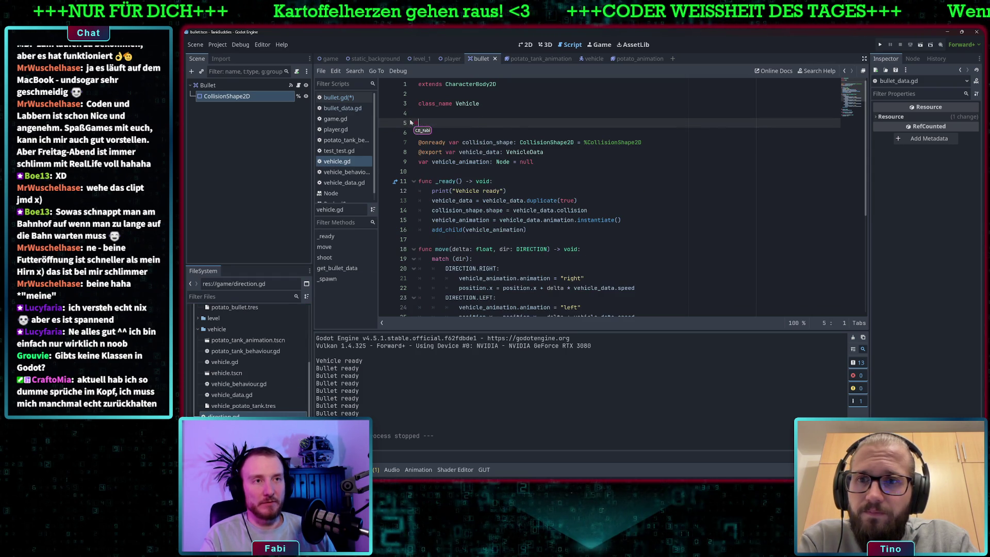
{"action": "key", "text": "BackSpace"}
{"action": "key", "text": "BackSpace"}
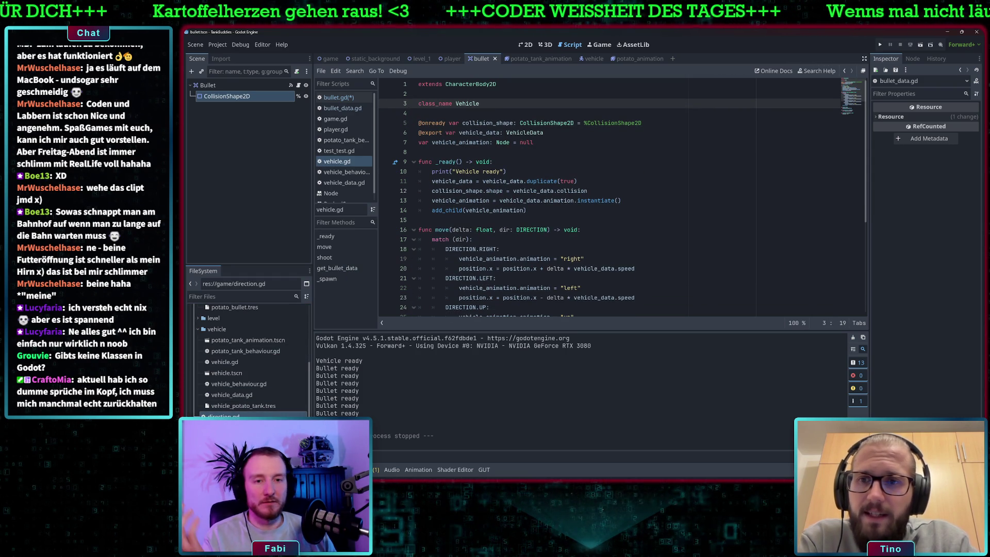
Paste the enum into direction.gd, add 'class_name Direction' above it, and save
{"action": "double_click", "coordinate": [222, 416]}
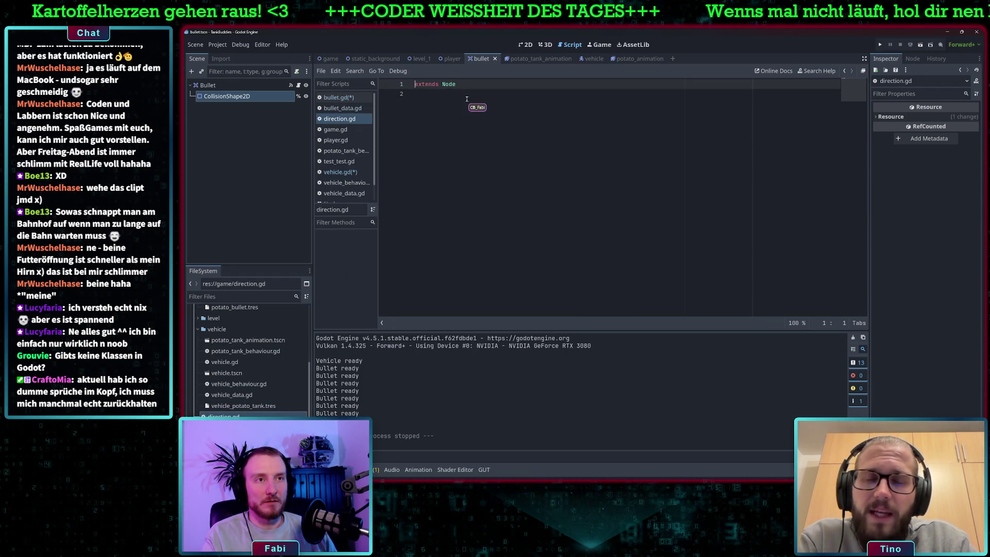
{"action": "key", "text": "Return"}
{"action": "key", "text": "Return"}
{"action": "key", "text": "ctrl+v"}
{"action": "key", "text": "Up"}
{"action": "key", "text": "Up"}
{"action": "key", "text": "Up"}
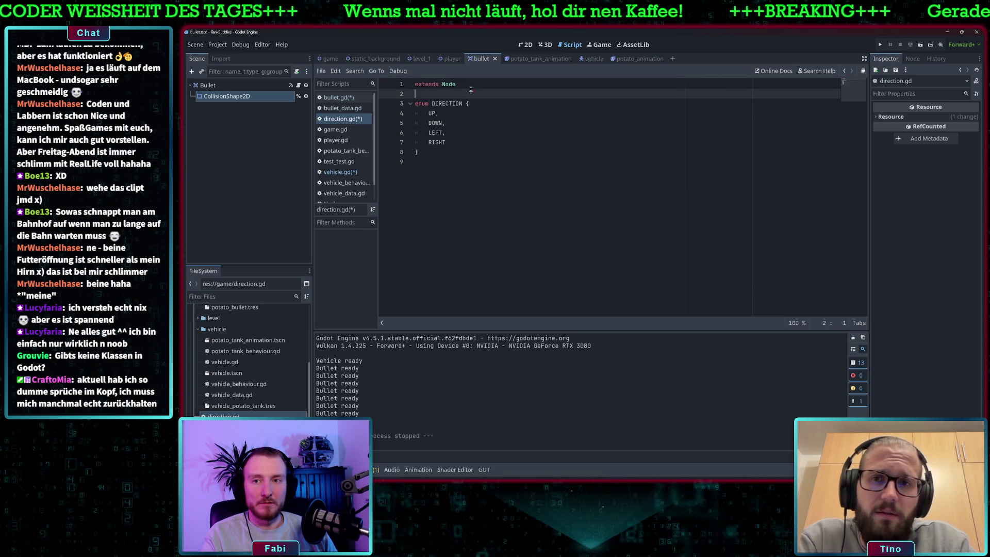
{"action": "key", "text": "Return"}
{"action": "key", "text": "Up"}
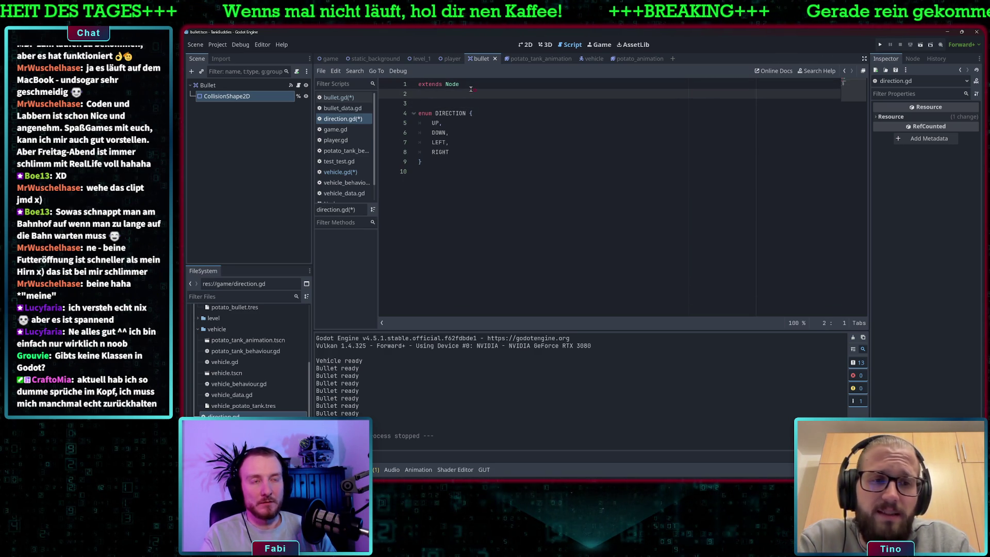
{"action": "key", "text": "Return"}
{"action": "type", "text": "class_name "}
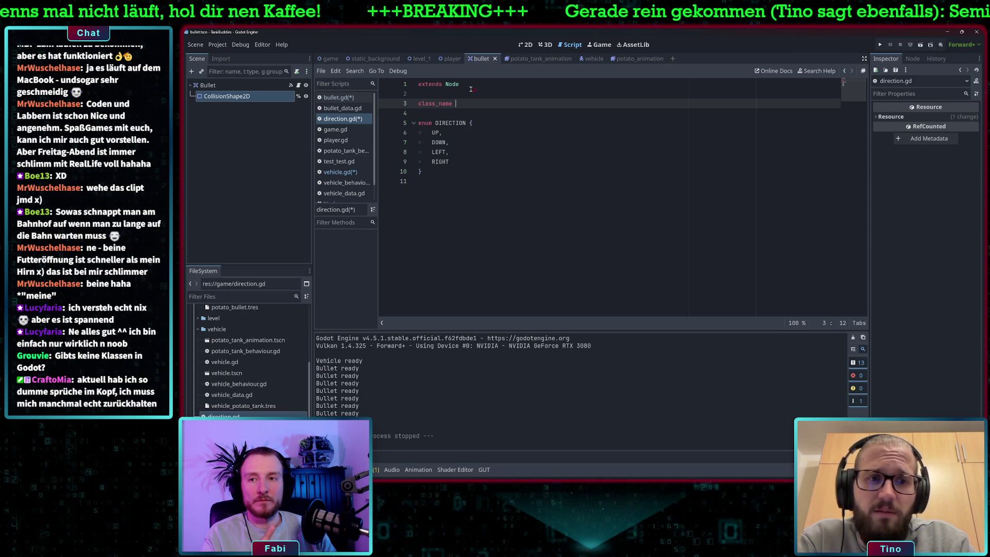
{"action": "type", "text": "Direction"}
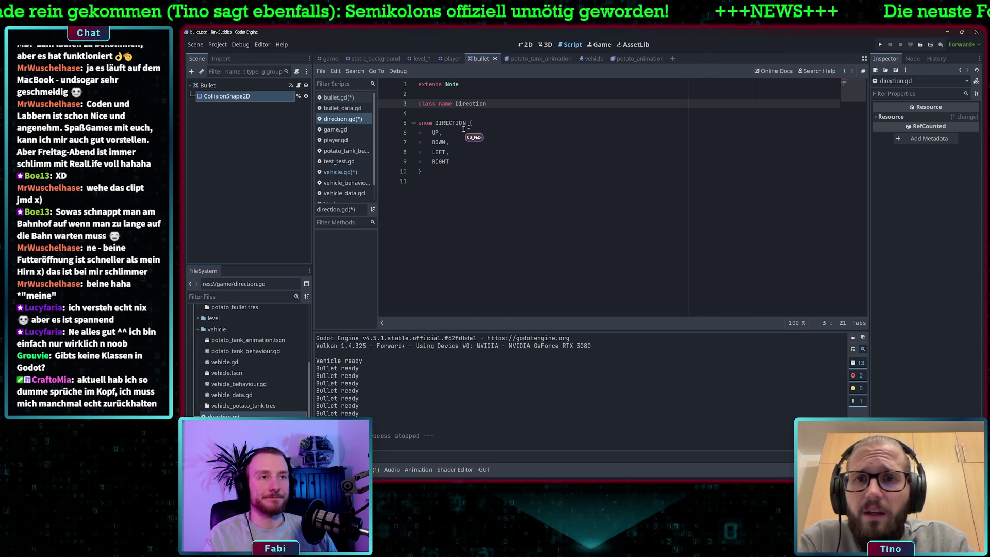
{"action": "key", "text": "ctrl+s"}
{"action": "left_click", "coordinate": [335, 98]}
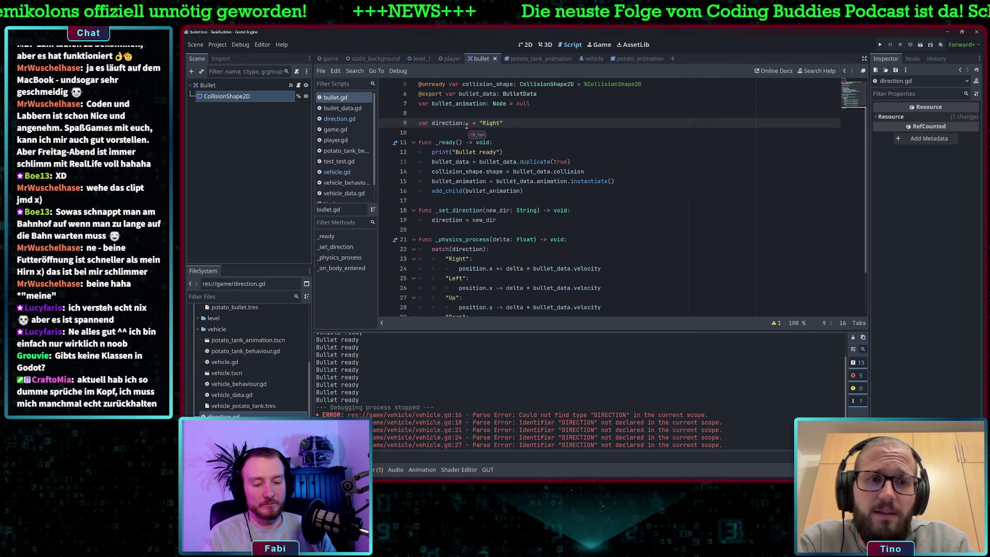
Type bullet.gd's direction variable as Direction.DIRECTION, defaulting to Direction.DIRECTION.RIGHT
{"action": "type", "text": "Direc"}
{"action": "key", "text": "Return"}
{"action": "type", "text": ".D"}
{"action": "key", "text": "Return"}
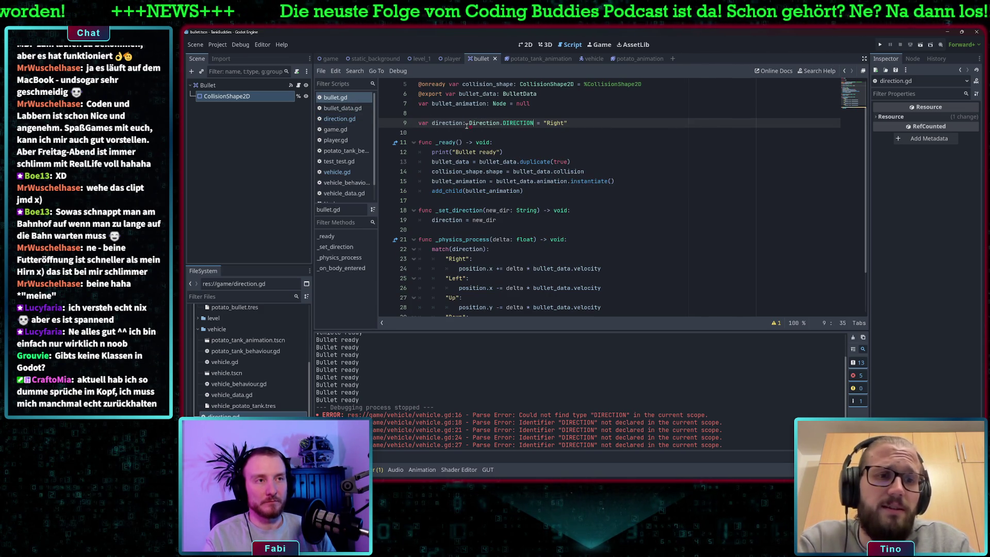
{"action": "left_click", "coordinate": [544, 123]}
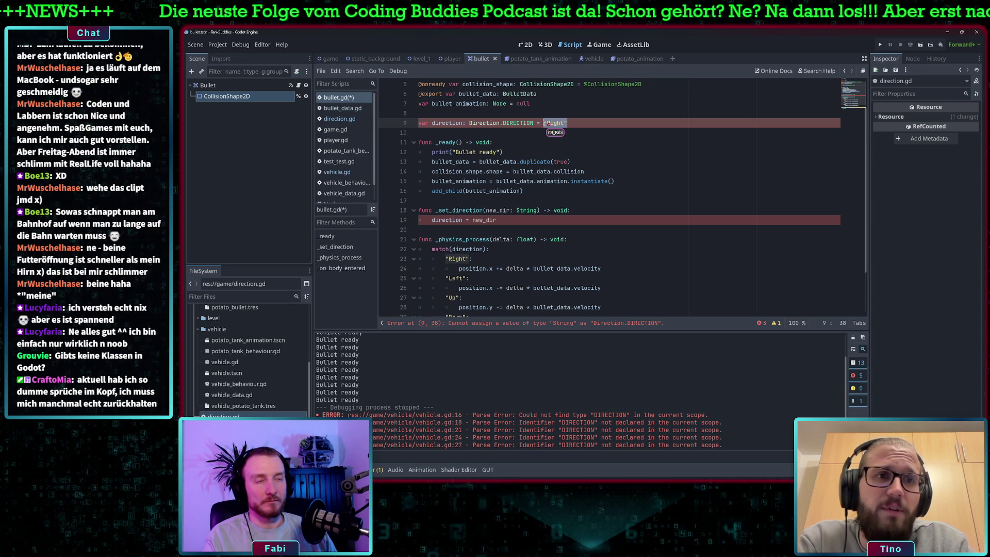
{"action": "key", "text": "shift+End"}
{"action": "type", "text": "Direction."}
{"action": "key", "text": "Return"}
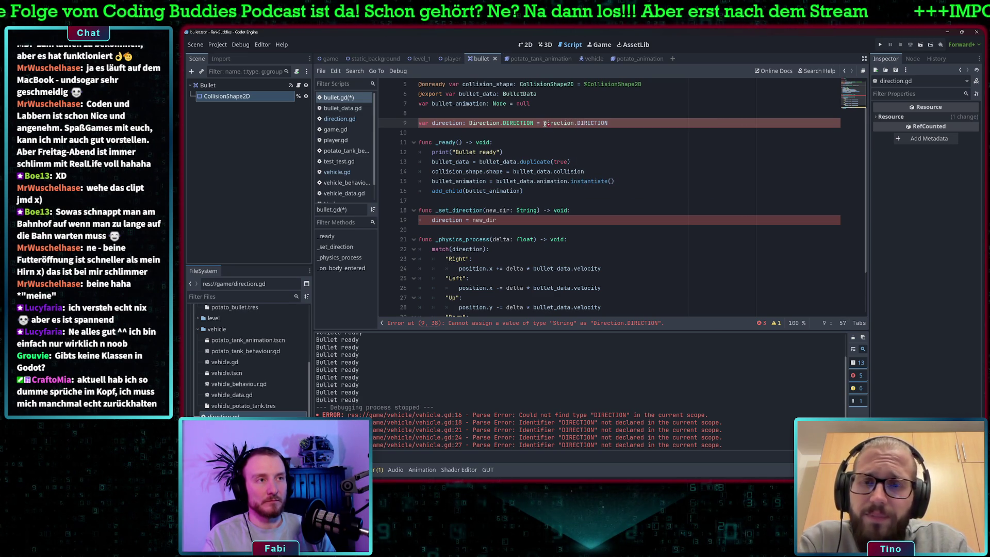
{"action": "type", "text": ".r"}
{"action": "key", "text": "Return"}
Change new_dir's type in _set_direction from String to Direction.DIRECTION and save
{"action": "scroll", "coordinate": [534, 207], "scroll_direction": "down", "scroll_amount": 2}
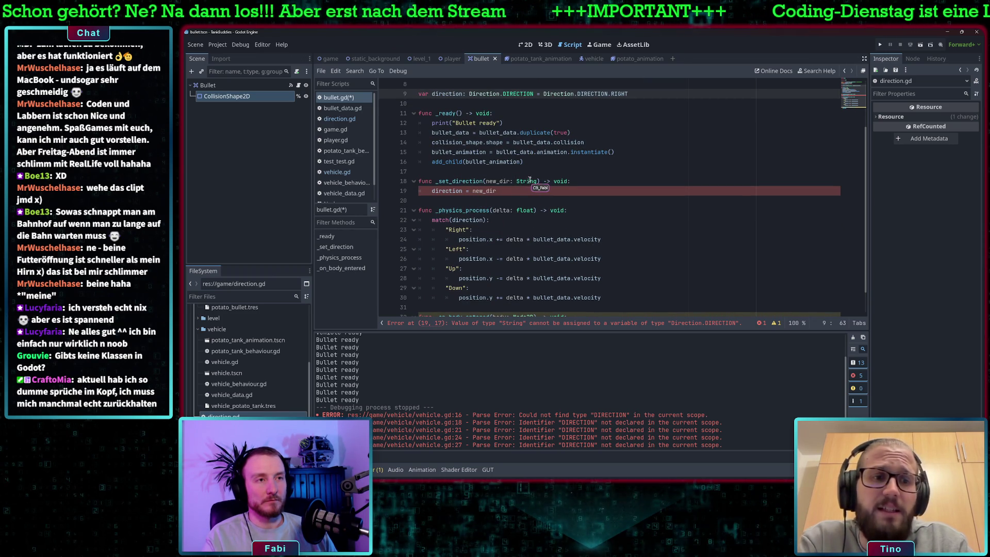
{"action": "double_click", "coordinate": [526, 181]}
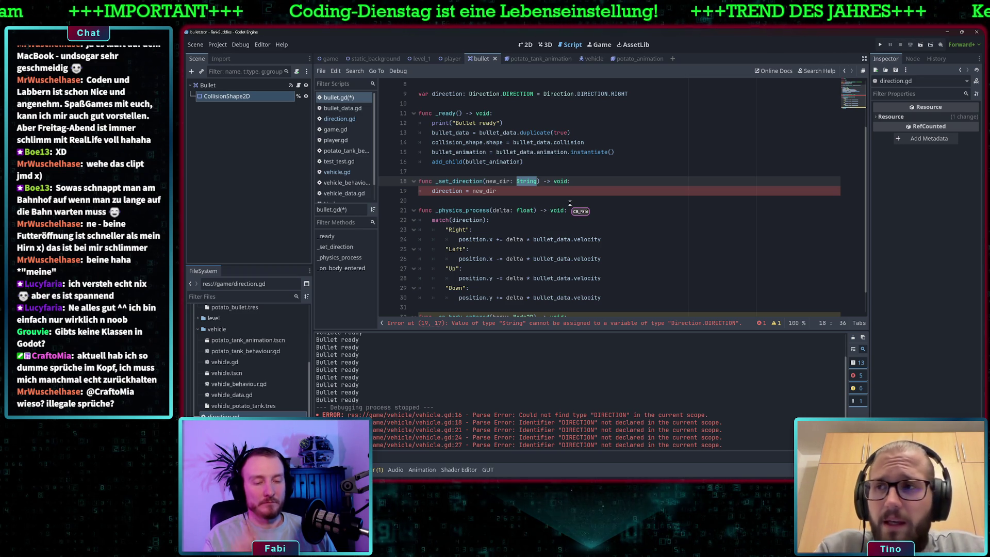
{"action": "type", "text": "Direction."}
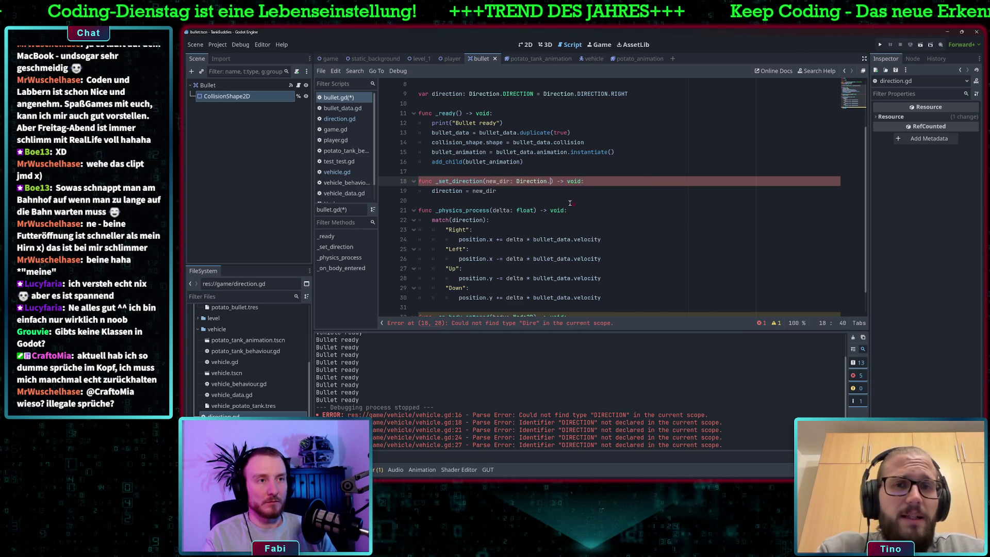
{"action": "type", "text": "D"}
{"action": "key", "text": "Return"}
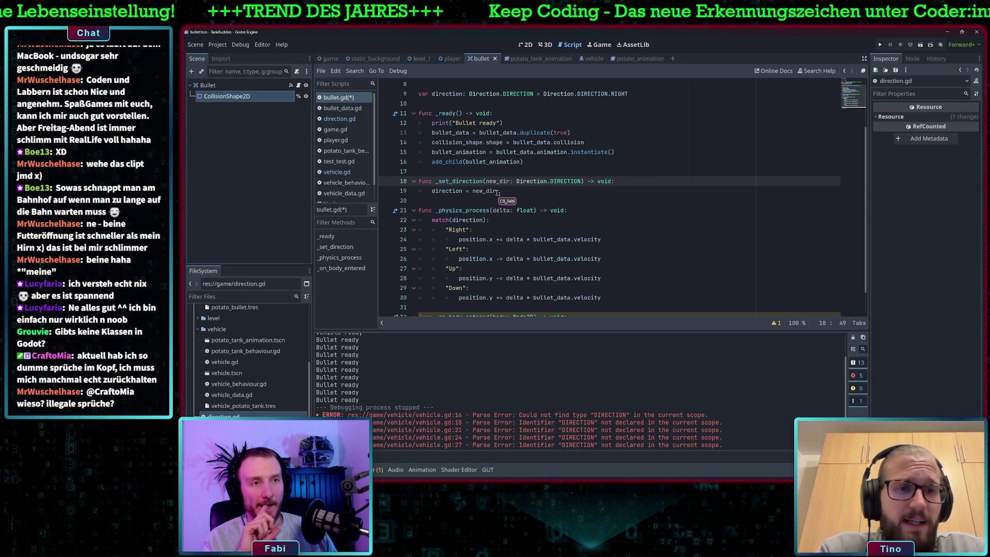
{"action": "scroll", "coordinate": [557, 238], "scroll_direction": "down", "scroll_amount": 1}
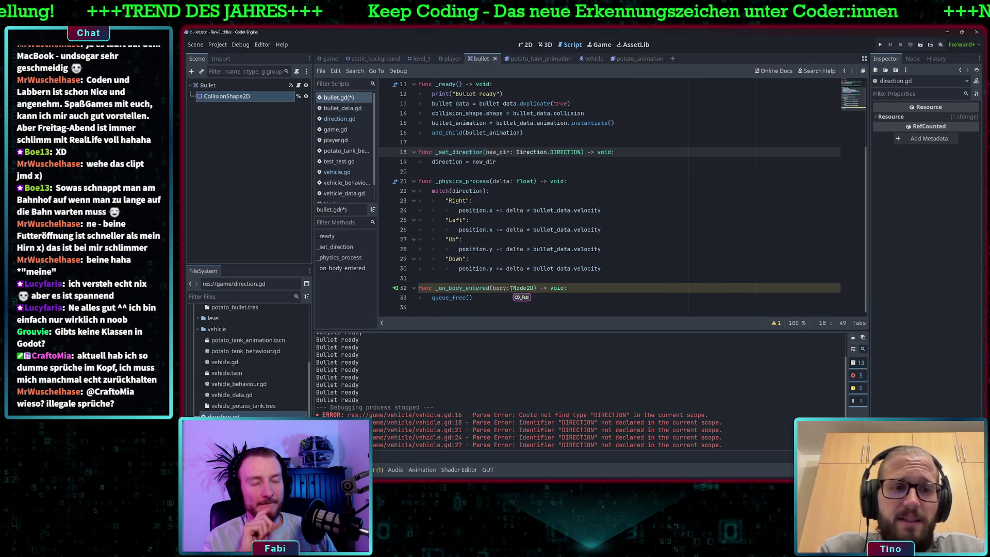
{"action": "scroll", "coordinate": [518, 173], "scroll_direction": "up", "scroll_amount": 3}
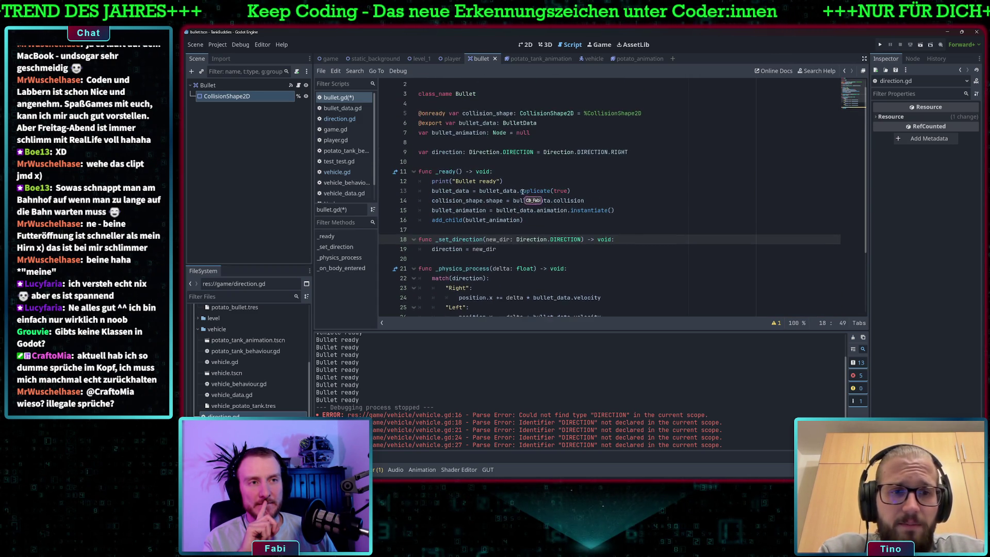
{"action": "key", "text": "ctrl+s"}
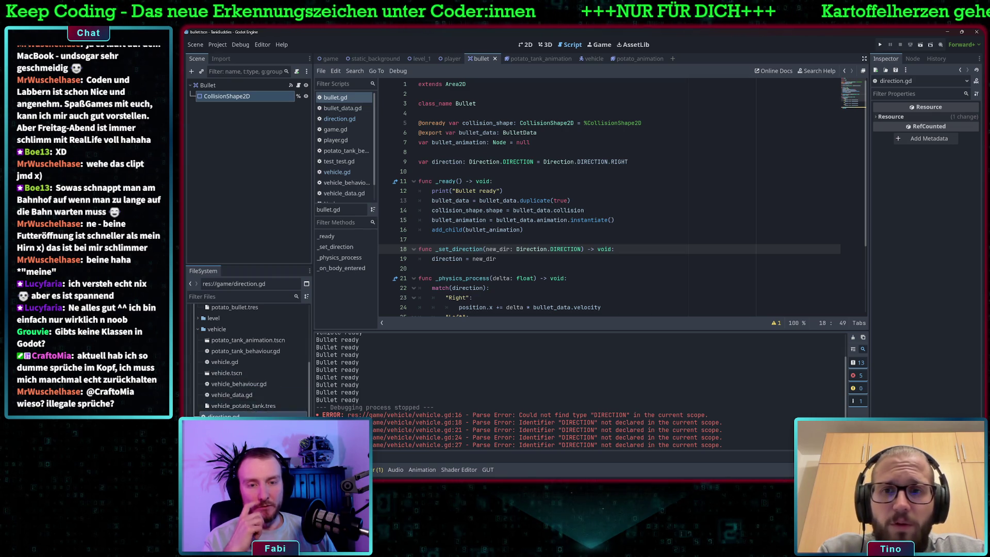
{"action": "scroll", "coordinate": [237, 394], "scroll_direction": "down", "scroll_amount": 3}
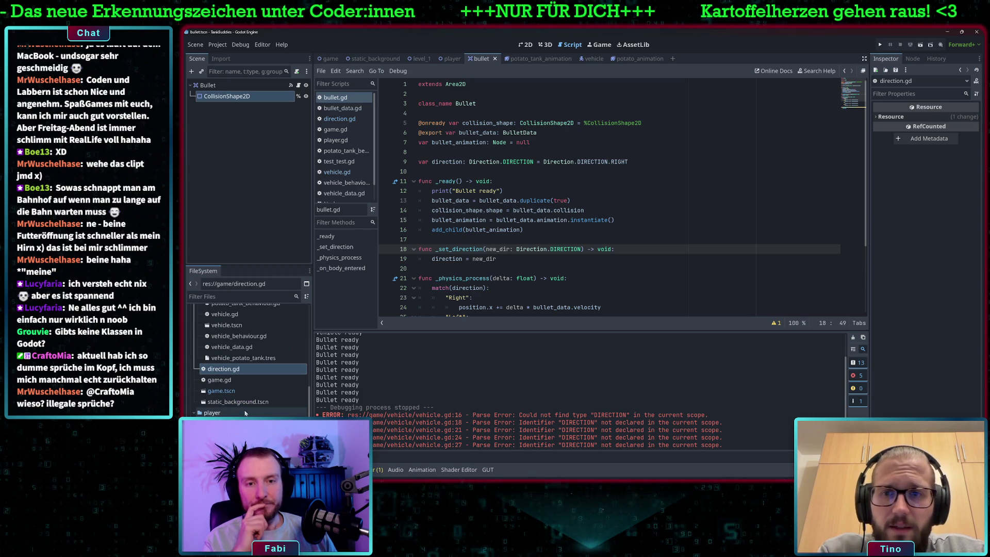
Review vehicle_data.gd's exported properties, including the behaviour property on line 13
{"action": "left_click", "coordinate": [248, 358]}
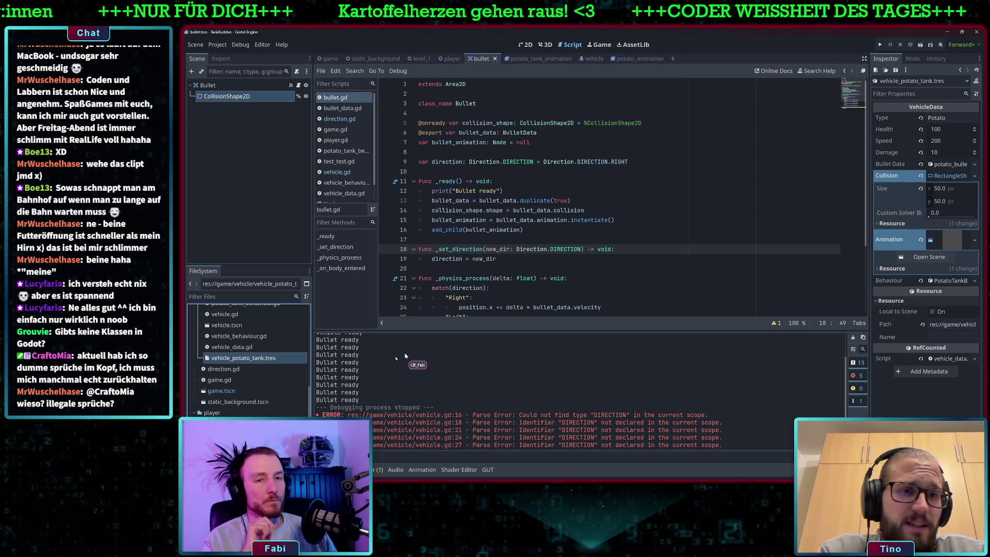
{"action": "double_click", "coordinate": [246, 347]}
{"action": "mouse_move", "coordinate": [557, 212]}
{"action": "left_mouse_down"}
{"action": "mouse_move", "coordinate": [516, 192]}
{"action": "mouse_move", "coordinate": [464, 117]}
{"action": "mouse_move", "coordinate": [438, 105]}
{"action": "mouse_move", "coordinate": [490, 126]}
{"action": "mouse_move", "coordinate": [511, 191]}
{"action": "left_mouse_up"}
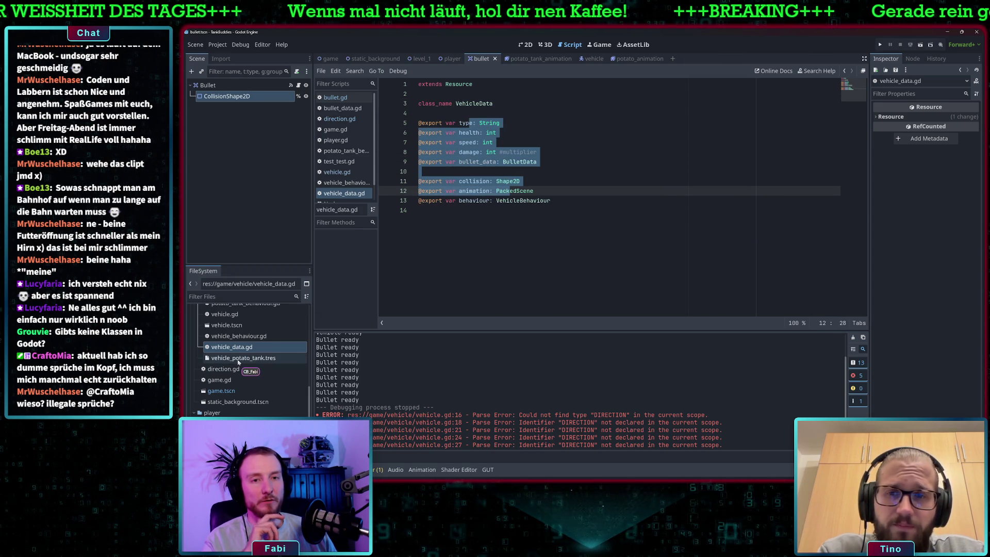
{"action": "left_click", "coordinate": [242, 359]}
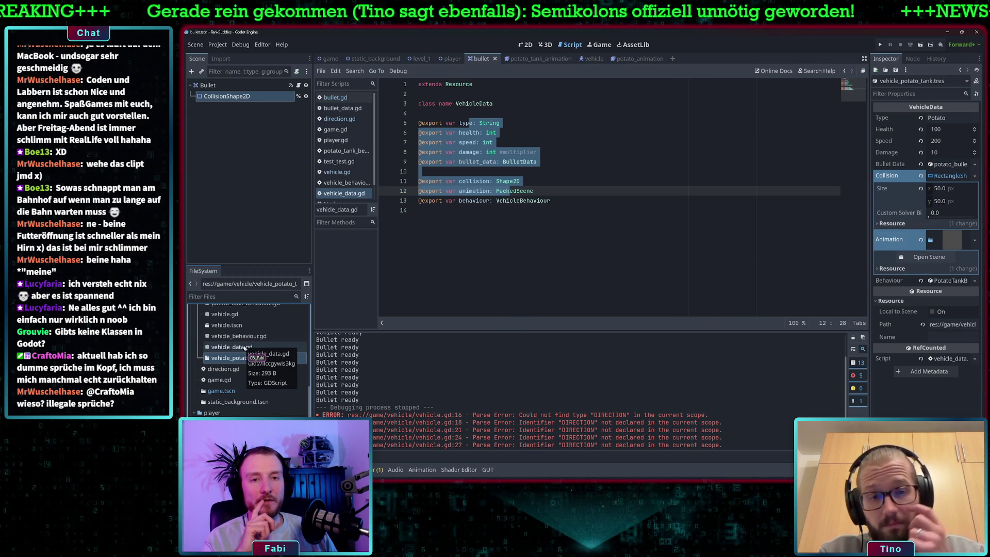
{"action": "left_click", "coordinate": [245, 347]}
{"action": "left_click", "coordinate": [541, 201]}
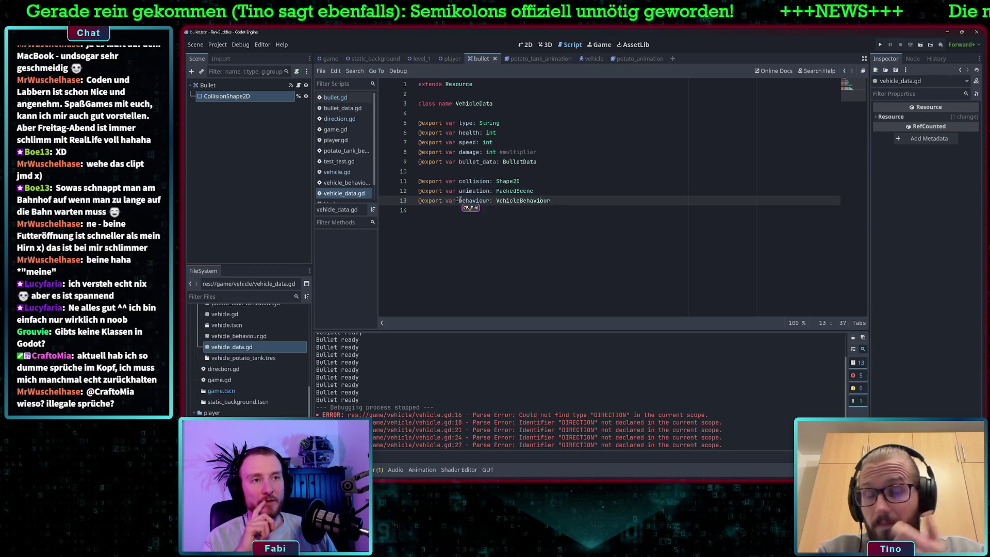
{"action": "left_click_drag", "start_coordinate": [453, 201], "coordinate": [562, 201]}
Open vehicle_behaviour.gd and inspect the printerr line in its shoot() function
{"action": "double_click", "coordinate": [256, 337]}
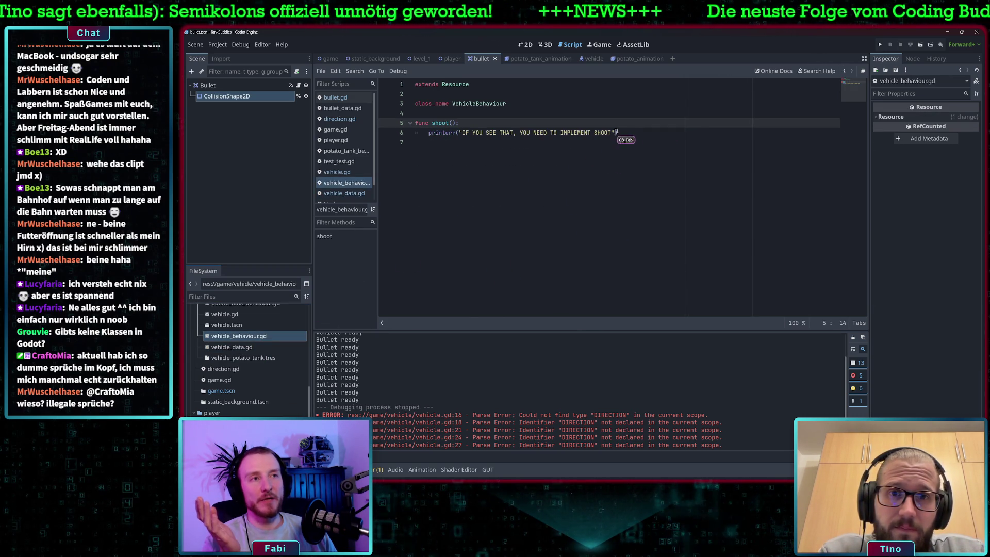
{"action": "left_click_drag", "start_coordinate": [633, 133], "coordinate": [428, 133]}
{"action": "left_click", "coordinate": [428, 133]}
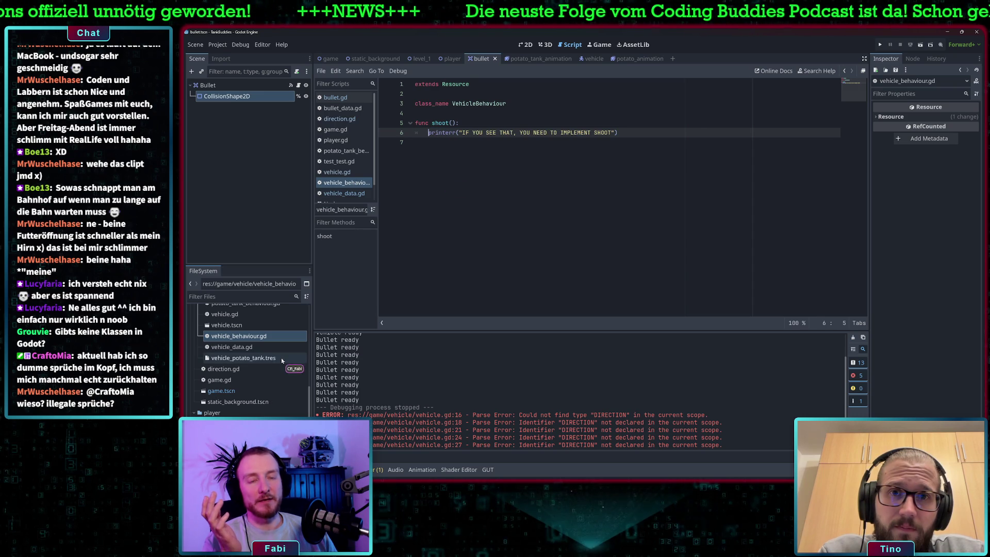
{"action": "scroll", "coordinate": [251, 361], "scroll_direction": "up", "scroll_amount": 1}
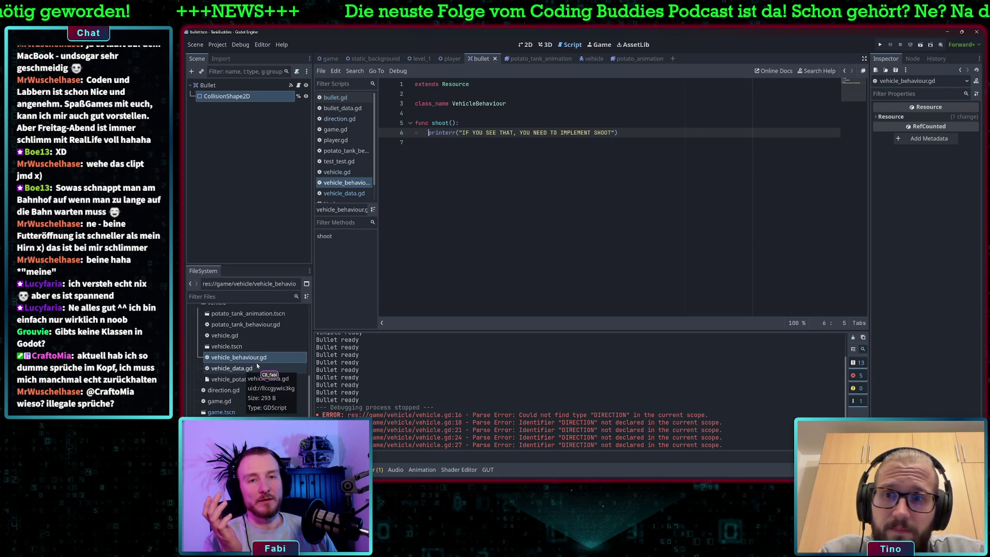
{"action": "scroll", "coordinate": [255, 363], "scroll_direction": "up", "scroll_amount": 1}
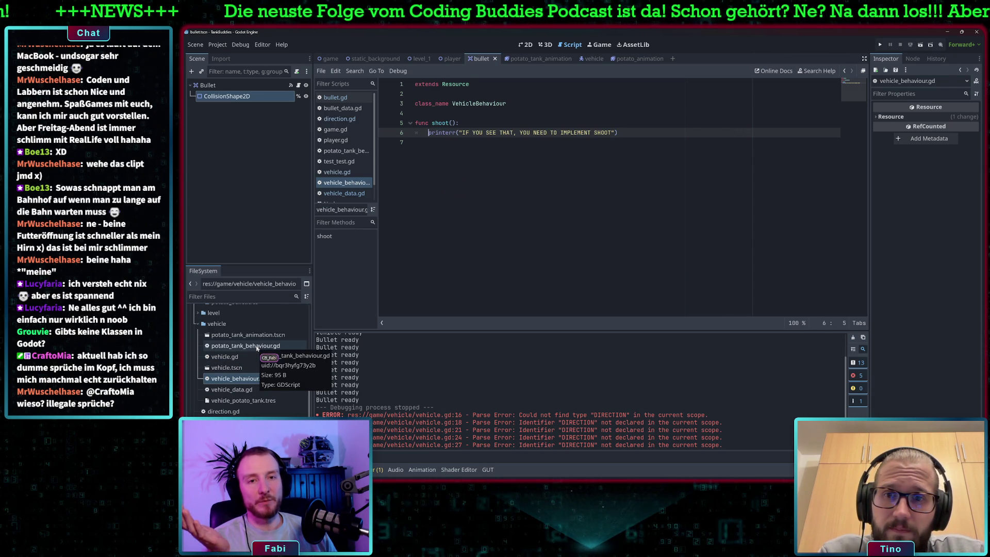
Look over potato_tank_behaviour.gd's shoot function, then return to bullet.gd
{"action": "double_click", "coordinate": [257, 347]}
{"action": "left_click_drag", "start_coordinate": [454, 152], "coordinate": [477, 113]}
{"action": "left_click", "coordinate": [477, 128]}
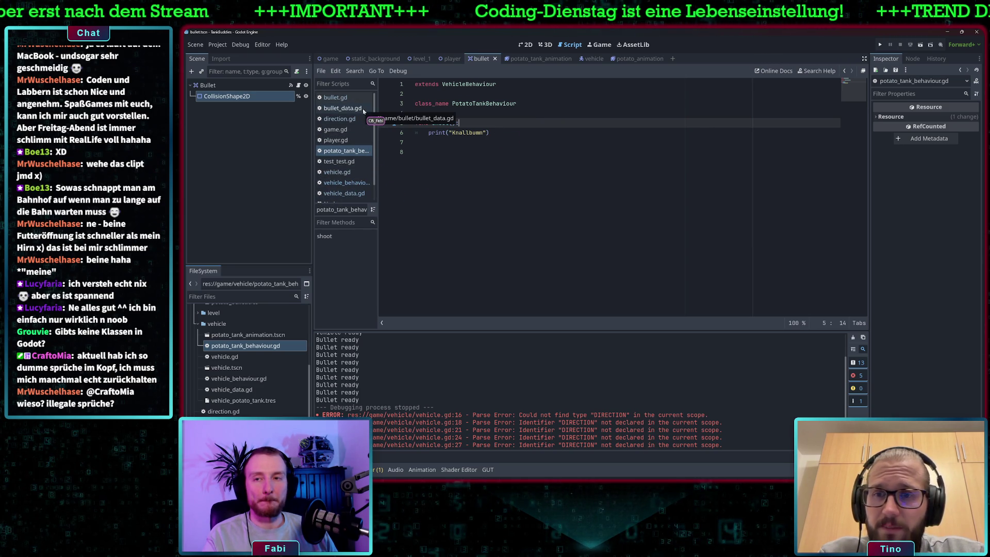
{"action": "left_click", "coordinate": [351, 101]}
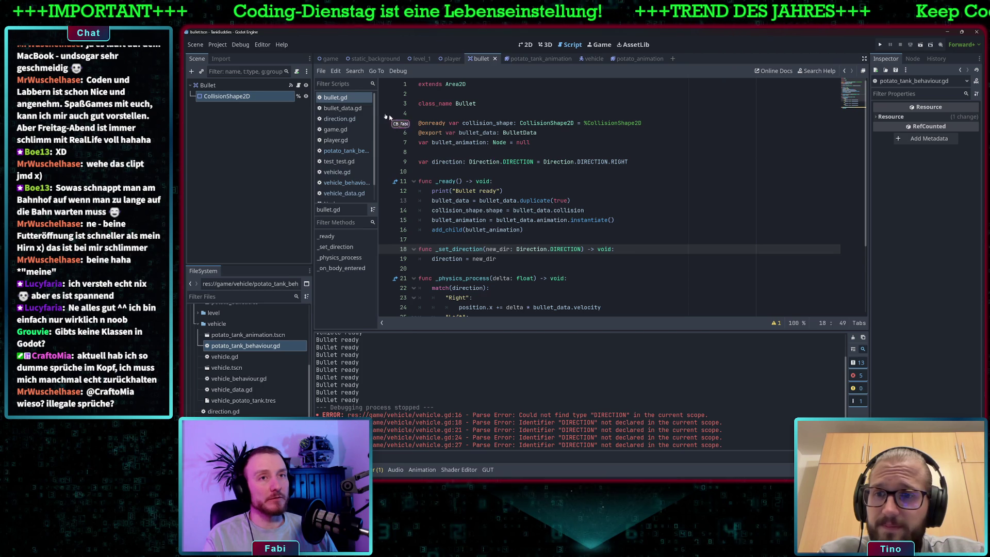
In vehicle.gd, change move()'s dir parameter on line 16 to Direction.DIRECTION
{"action": "left_click", "coordinate": [349, 173]}
{"action": "scroll", "coordinate": [515, 188], "scroll_direction": "down", "scroll_amount": 2}
{"action": "scroll", "coordinate": [535, 204], "scroll_direction": "up", "scroll_amount": 2}
{"action": "scroll", "coordinate": [539, 135], "scroll_direction": "down", "scroll_amount": 2}
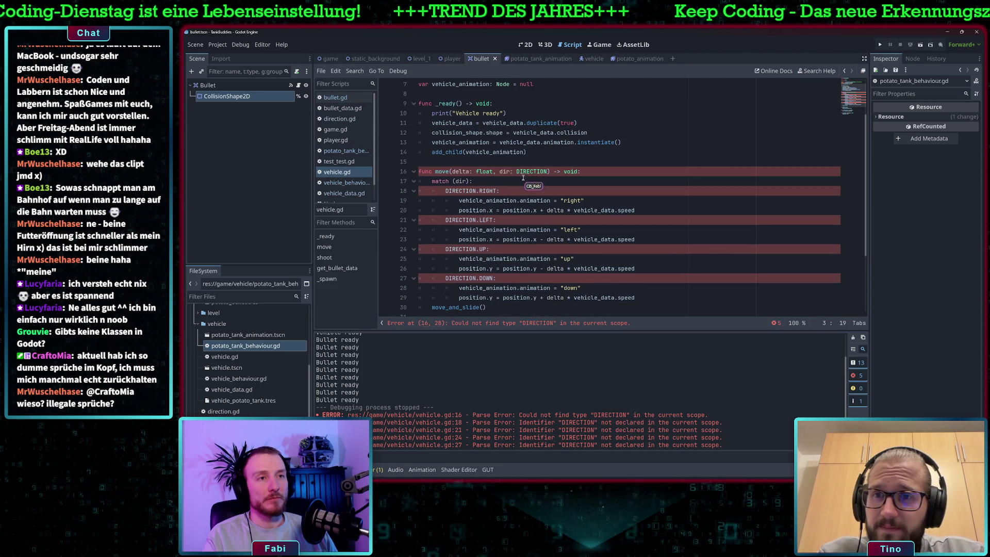
{"action": "left_click", "coordinate": [514, 172]}
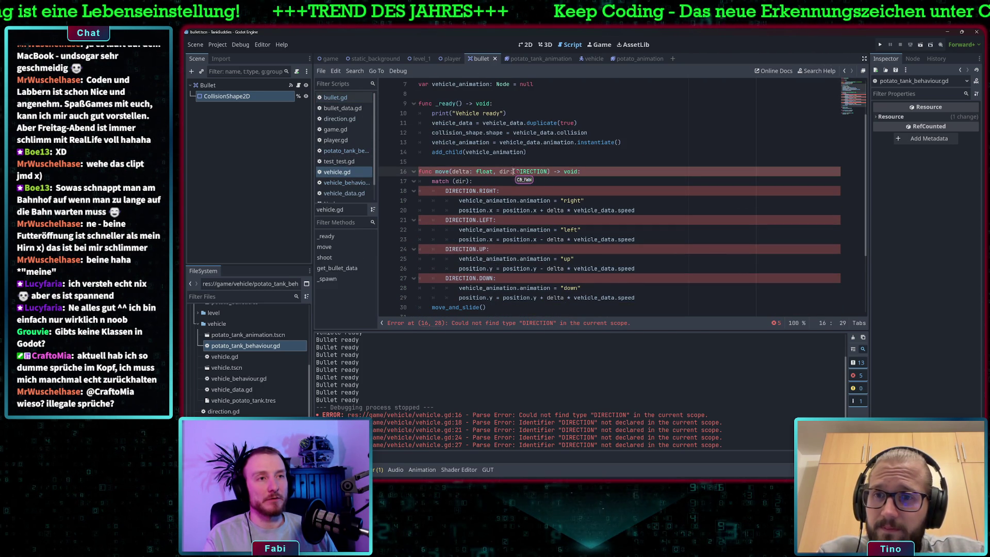
{"action": "type", "text": "Direction"}
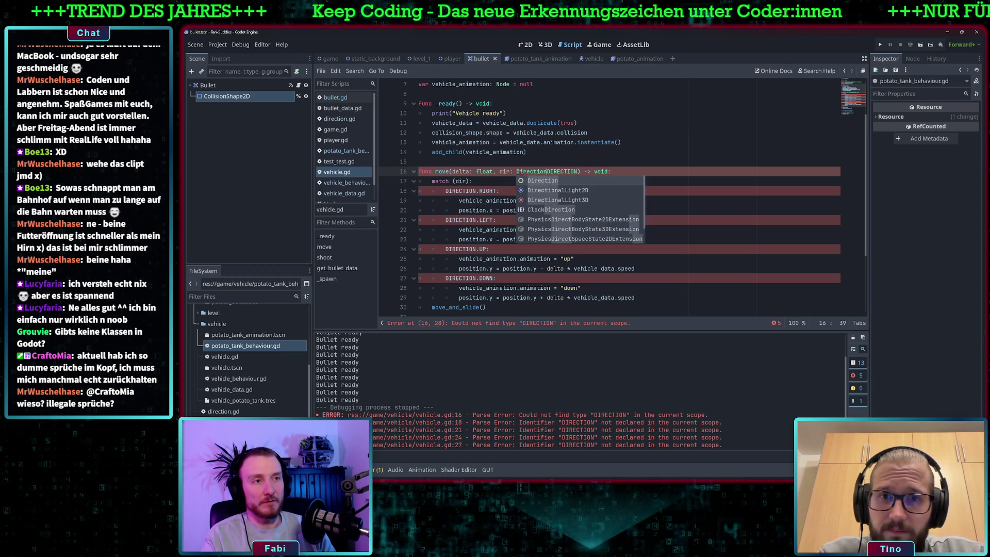
{"action": "type", "text": "."}
{"action": "left_click", "coordinate": [633, 170]}
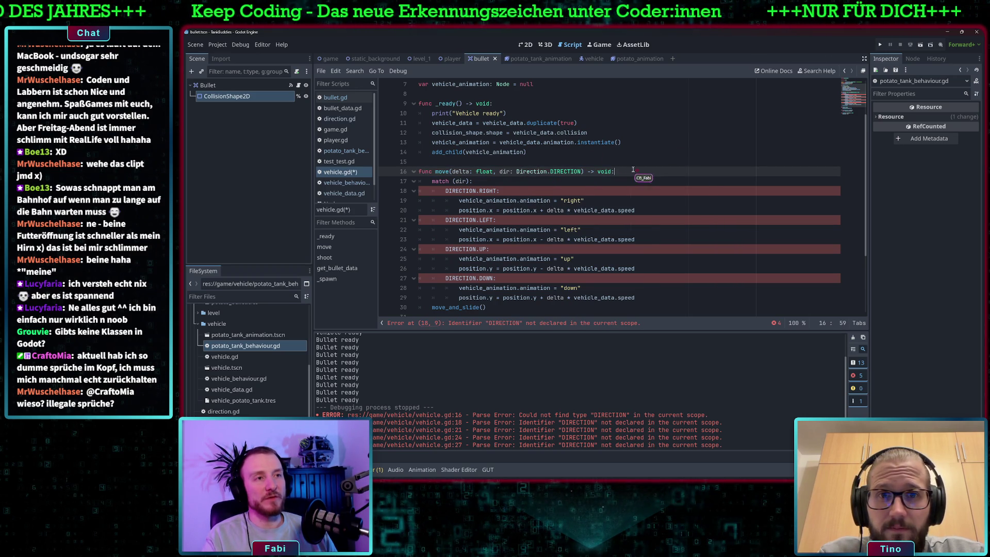
{"action": "mouse_move", "coordinate": [520, 171]}
{"action": "left_mouse_down"}
{"action": "mouse_move", "coordinate": [583, 172]}
{"action": "mouse_move", "coordinate": [567, 171]}
{"action": "left_mouse_up"}
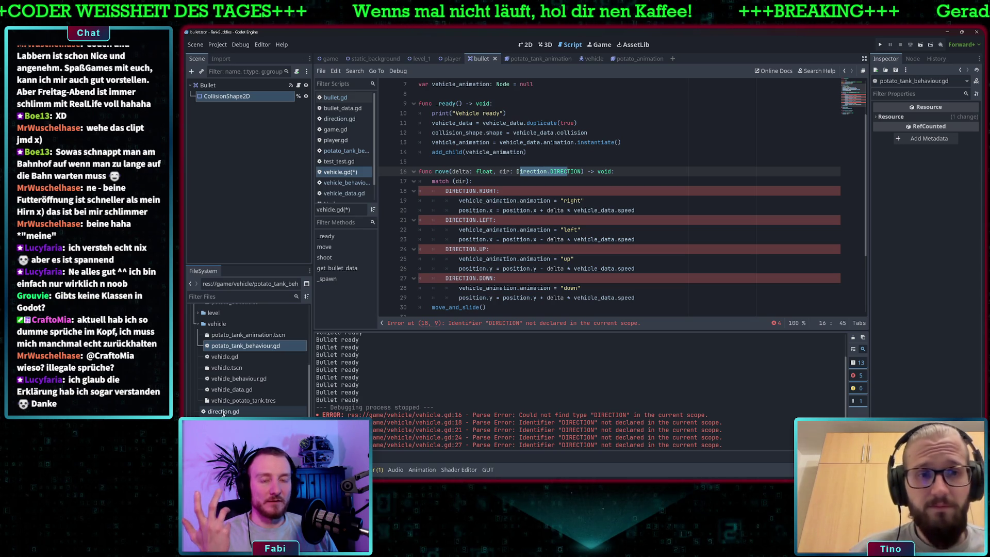
Check class_name Direction in direction.gd, then reselect Direction.DIRECTION on vehicle.gd line 16
{"action": "double_click", "coordinate": [223, 412]}
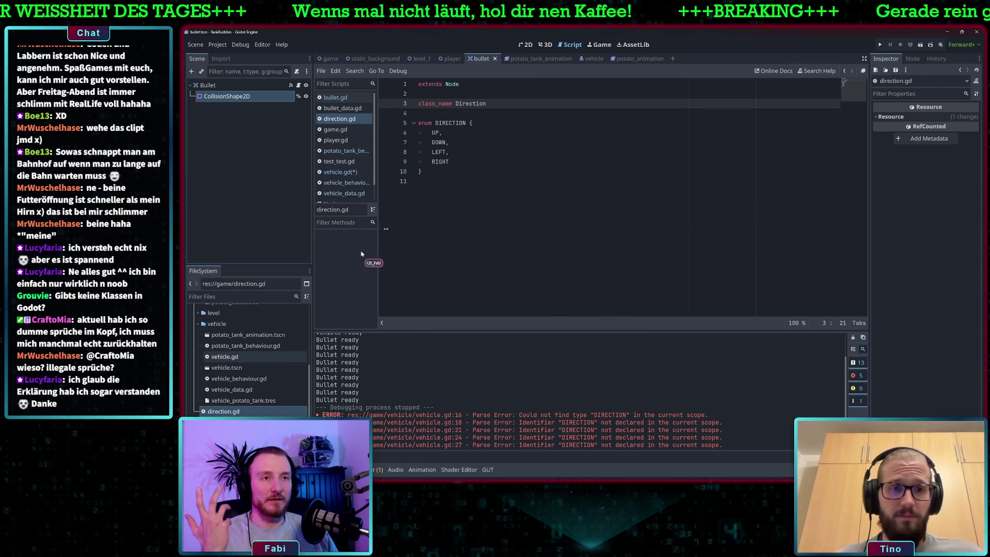
{"action": "double_click", "coordinate": [469, 103]}
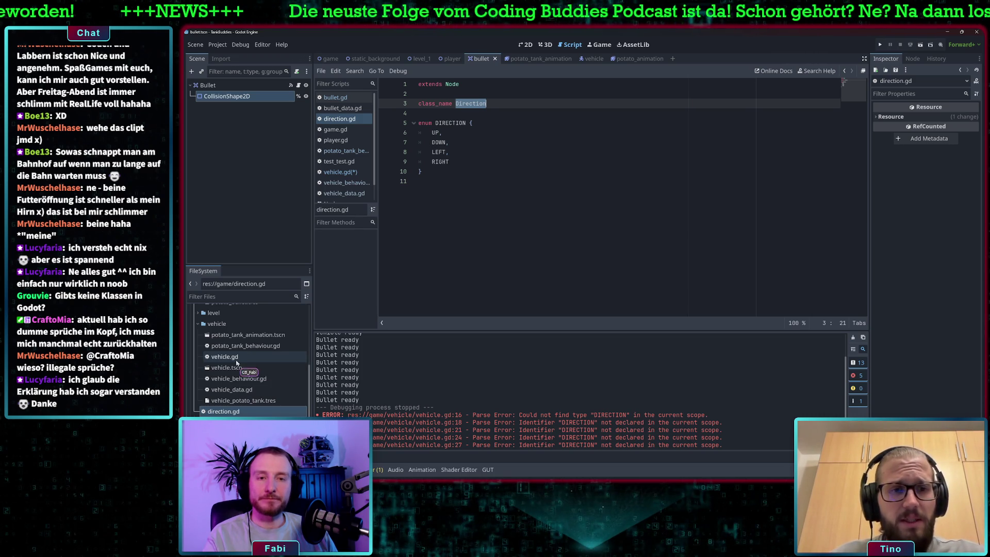
{"action": "double_click", "coordinate": [231, 357]}
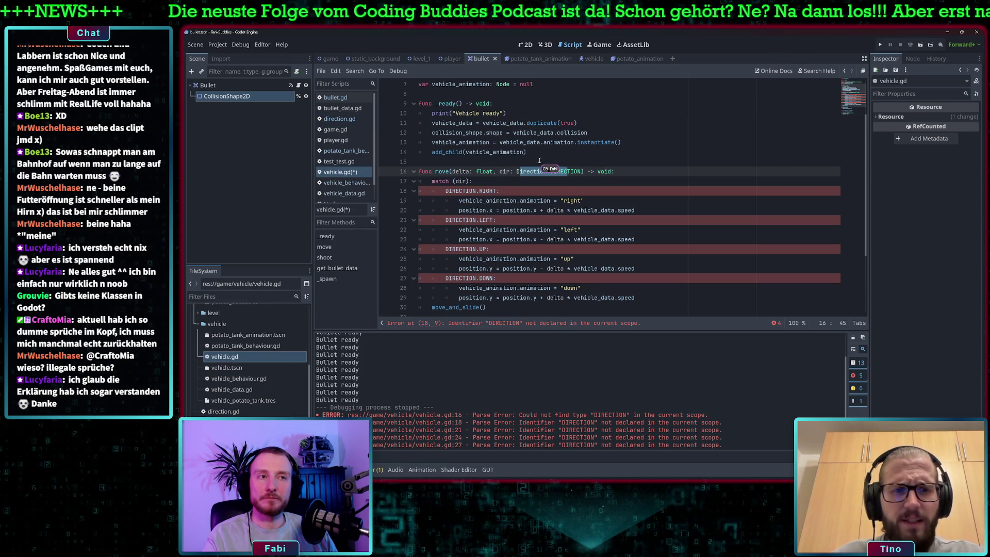
{"action": "left_click", "coordinate": [576, 172]}
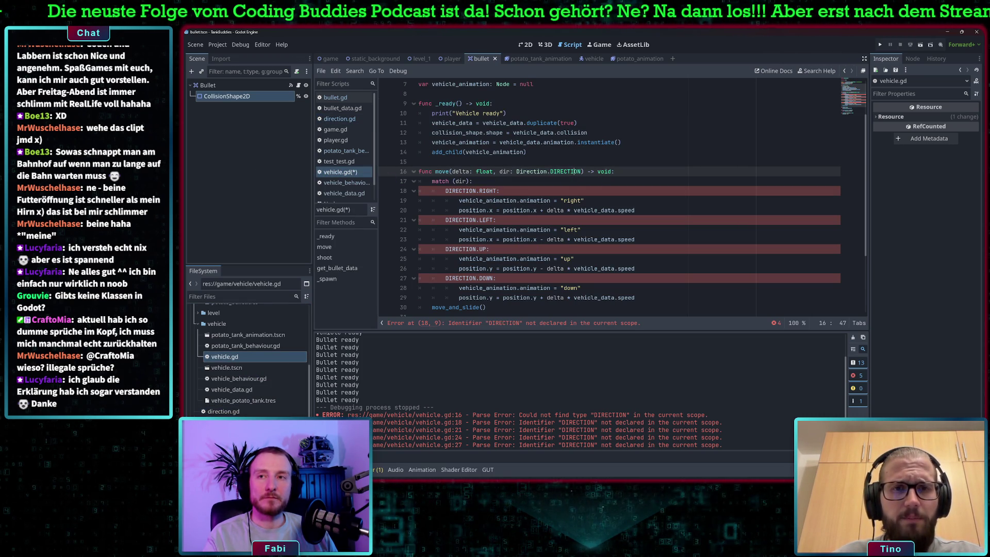
{"action": "left_click", "coordinate": [656, 173]}
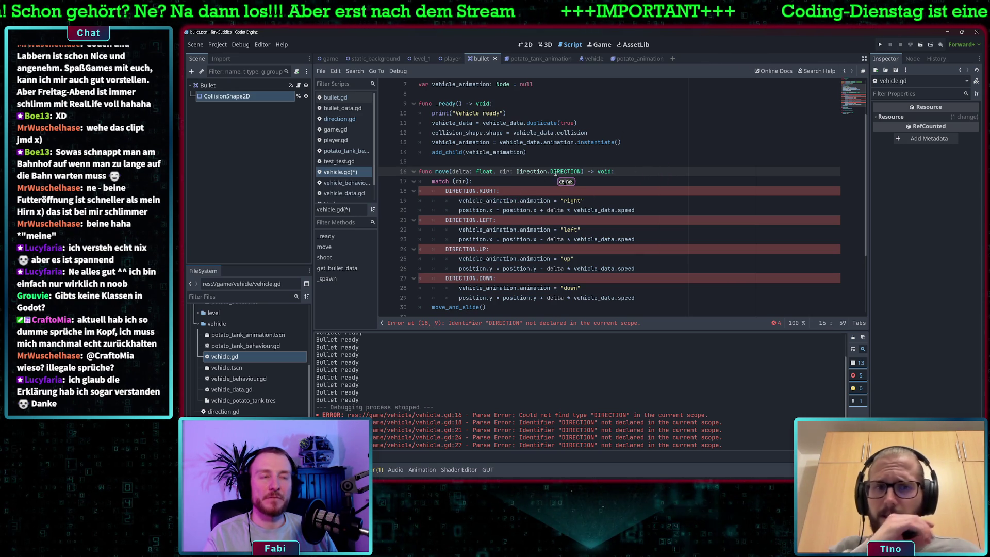
{"action": "left_click_drag", "start_coordinate": [581, 172], "coordinate": [518, 173]}
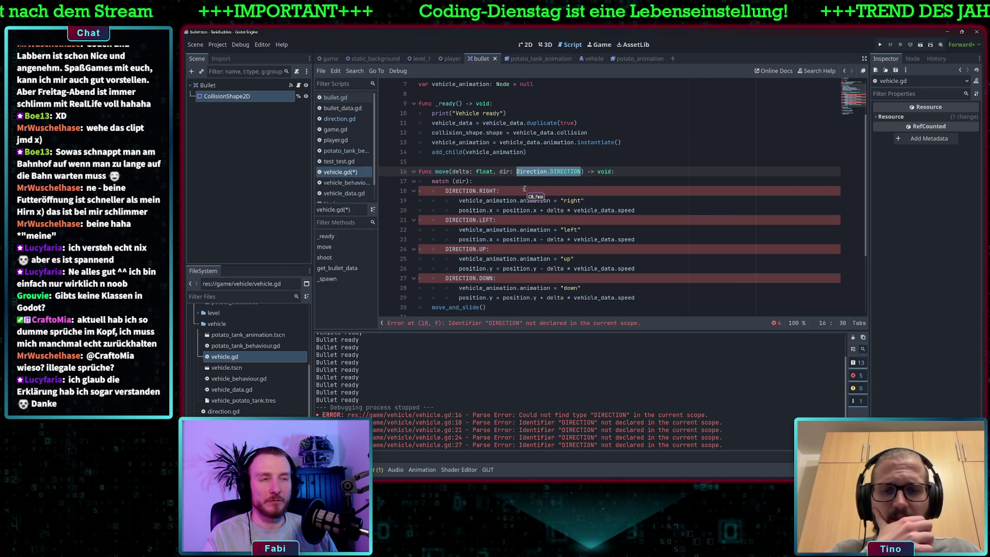
Paste the 'Direction.' prefix before DIRECTION.RIGHT, LEFT, UP and DOWN on lines 18, 21, 24, 27
{"action": "scroll", "coordinate": [517, 194], "scroll_direction": "up", "scroll_amount": 2}
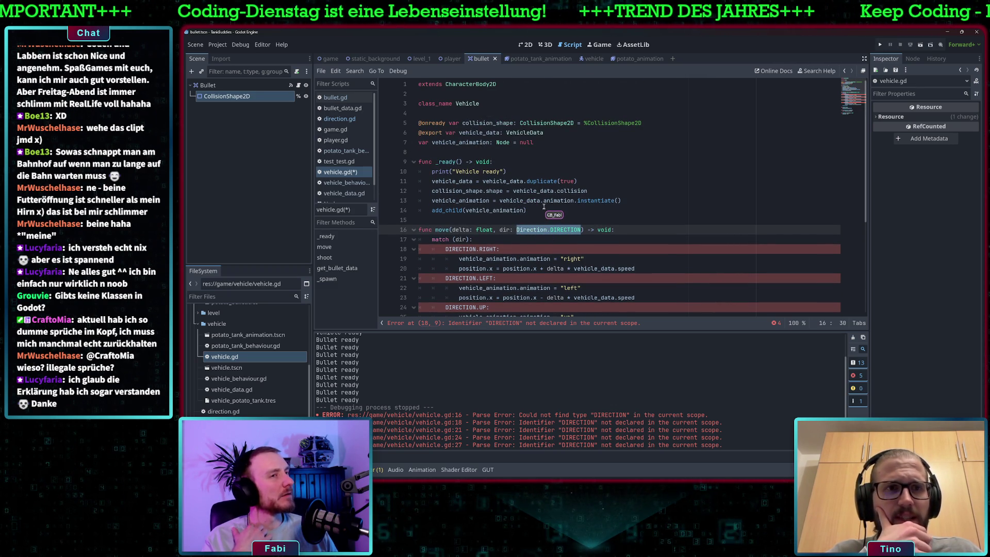
{"action": "scroll", "coordinate": [540, 223], "scroll_direction": "down", "scroll_amount": 2}
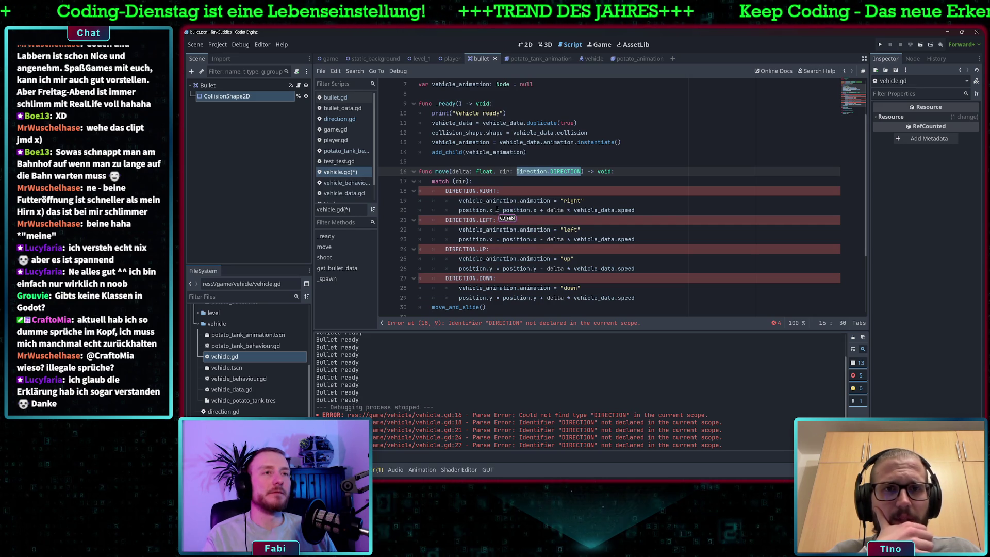
{"action": "left_click_drag", "start_coordinate": [550, 171], "coordinate": [518, 175]}
{"action": "key", "text": "ctrl+c"}
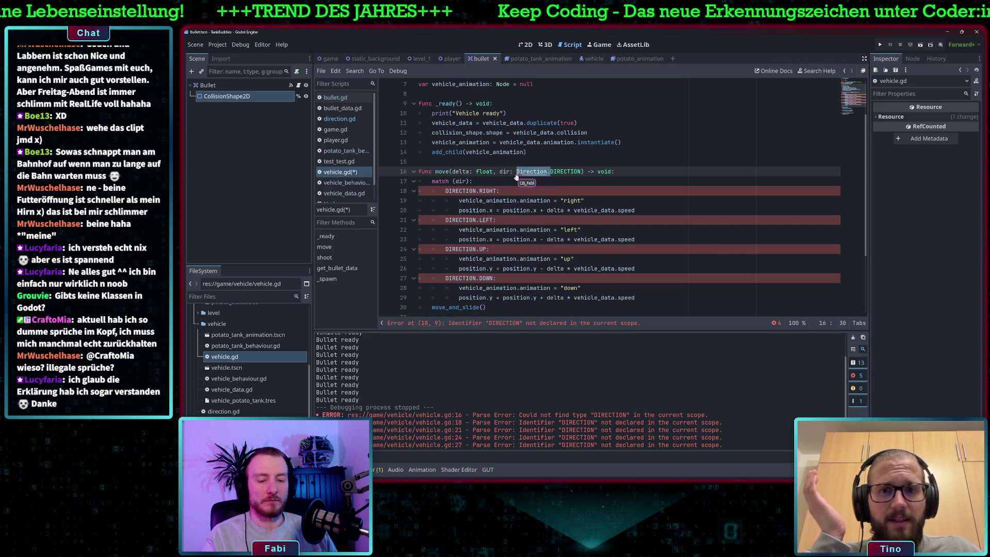
{"action": "left_click", "coordinate": [446, 191]}
{"action": "key", "text": "ctrl+v"}
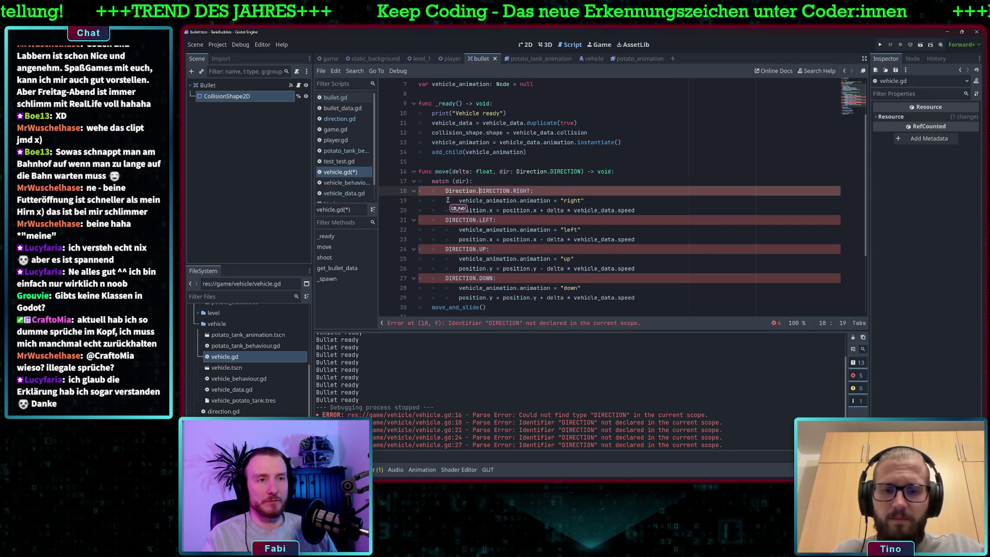
{"action": "left_click", "coordinate": [446, 220]}
{"action": "key", "text": "ctrl+v"}
{"action": "left_click", "coordinate": [446, 249]}
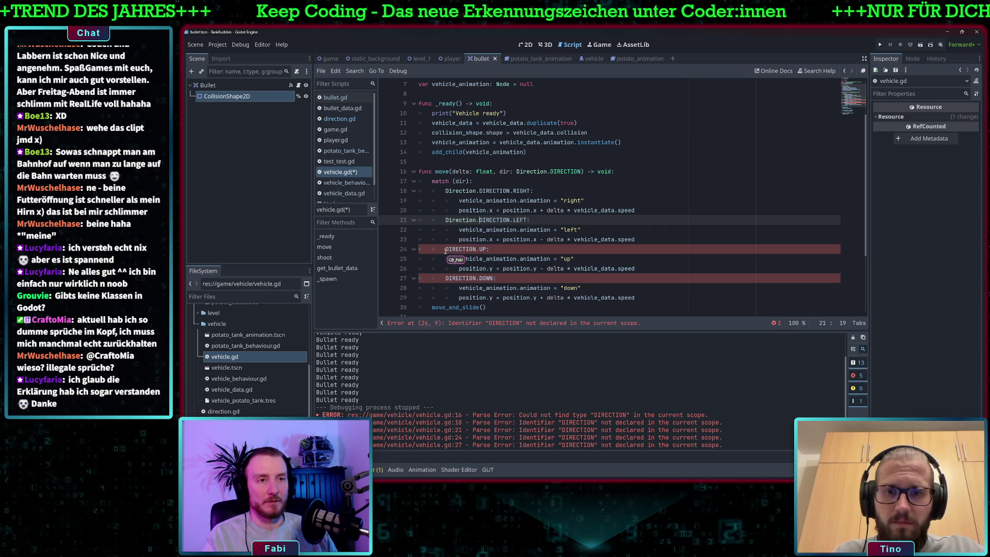
{"action": "key", "text": "ctrl+v"}
{"action": "left_click", "coordinate": [446, 278]}
{"action": "key", "text": "ctrl+v"}
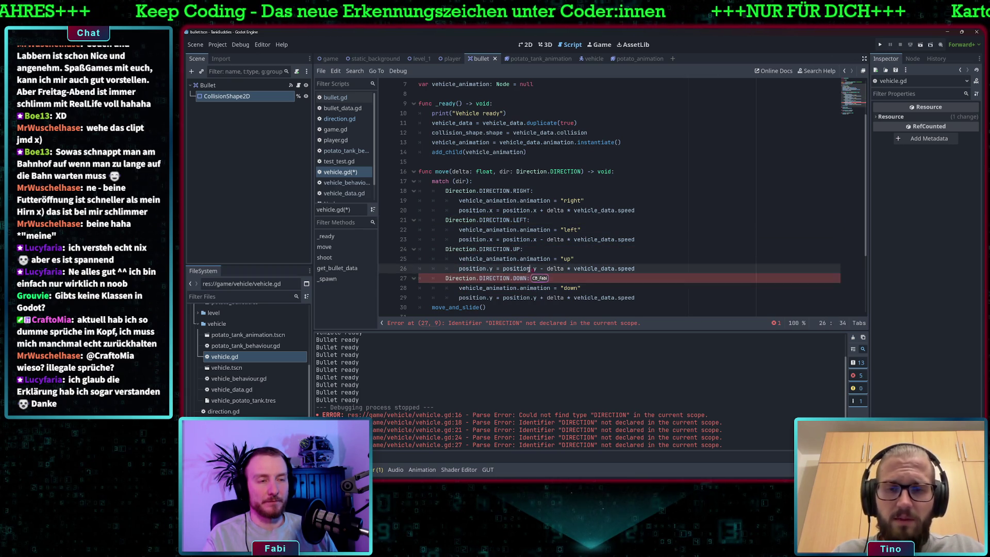
{"action": "left_click", "coordinate": [530, 268]}
{"action": "scroll", "coordinate": [568, 261], "scroll_direction": "down", "scroll_amount": 3}
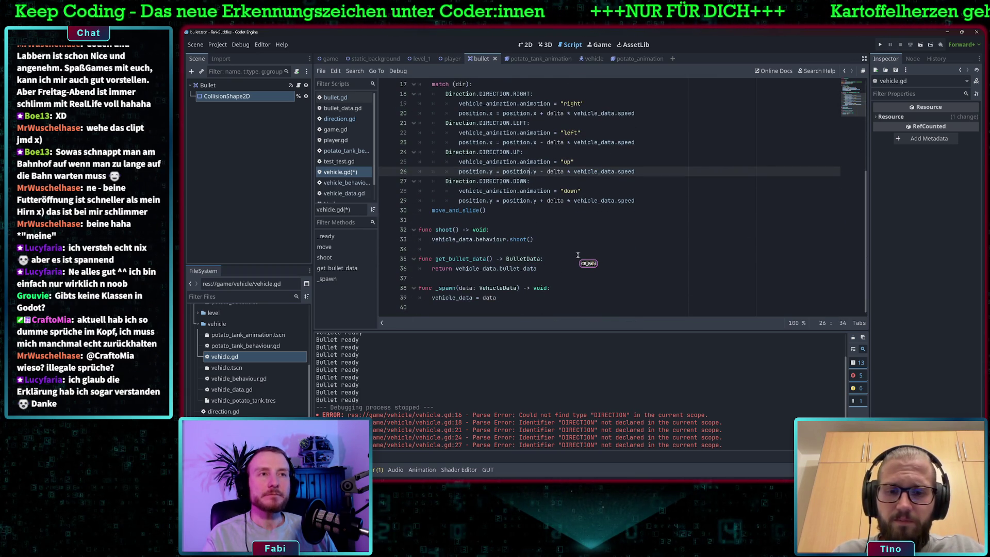
{"action": "scroll", "coordinate": [578, 258], "scroll_direction": "up", "scroll_amount": 1}
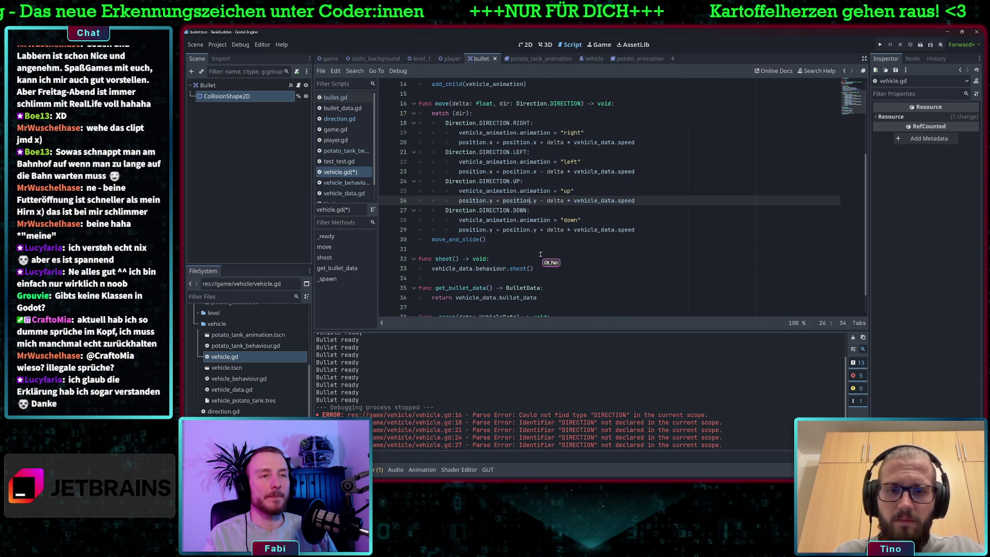
{"action": "scroll", "coordinate": [541, 254], "scroll_direction": "up", "scroll_amount": 5}
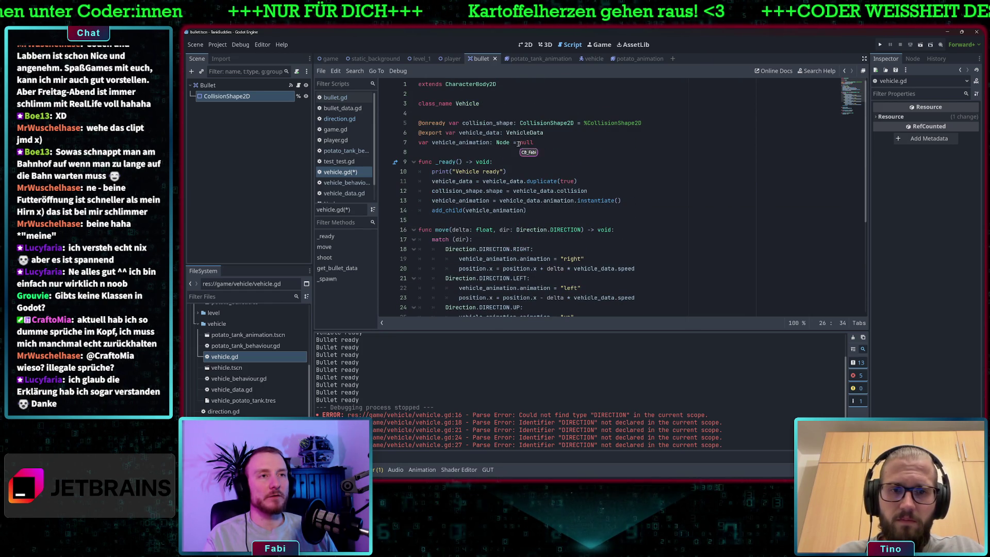
In bullet.gd, copy the Direction.DIRECTION.RIGHT value from line 9
{"action": "left_click", "coordinate": [342, 98]}
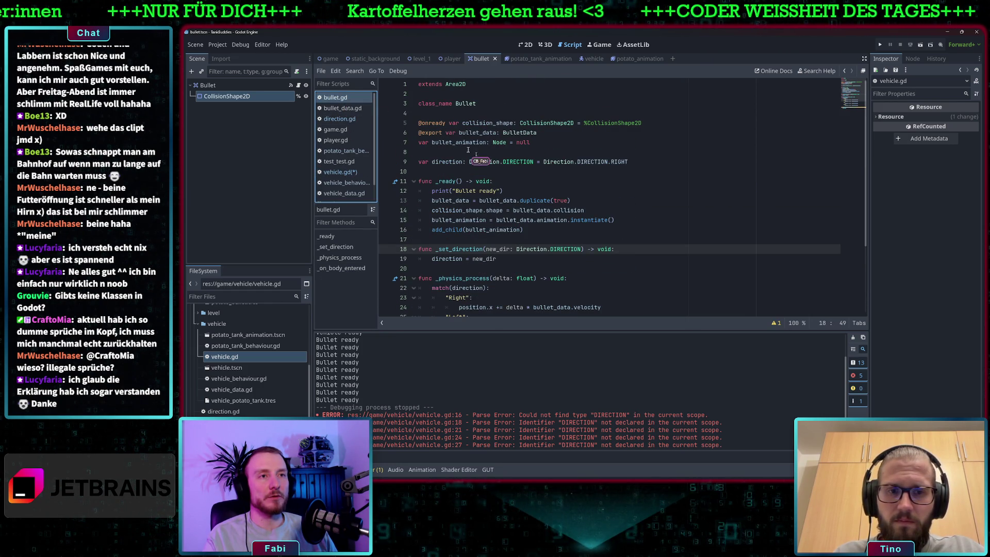
{"action": "left_click", "coordinate": [498, 181]}
{"action": "scroll", "coordinate": [558, 196], "scroll_direction": "down", "scroll_amount": 1}
{"action": "scroll", "coordinate": [559, 196], "scroll_direction": "down", "scroll_amount": 3}
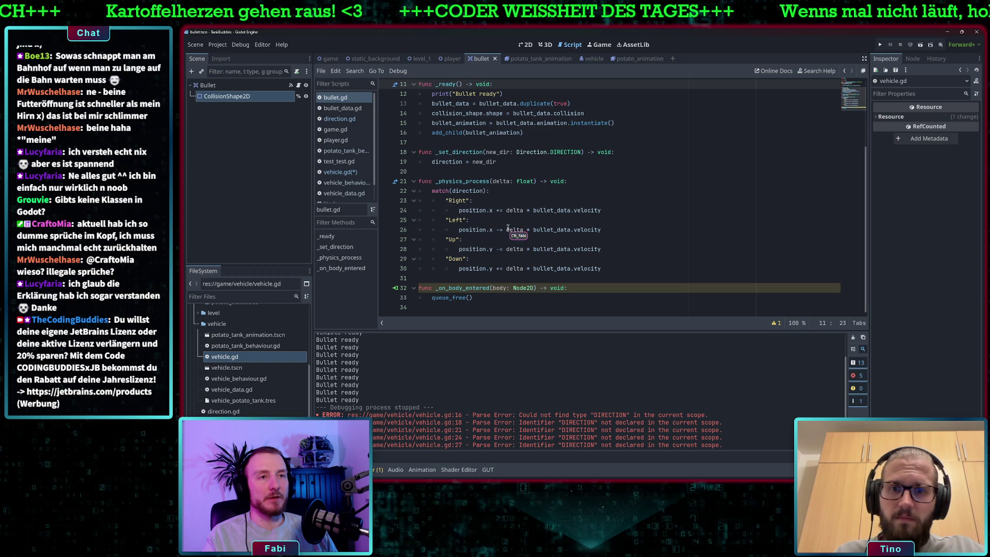
{"action": "double_click", "coordinate": [472, 192]}
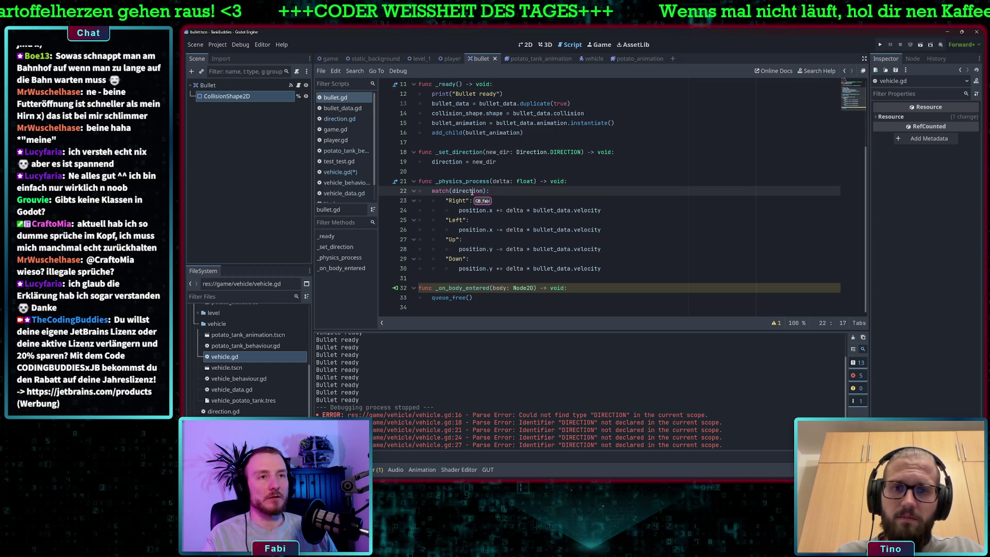
{"action": "double_click", "coordinate": [471, 191]}
{"action": "scroll", "coordinate": [495, 196], "scroll_direction": "up", "scroll_amount": 1}
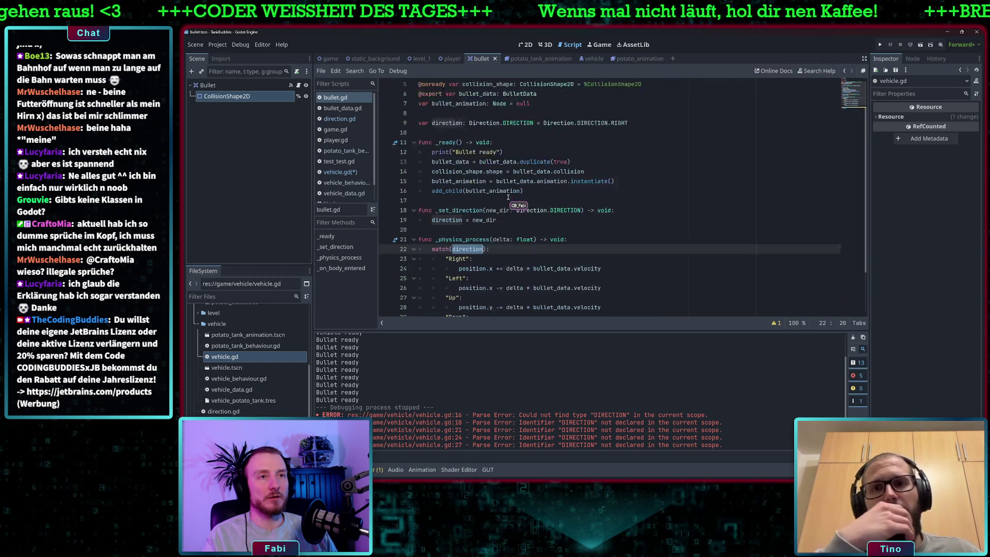
{"action": "scroll", "coordinate": [530, 126], "scroll_direction": "up", "scroll_amount": 2}
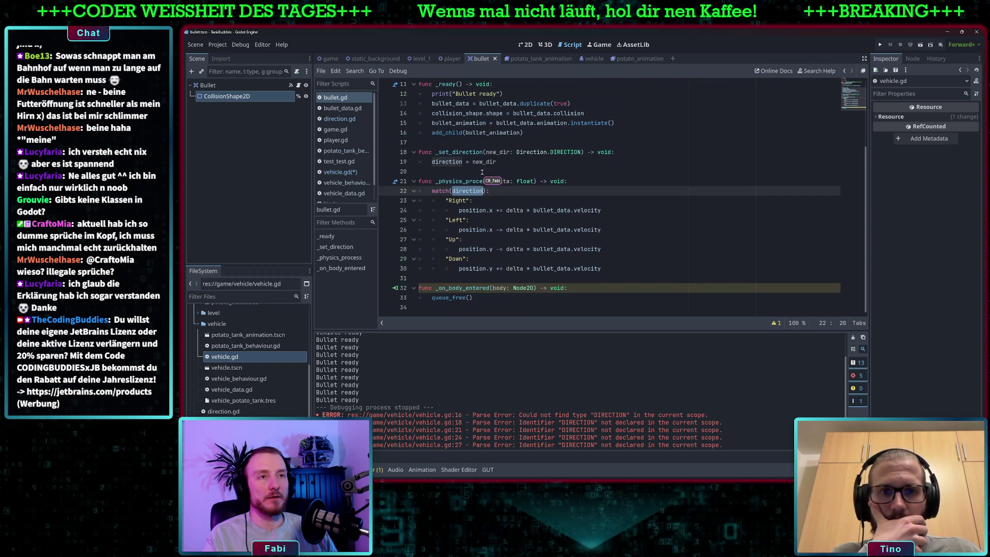
{"action": "scroll", "coordinate": [559, 149], "scroll_direction": "up", "scroll_amount": 1}
{"action": "left_click_drag", "start_coordinate": [631, 152], "coordinate": [543, 152]}
{"action": "key", "text": "ctrl+c"}
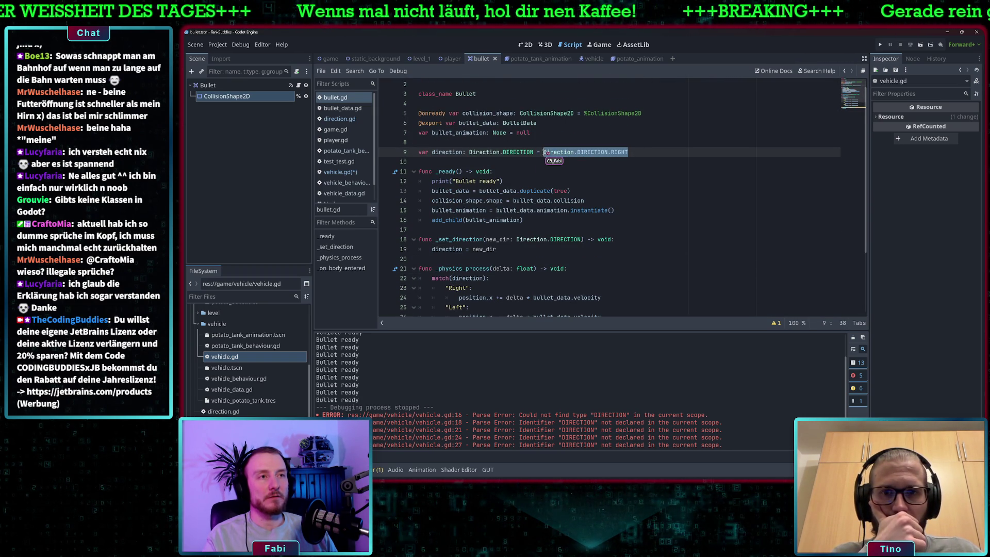
Replace the "Right" and "Left" match cases with Direction.DIRECTION.RIGHT and Direction.DIRECTION.LEFT
{"action": "scroll", "coordinate": [533, 242], "scroll_direction": "down", "scroll_amount": 3}
{"action": "left_click", "coordinate": [470, 201]}
{"action": "key", "text": "ctrl+v"}
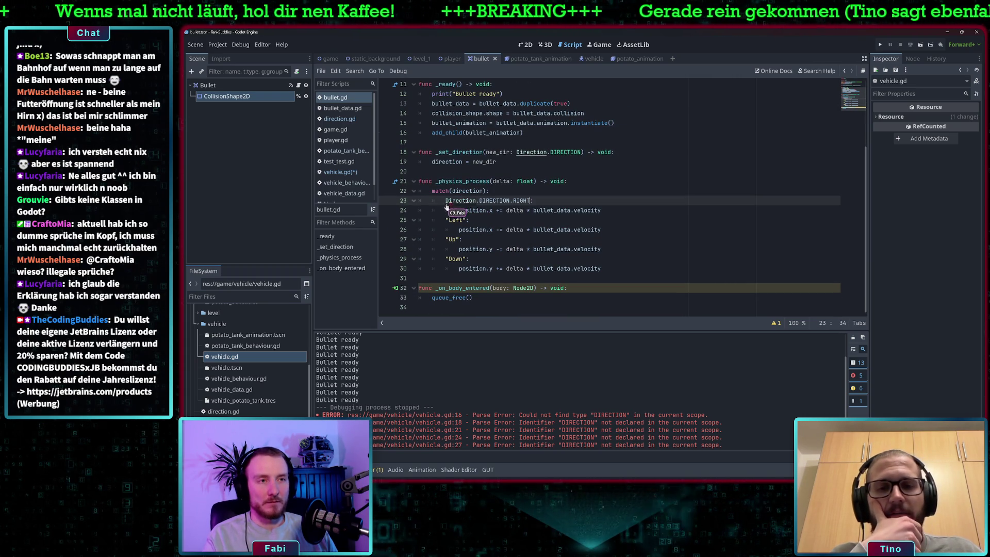
{"action": "left_click_drag", "start_coordinate": [467, 220], "coordinate": [446, 221]}
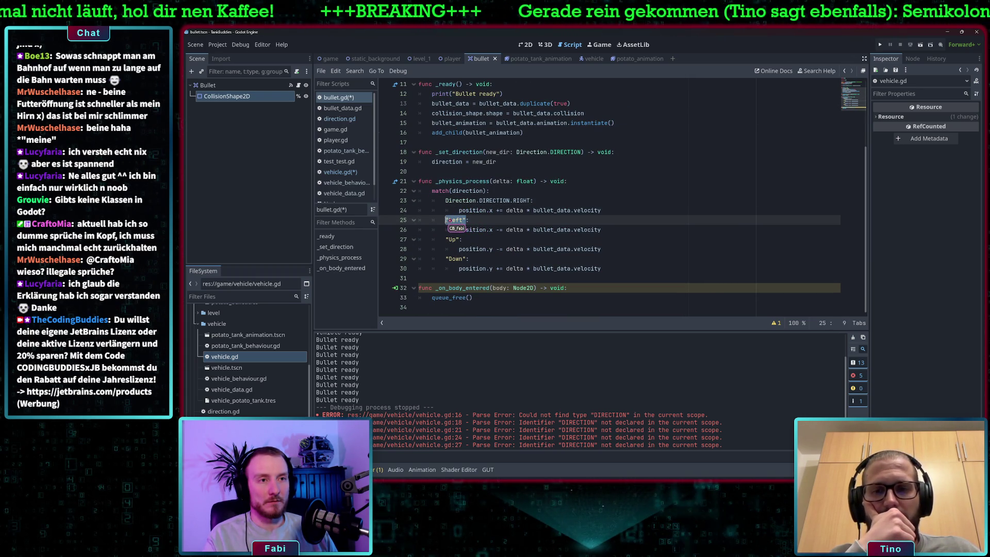
{"action": "key", "text": "ctrl+v"}
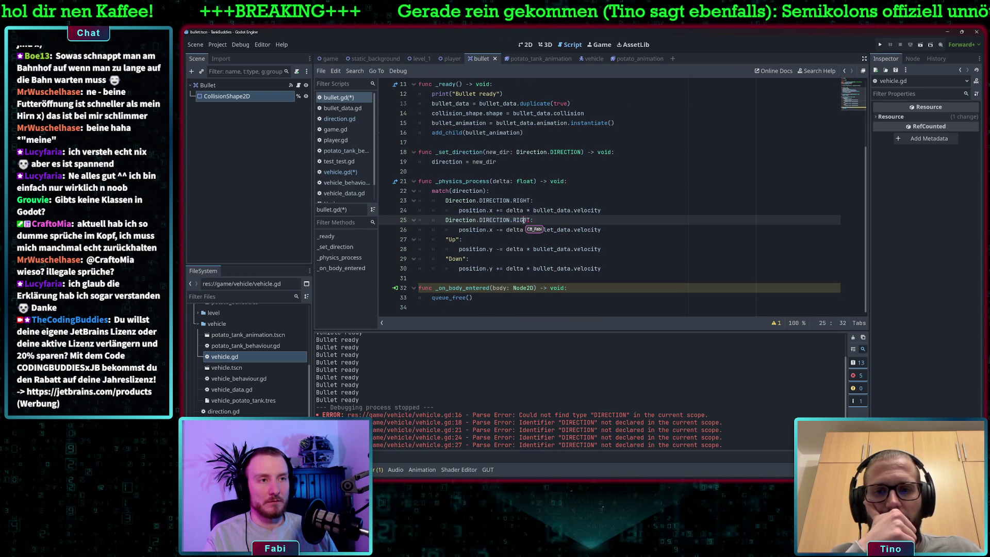
{"action": "double_click", "coordinate": [522, 220]}
{"action": "type", "text": "LEF"}
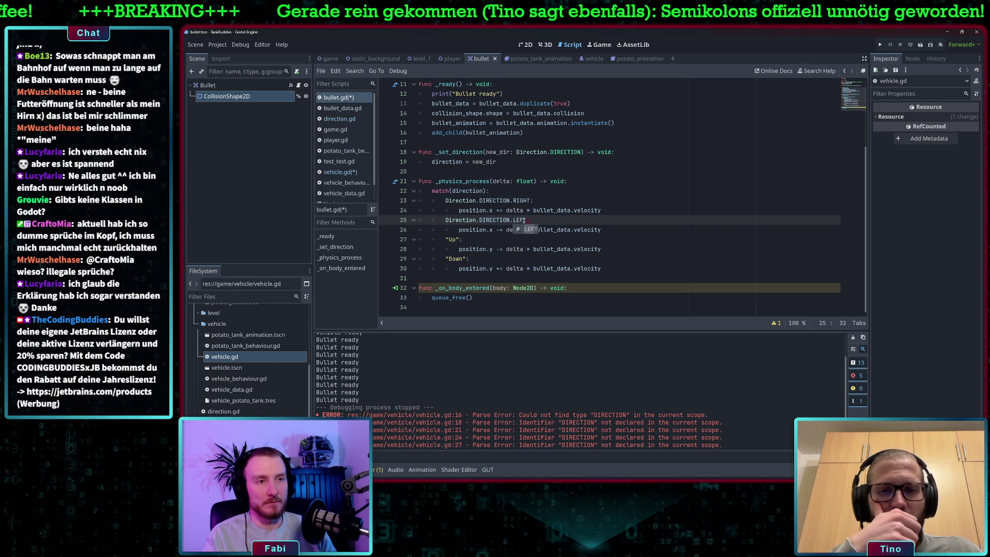
{"action": "type", "text": "T"}
Replace the "Up" and "Down" match cases with the Direction.DIRECTION enum value
{"action": "left_click", "coordinate": [457, 239]}
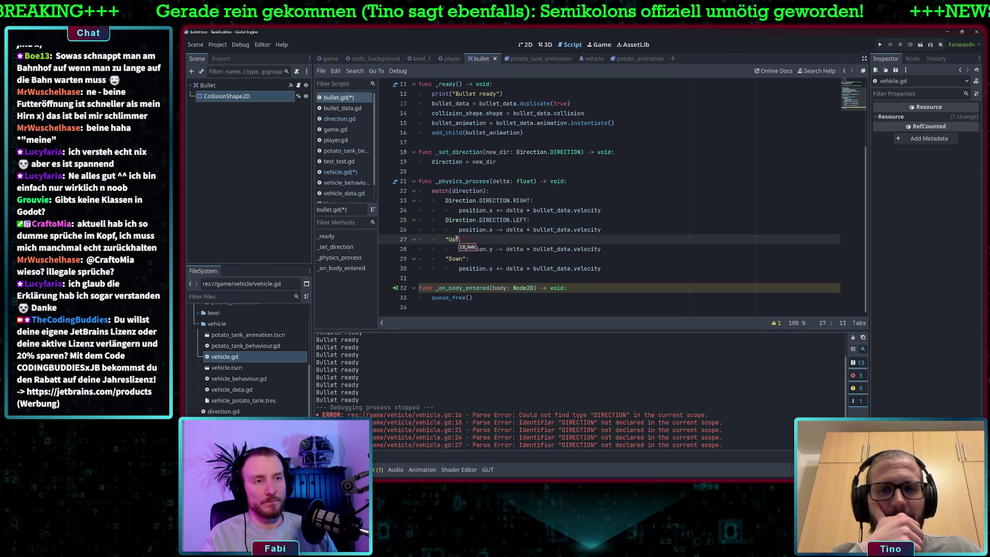
{"action": "left_click_drag", "start_coordinate": [456, 239], "coordinate": [446, 239]}
{"action": "key", "text": "ctrl+v"}
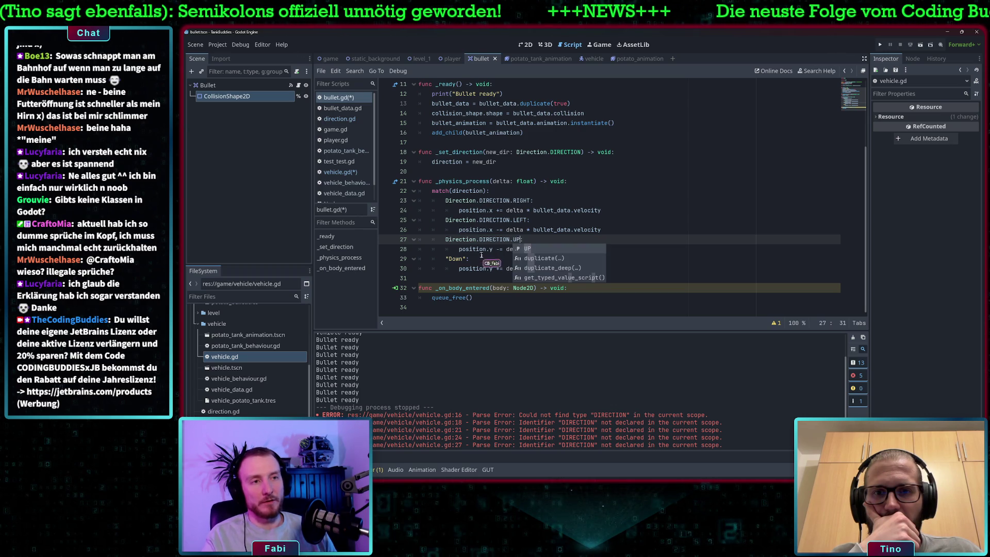
{"action": "left_click", "coordinate": [464, 259]}
{"action": "key", "text": "ctrl+v"}
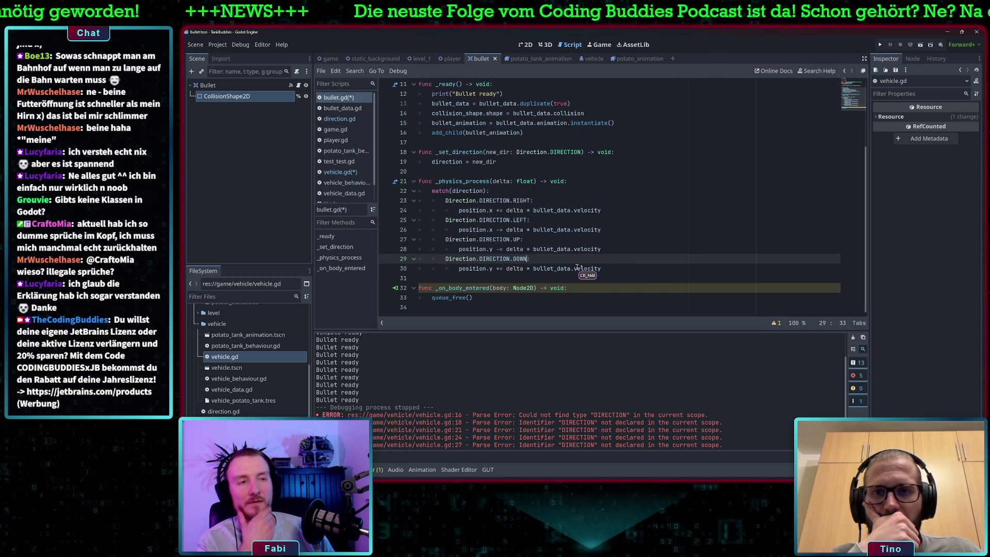
{"action": "left_click", "coordinate": [619, 269]}
{"action": "scroll", "coordinate": [624, 245], "scroll_direction": "up", "scroll_amount": 1}
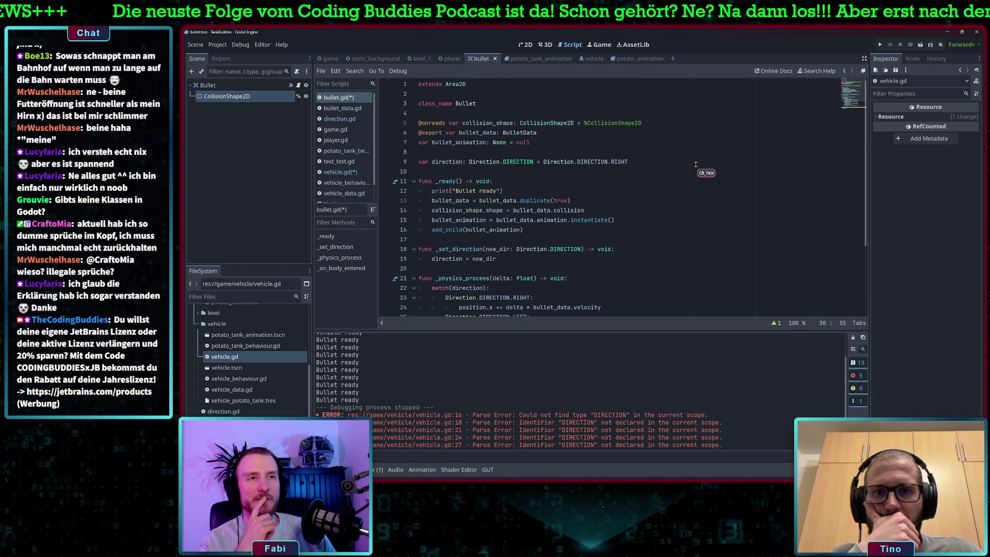
Save the scripts and examine the Direction reference on bullet.gd line 23
{"action": "scroll", "coordinate": [602, 261], "scroll_direction": "up", "scroll_amount": 1}
{"action": "key", "text": "ctrl+s"}
{"action": "scroll", "coordinate": [601, 241], "scroll_direction": "down", "scroll_amount": 1}
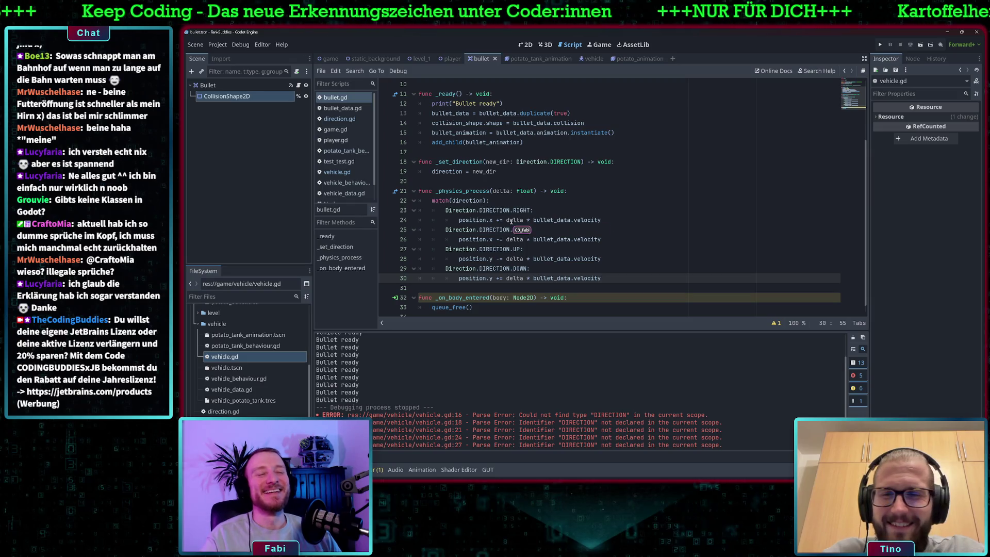
{"action": "double_click", "coordinate": [464, 210]}
{"action": "left_click", "coordinate": [459, 210]}
{"action": "left_click_drag", "start_coordinate": [476, 210], "coordinate": [447, 211]}
{"action": "left_click", "coordinate": [459, 210]}
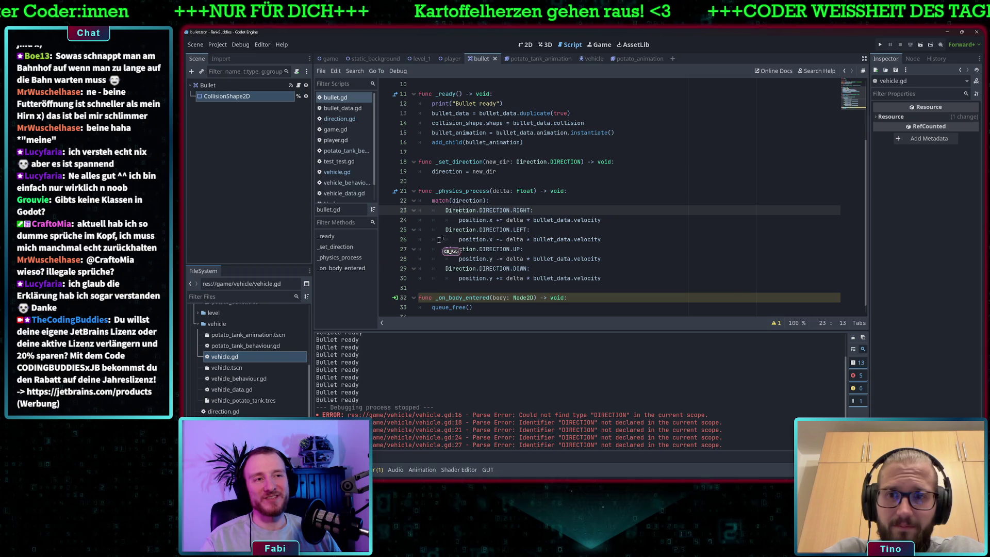
{"action": "left_click_drag", "start_coordinate": [475, 210], "coordinate": [446, 210]}
{"action": "key", "text": "ctrl+c"}
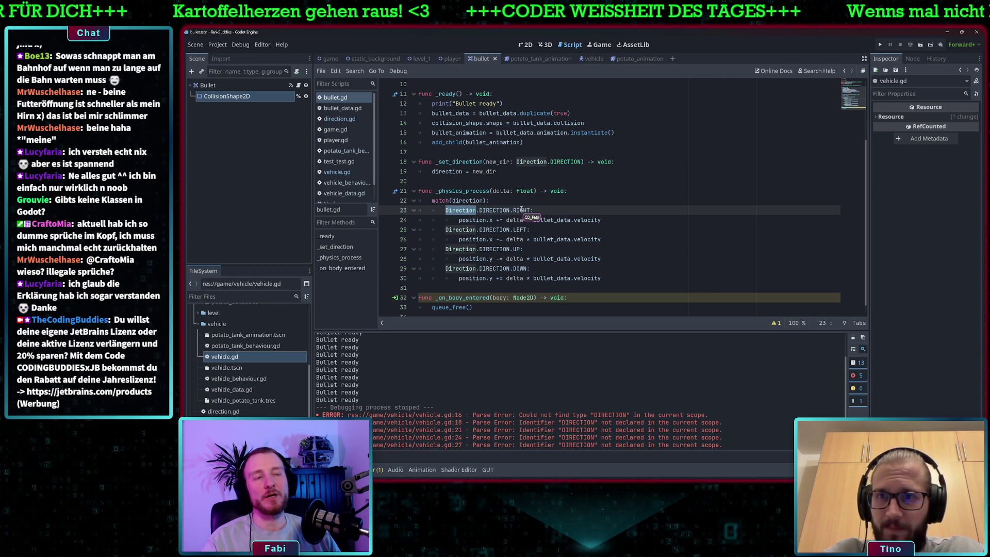
{"action": "mouse_move", "coordinate": [519, 211]}
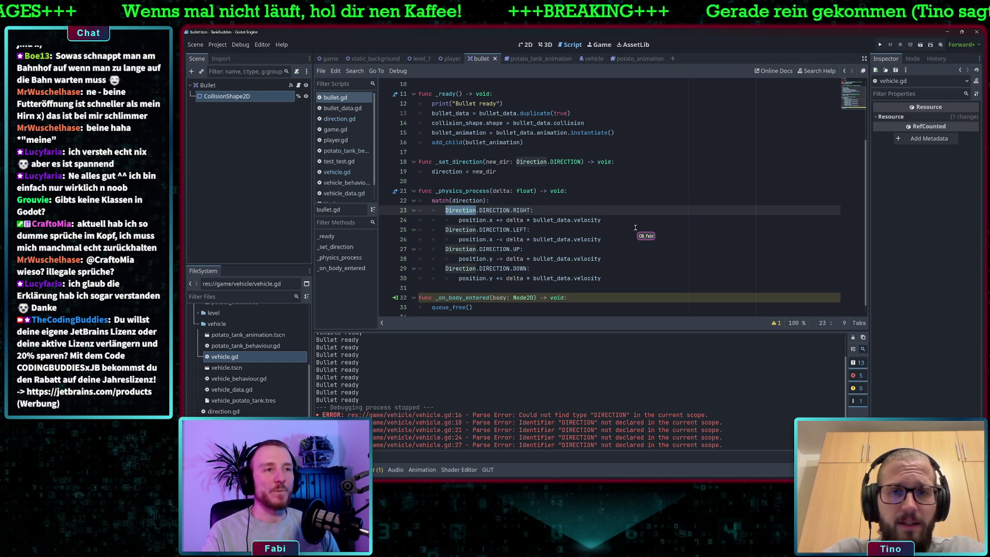
Switch the script editor over to vehicle.gd
{"action": "scroll", "coordinate": [633, 228], "scroll_direction": "down", "scroll_amount": 1}
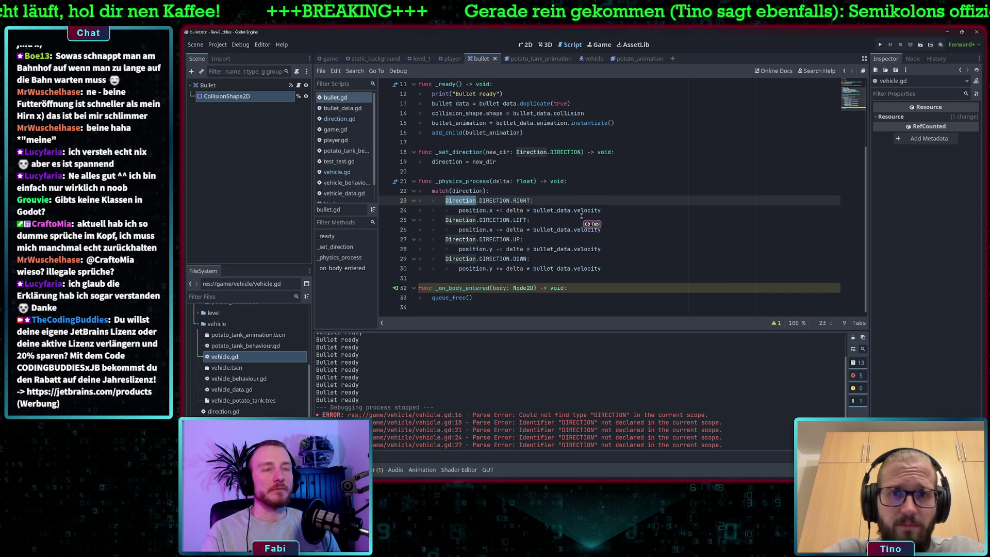
{"action": "scroll", "coordinate": [503, 278], "scroll_direction": "up", "scroll_amount": 3}
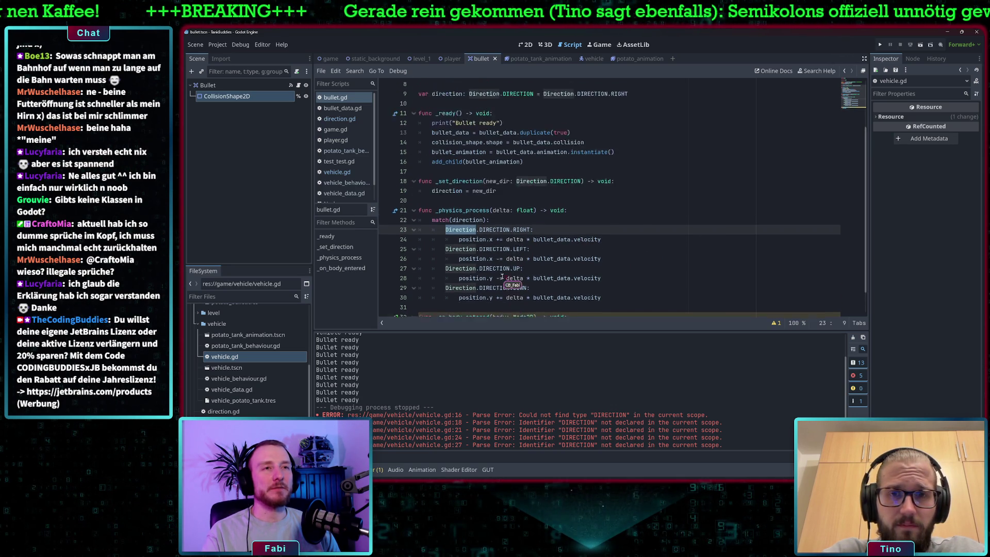
{"action": "scroll", "coordinate": [499, 272], "scroll_direction": "up", "scroll_amount": 2}
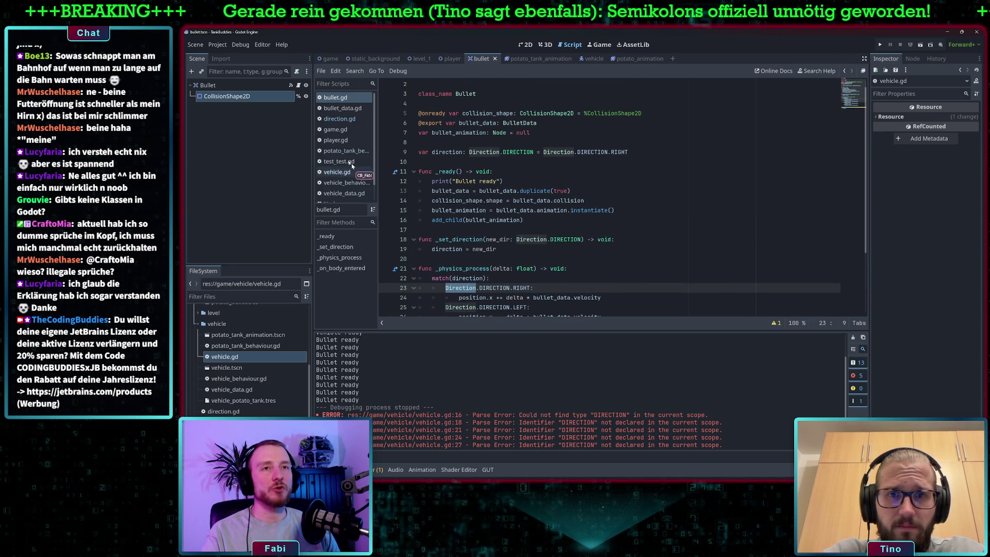
{"action": "left_click", "coordinate": [338, 172]}
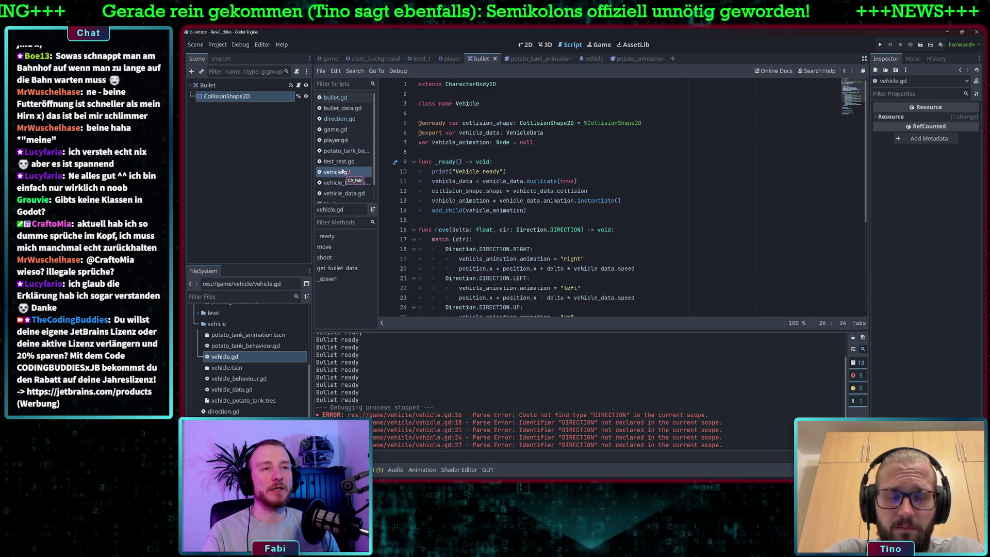
In player.gd, change Vehicle to Direction in the line 23 tank.move call
{"action": "scroll", "coordinate": [526, 175], "scroll_direction": "down", "scroll_amount": 5}
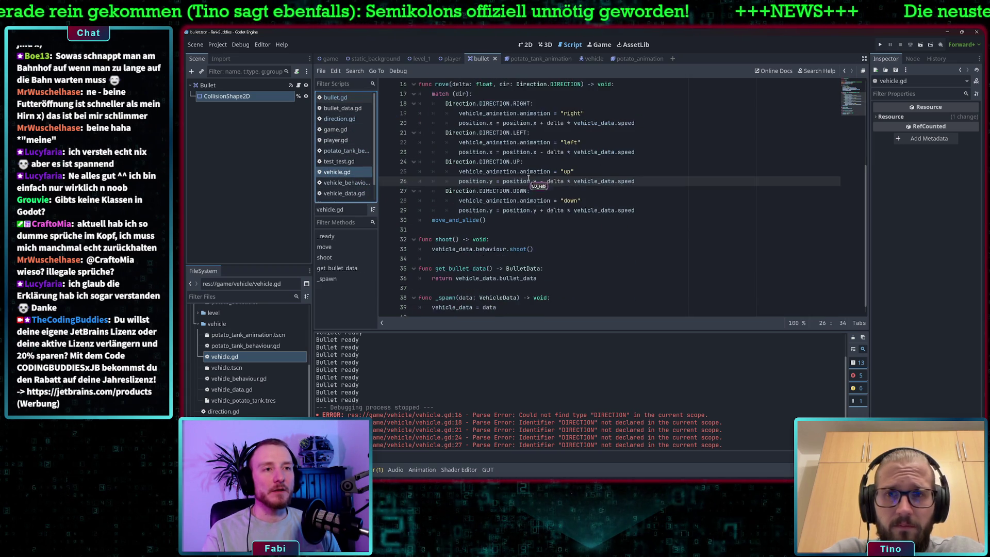
{"action": "left_click", "coordinate": [340, 140]}
{"action": "left_click", "coordinate": [466, 279]}
{"action": "scroll", "coordinate": [533, 184], "scroll_direction": "up", "scroll_amount": 1}
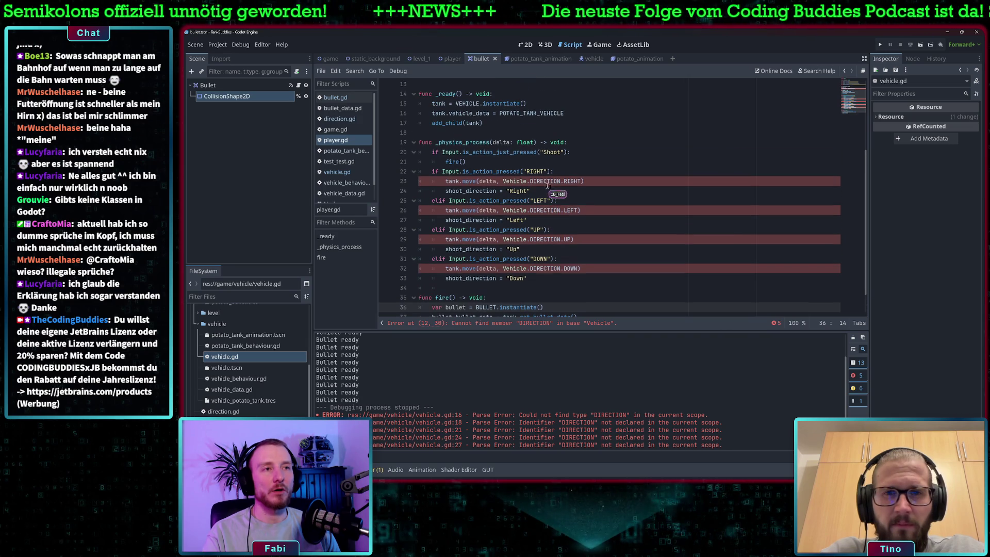
{"action": "left_click", "coordinate": [525, 182]}
{"action": "double_click", "coordinate": [516, 182]}
{"action": "type", "text": "D"}
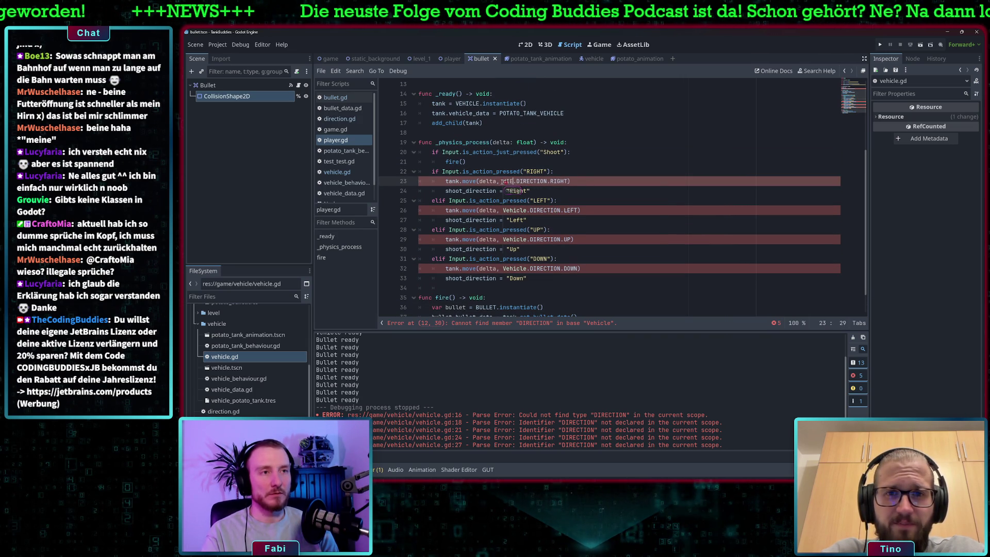
{"action": "type", "text": "irection"}
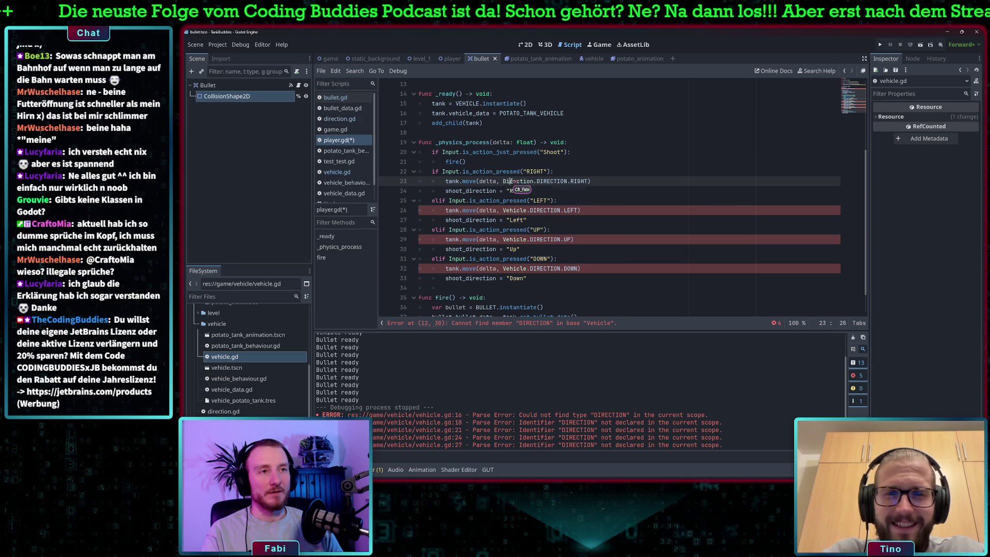
Replace Vehicle with Direction in the tank.move calls on lines 26, 29 and 32
{"action": "left_click", "coordinate": [514, 209]}
{"action": "double_click", "coordinate": [515, 210]}
{"action": "key", "text": "ctrl+v"}
{"action": "double_click", "coordinate": [515, 239]}
{"action": "key", "text": "ctrl+v"}
{"action": "double_click", "coordinate": [516, 268]}
{"action": "key", "text": "ctrl+v"}
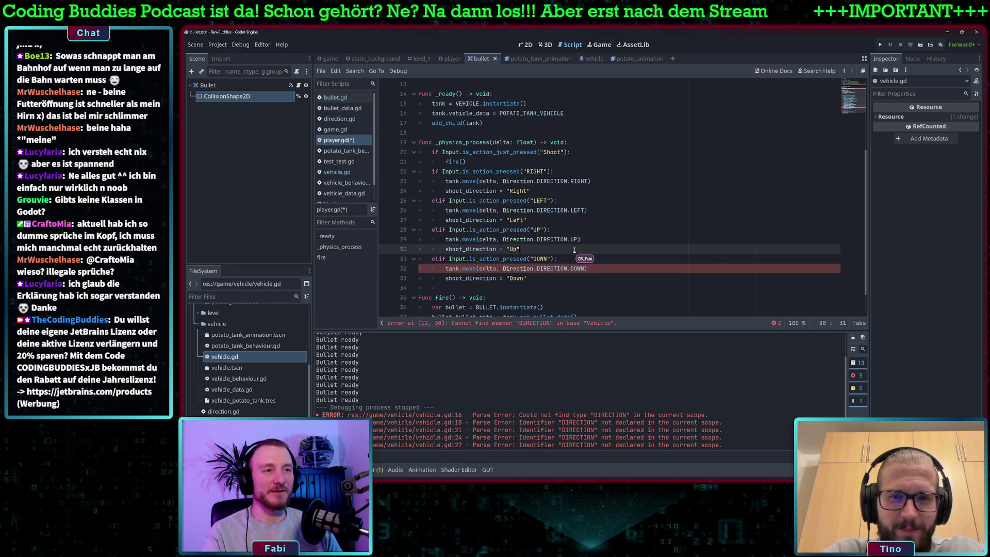
{"action": "key", "text": "Up"}
{"action": "key", "text": "Up"}
{"action": "scroll", "coordinate": [519, 278], "scroll_direction": "down", "scroll_amount": 1}
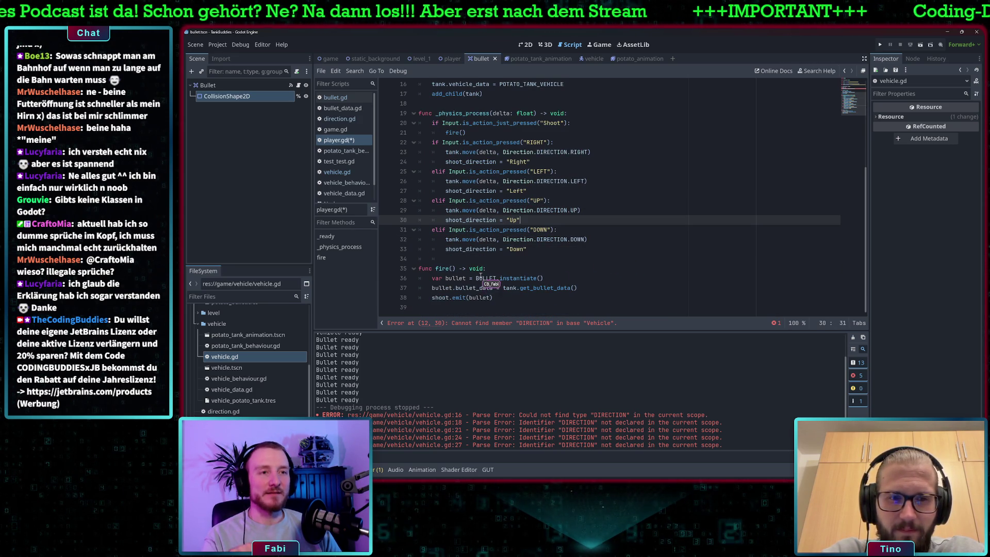
Add a new line after the bullet instantiate line in fire() reading 'bullet.position ='
{"action": "left_click", "coordinate": [443, 287]}
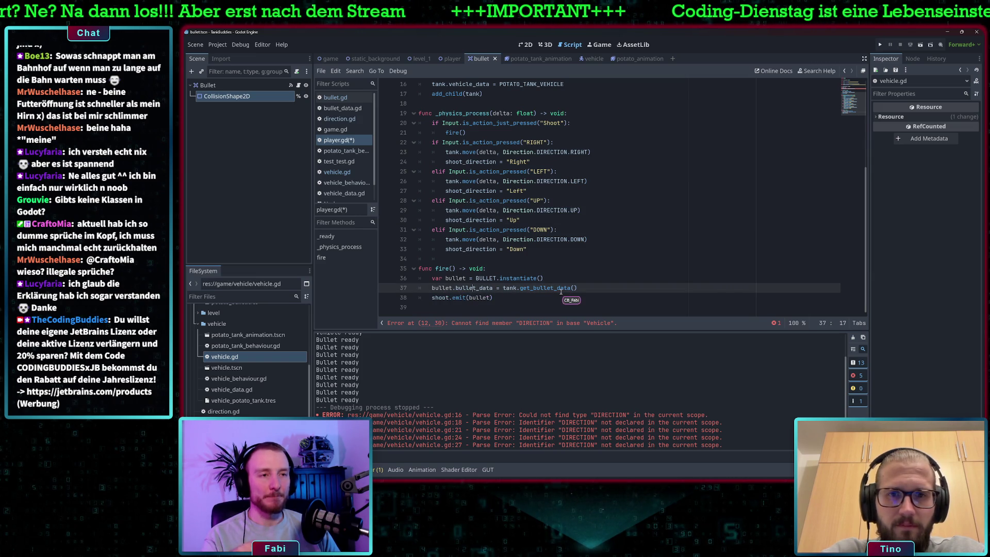
{"action": "left_click", "coordinate": [588, 281]}
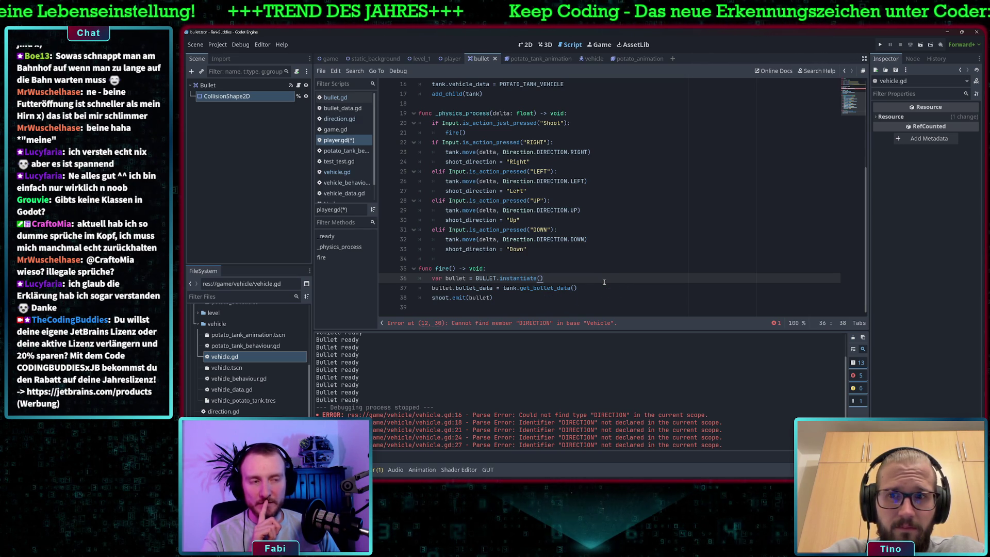
{"action": "key", "text": "Return"}
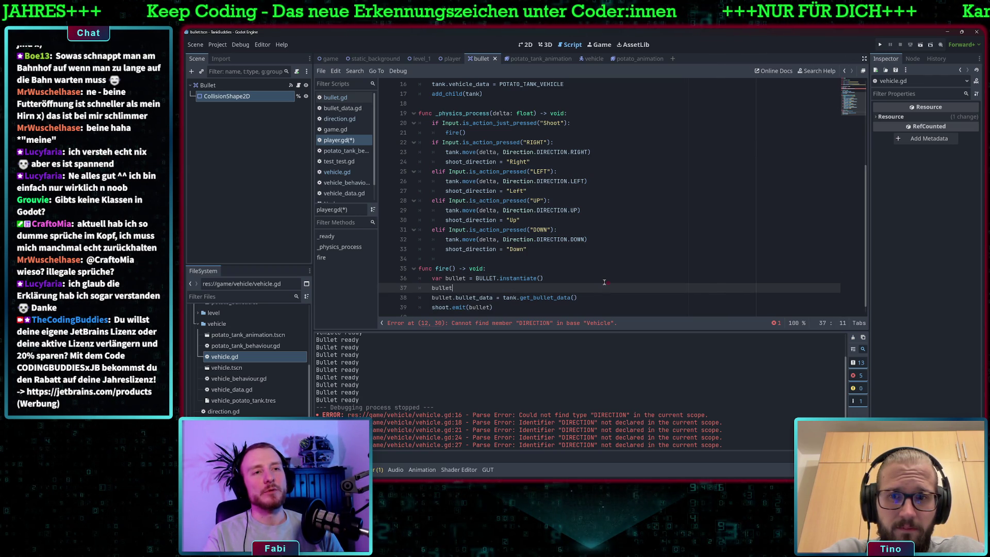
{"action": "type", "text": ".position"}
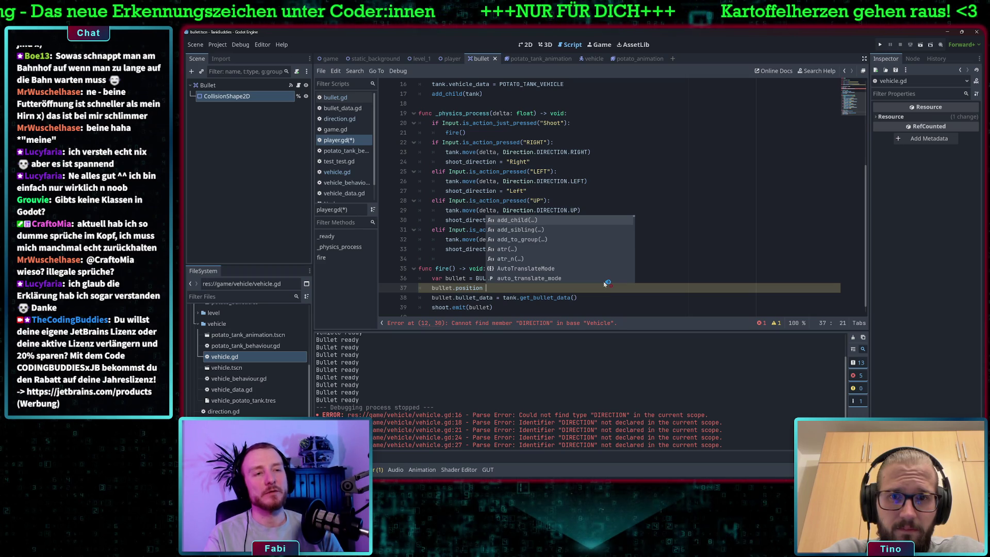
{"action": "type", "text": "  ="}
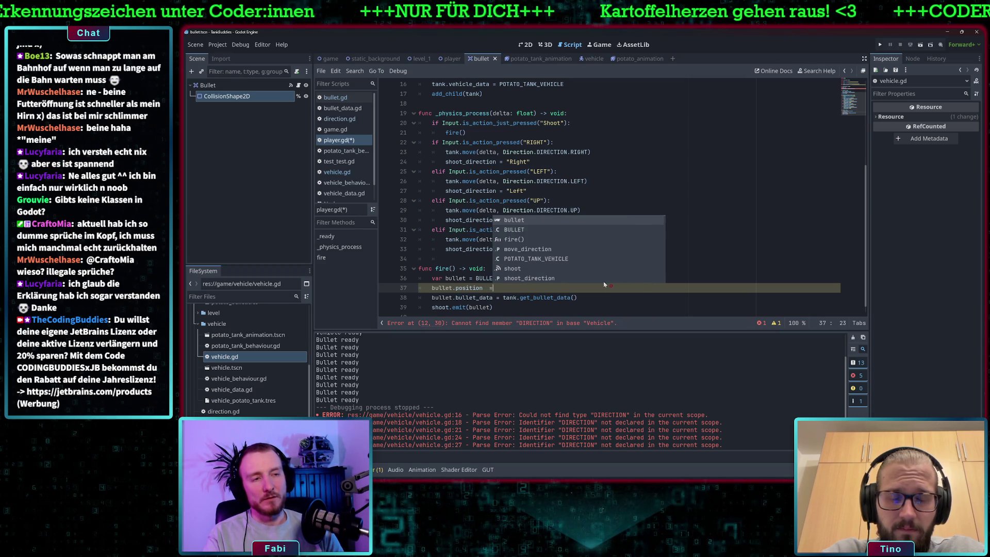
{"action": "key", "text": "BackSpace"}
{"action": "key", "text": "BackSpace"}
{"action": "type", "text": "="}
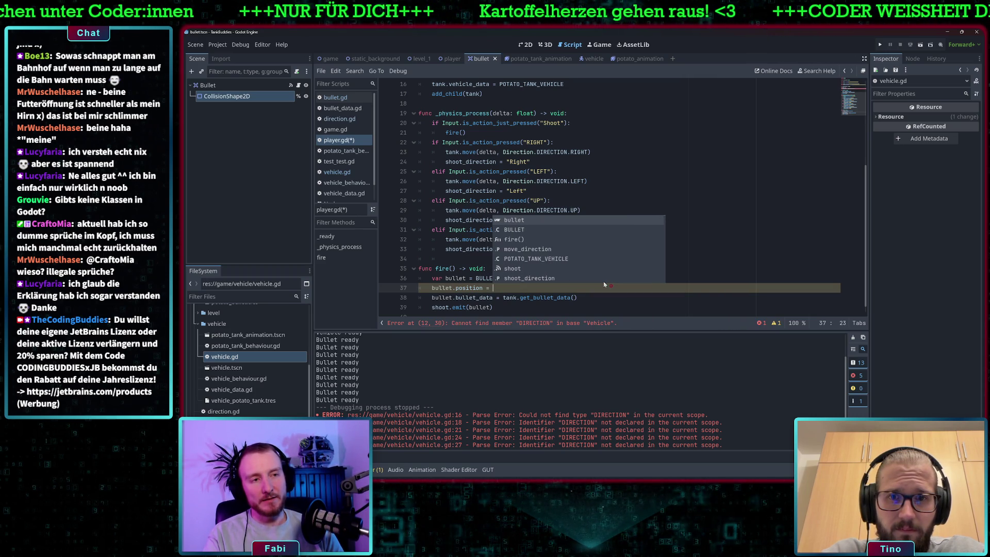
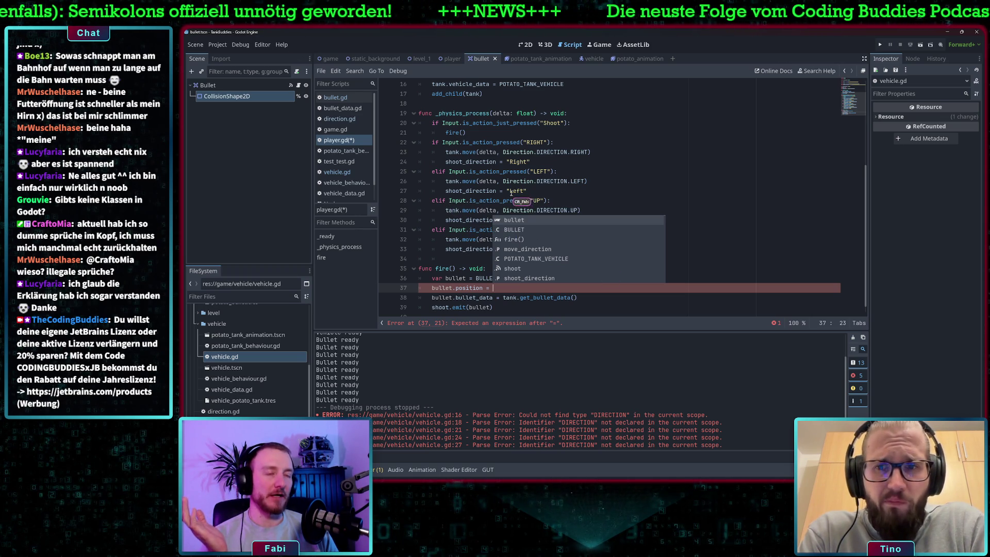
Set line 37 to bullet.position = Vector2(200, 200), with no trailing semicolon
{"action": "left_click", "coordinate": [561, 194]}
{"action": "scroll", "coordinate": [561, 194], "scroll_direction": "down", "scroll_amount": 1}
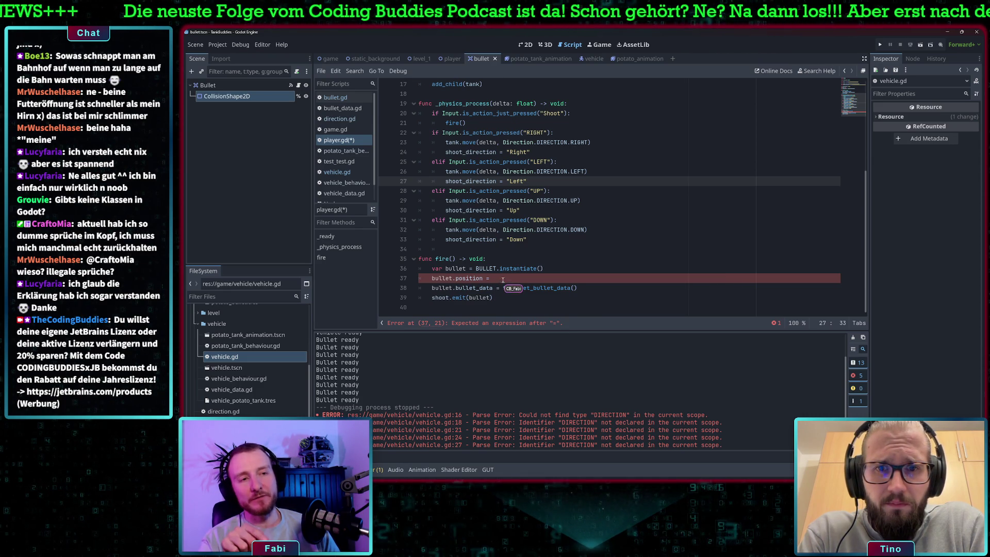
{"action": "left_click", "coordinate": [442, 278]}
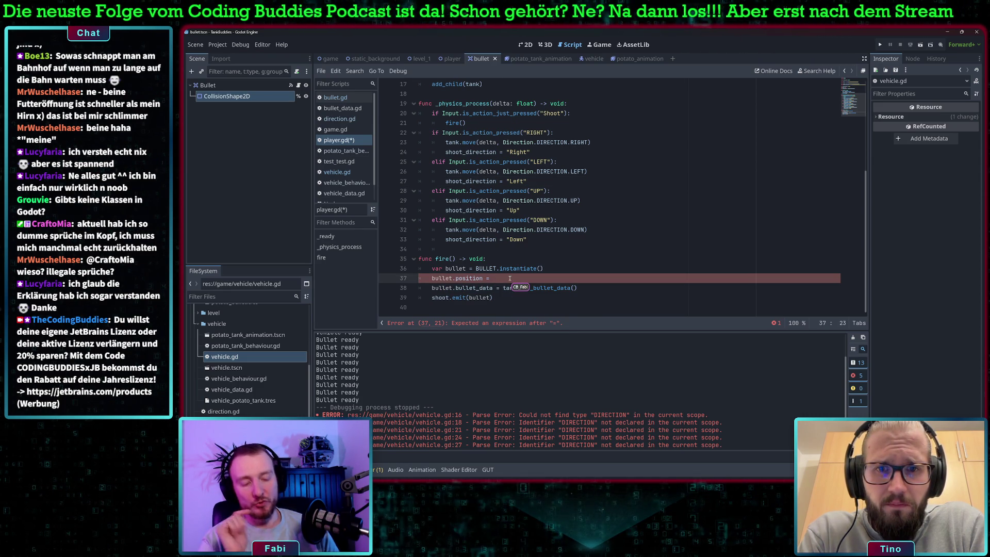
{"action": "type", "text": "Vec"}
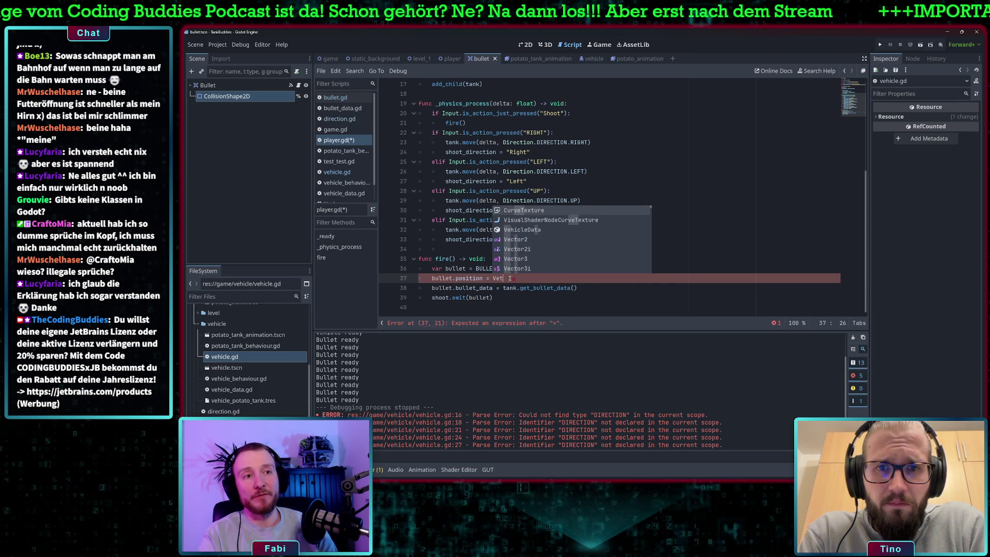
{"action": "type", "text": "tor2("}
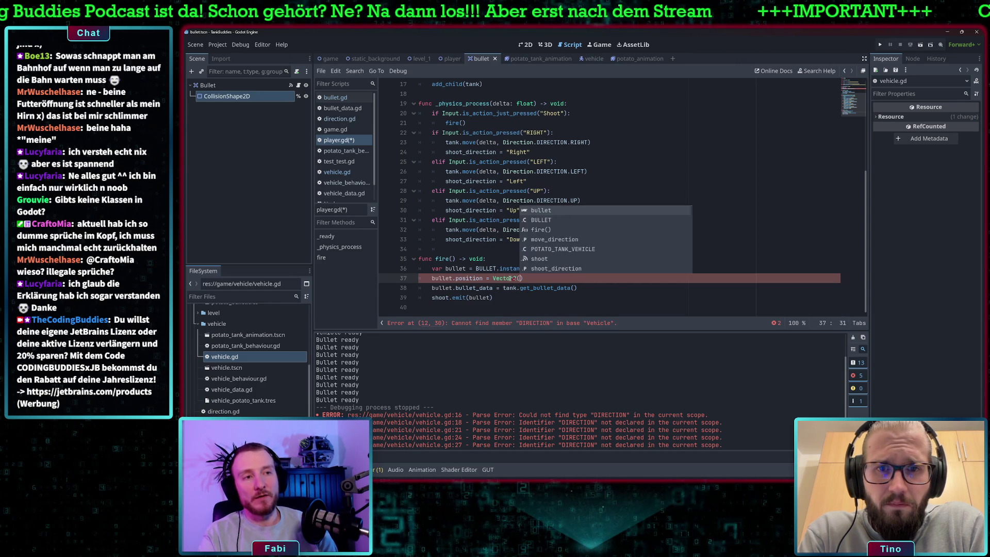
{"action": "mouse_move", "coordinate": [510, 278]}
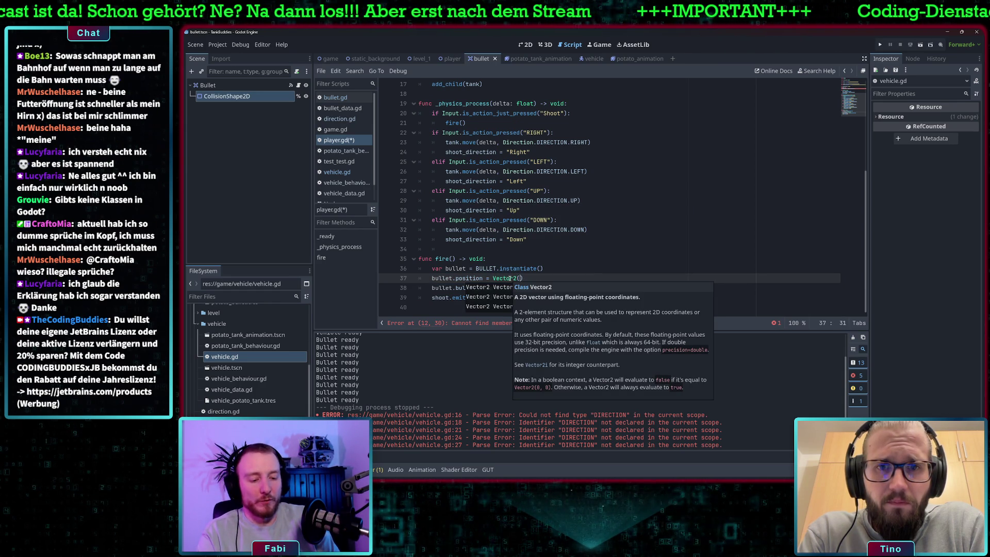
{"action": "type", "text": "2"}
{"action": "type", "text": "20990"}
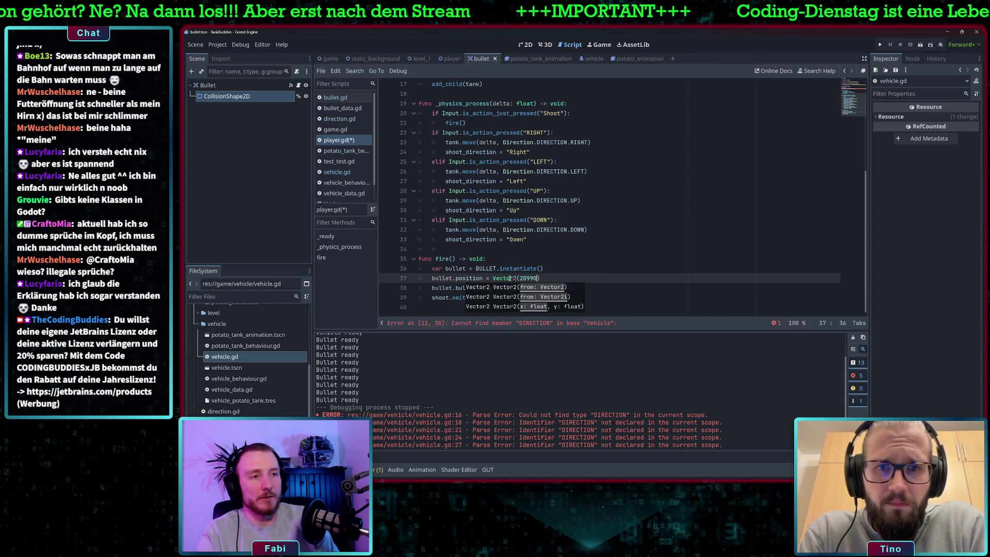
{"action": "type", "text": "0, 2"}
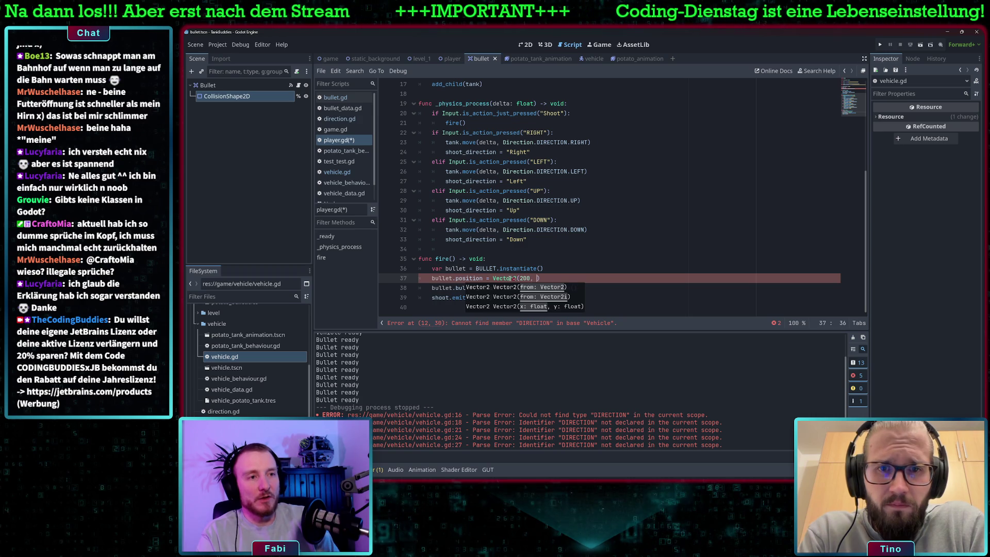
{"action": "type", "text": "00);"}
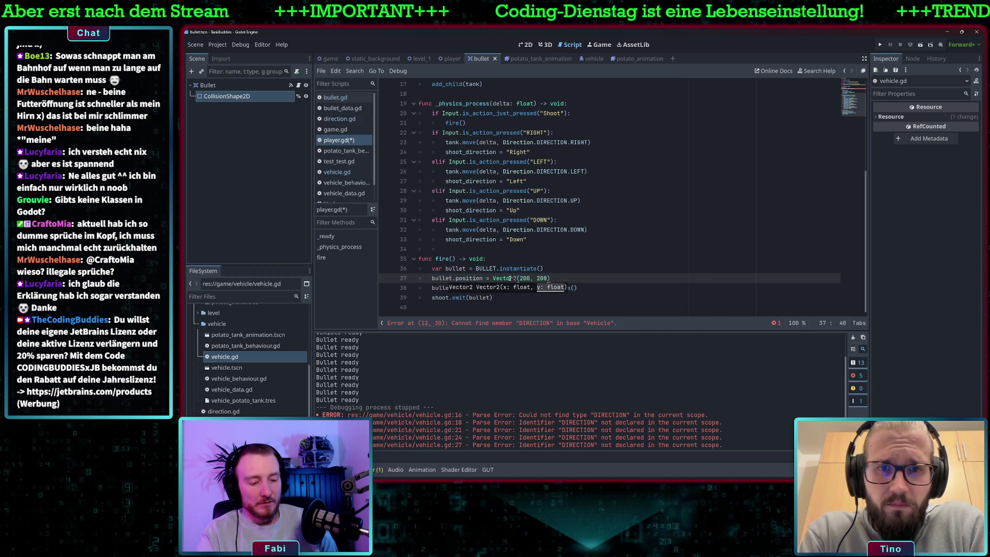
{"action": "key", "text": "BackSpace"}
Save the player script and run the project to test bullet spawning
{"action": "key", "text": "Up"}
{"action": "key", "text": "Up"}
{"action": "key", "text": "Up"}
{"action": "key", "text": "ctrl+s"}
{"action": "left_click", "coordinate": [881, 45]}
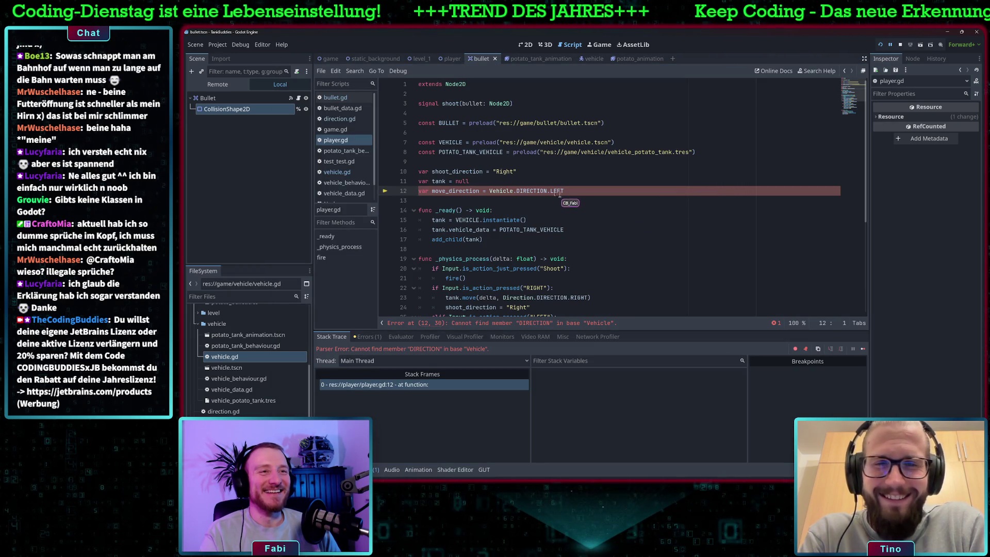
Replace Vehicle with Direction on line 12 so the default is Direction.DIRECTION.LEFT, and save
{"action": "triple_click", "coordinate": [501, 191]}
{"action": "double_click", "coordinate": [499, 191]}
{"action": "type", "text": "Direction"}
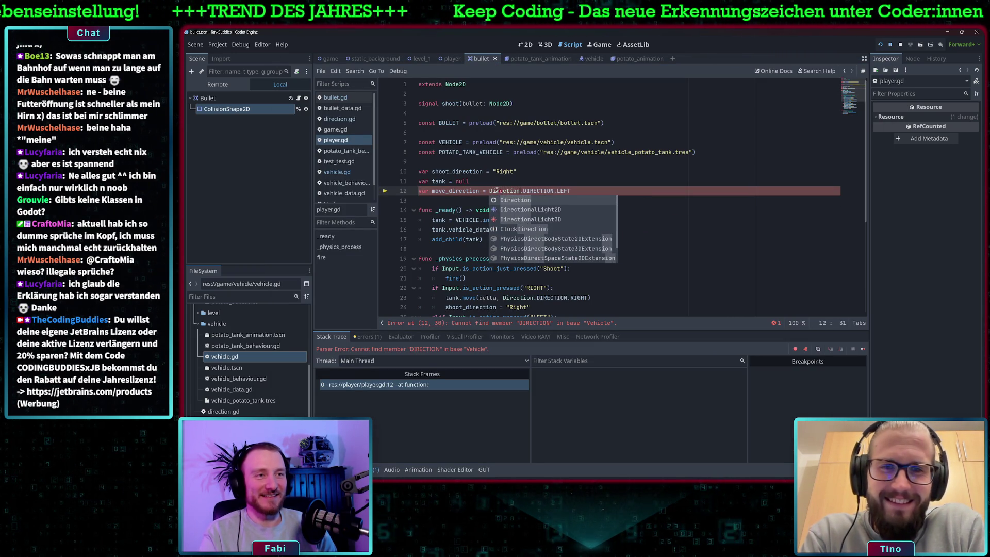
{"action": "key", "text": "ctrl+s"}
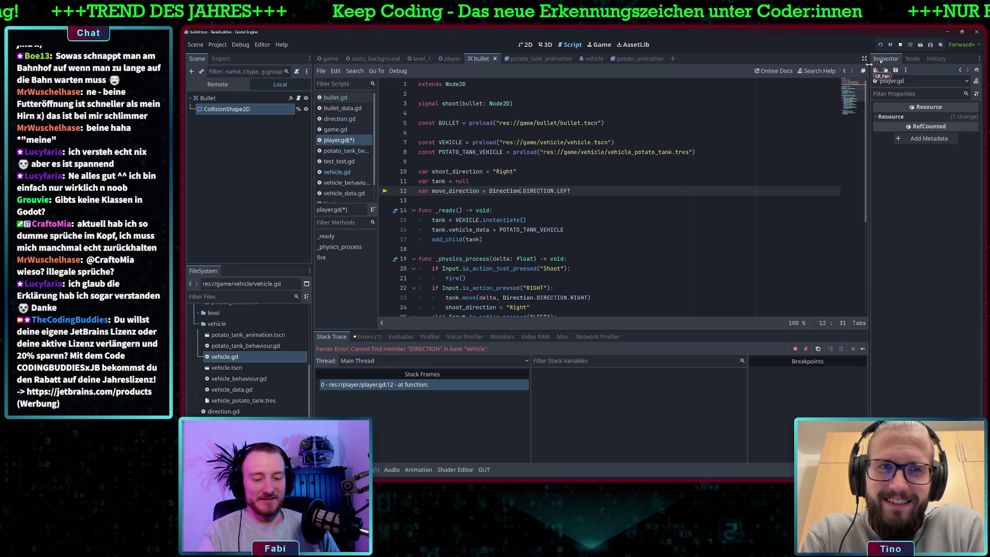
Run the game, drive the tank left and right while firing, then stop it
{"action": "left_click", "coordinate": [881, 46]}
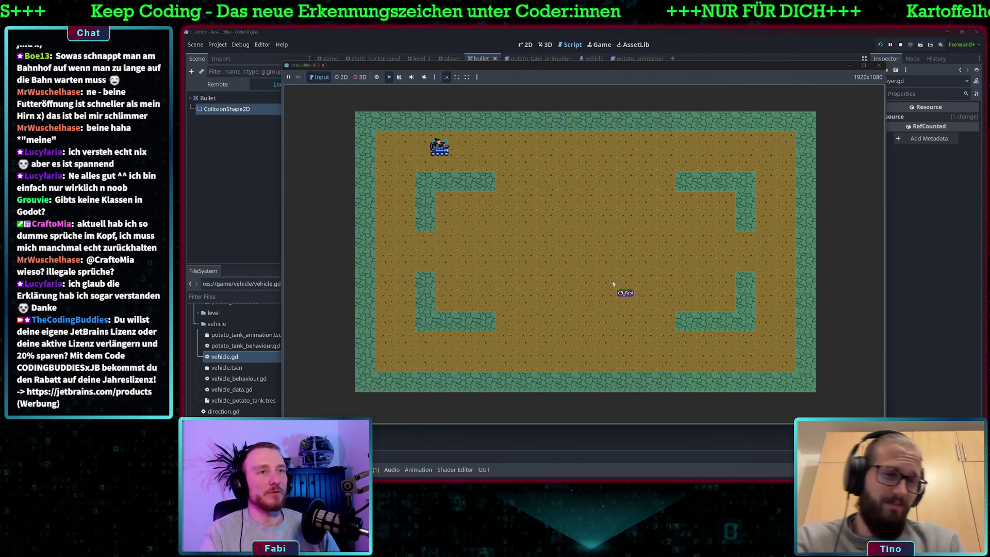
{"action": "key", "text": "Left"}
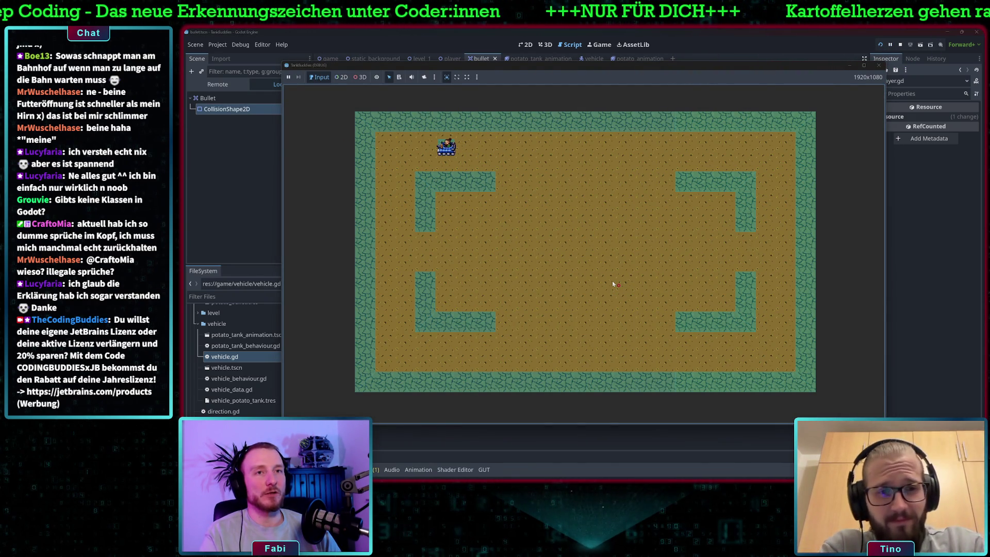
{"action": "key", "text": "Right"}
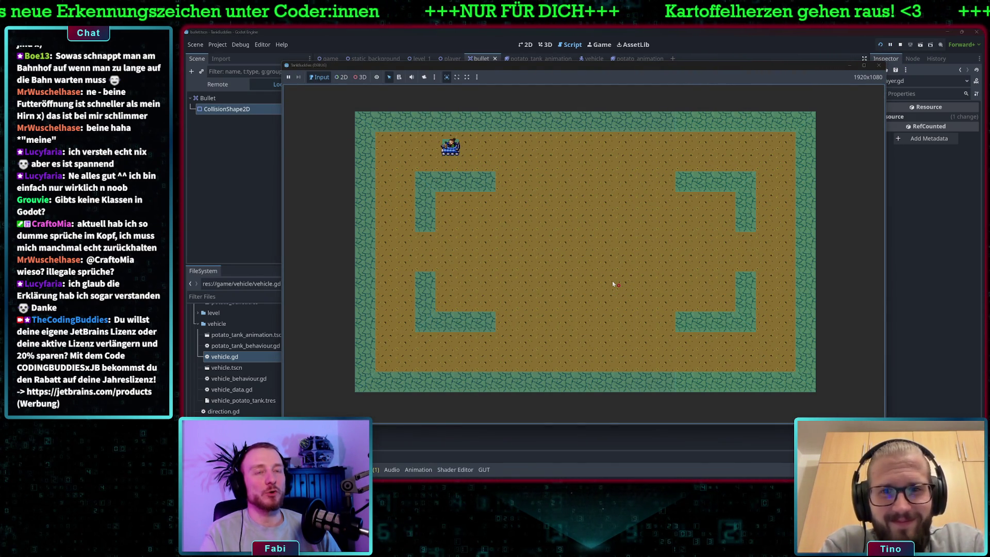
{"action": "key", "text": "F8"}
{"action": "scroll", "coordinate": [495, 298], "scroll_direction": "down", "scroll_amount": 5}
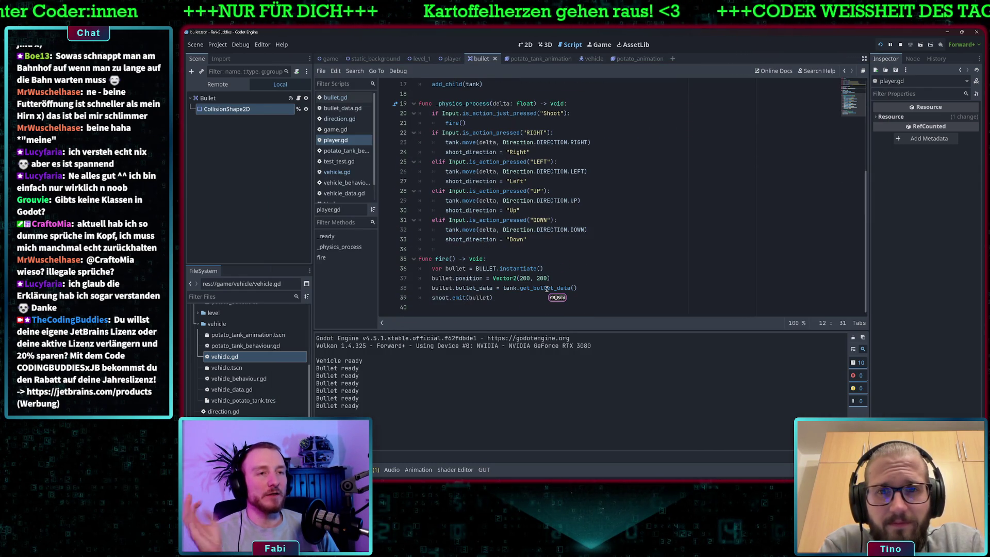
Replace Vector2(200, 200) on line 37 with tank.position and save the script
{"action": "left_click", "coordinate": [454, 280]}
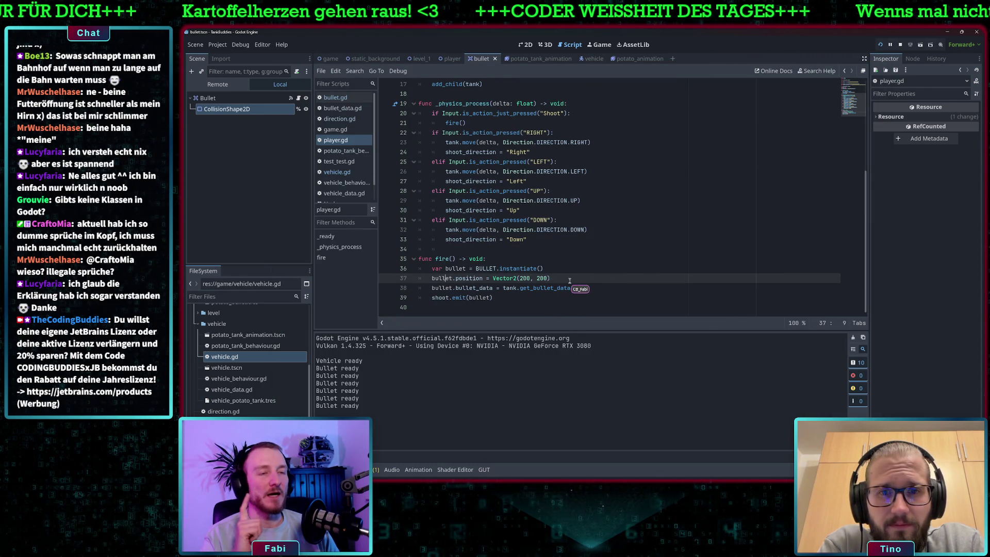
{"action": "left_click_drag", "start_coordinate": [550, 279], "coordinate": [495, 279]}
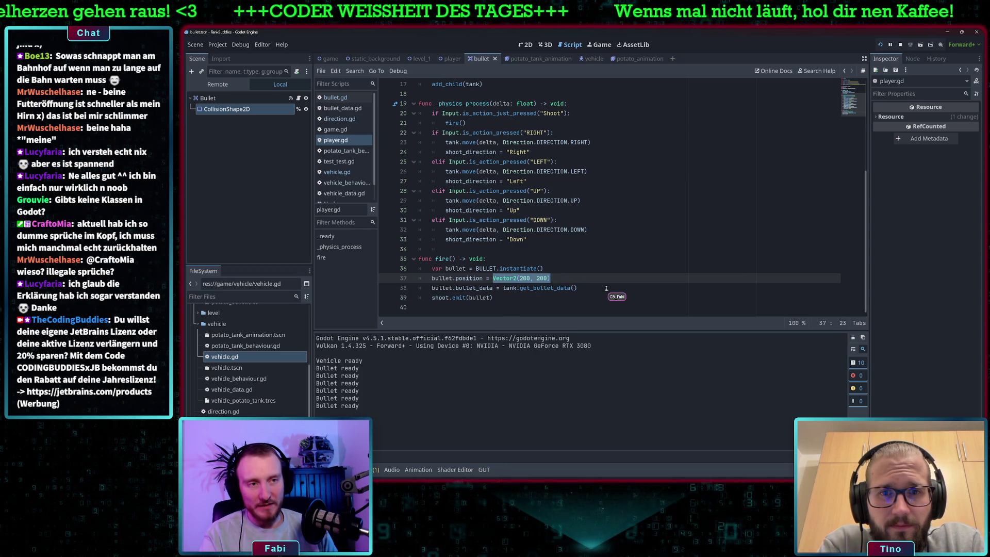
{"action": "type", "text": "tank."}
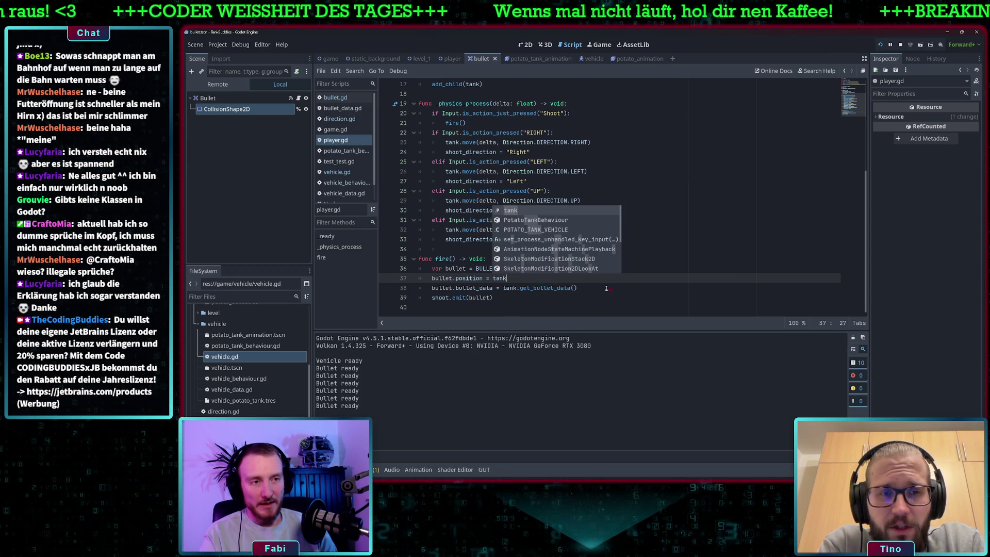
{"action": "type", "text": "positio"}
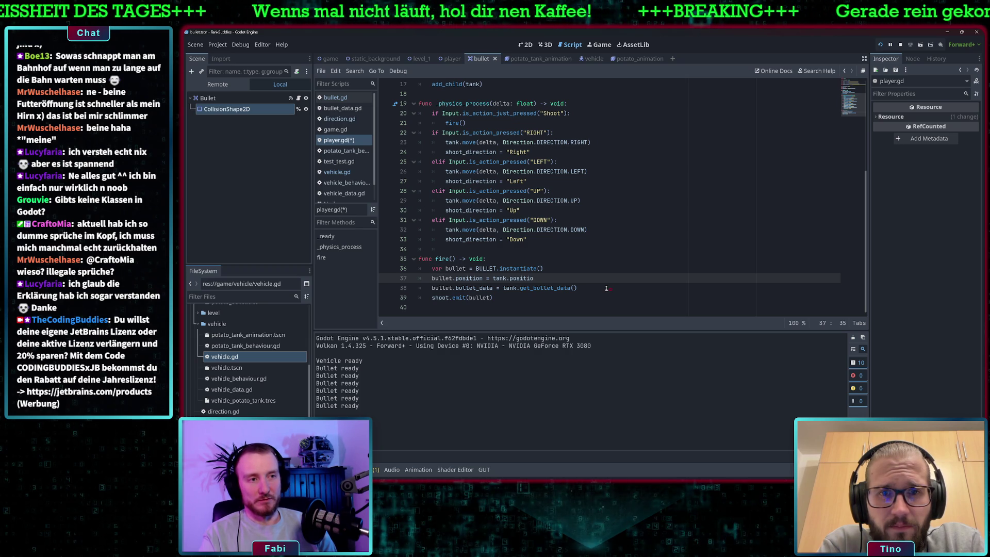
{"action": "type", "text": "n"}
{"action": "key", "text": "ctrl+s"}
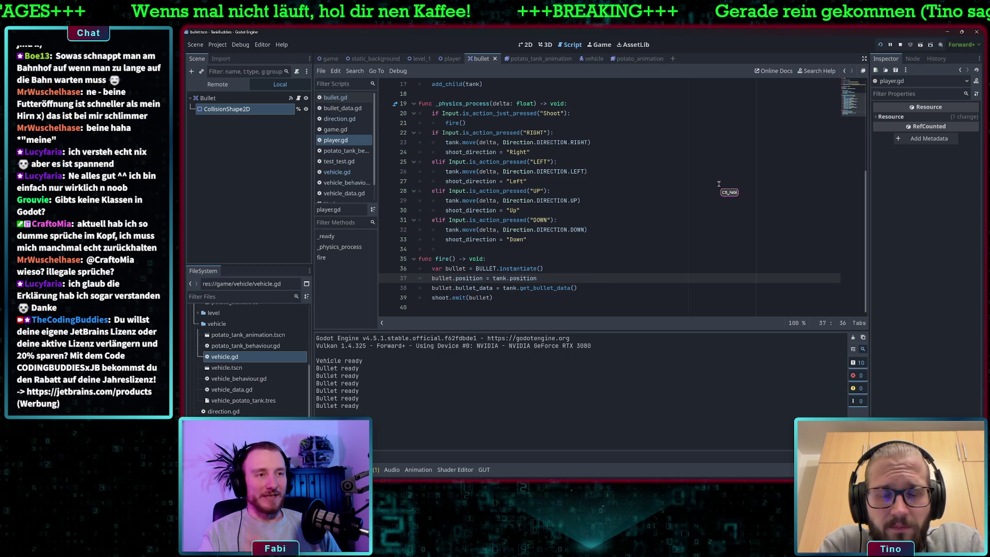
Run the game, drive the tank right and down to test spawning, then close it
{"action": "left_click", "coordinate": [881, 45]}
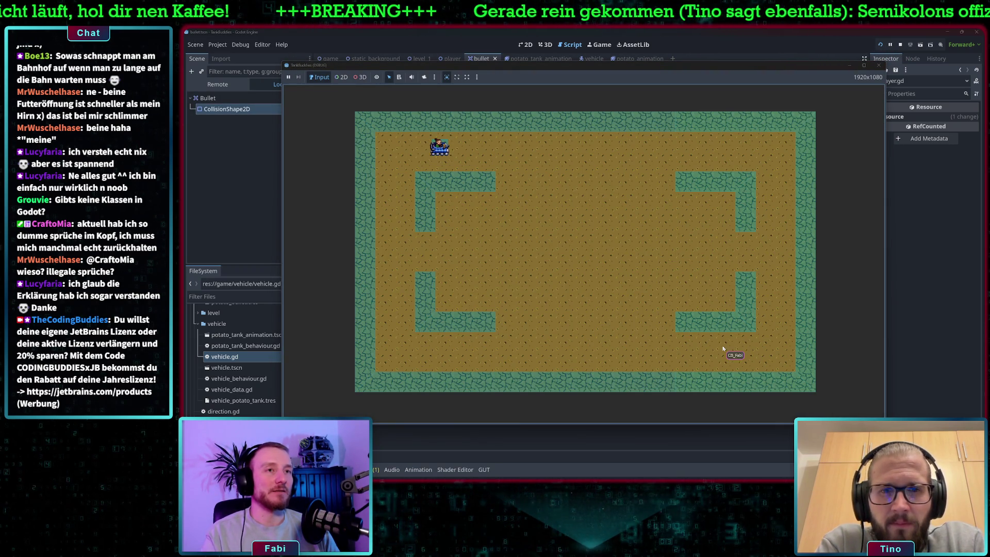
{"action": "key", "text": "Right"}
{"action": "key", "text": "Right"}
{"action": "key", "text": "Right"}
{"action": "key", "text": "Down"}
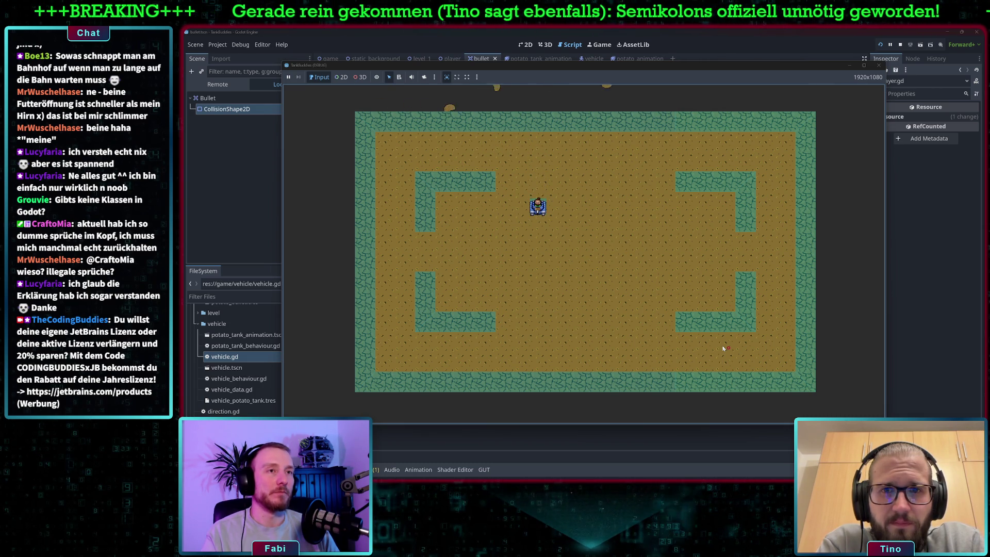
{"action": "key", "text": "Down"}
{"action": "key", "text": "Right"}
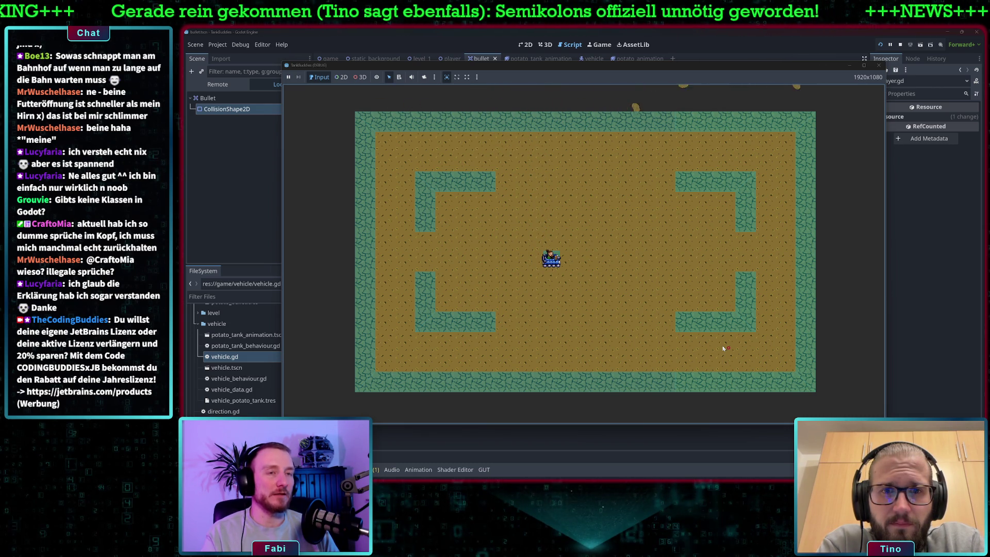
{"action": "key", "text": "F8"}
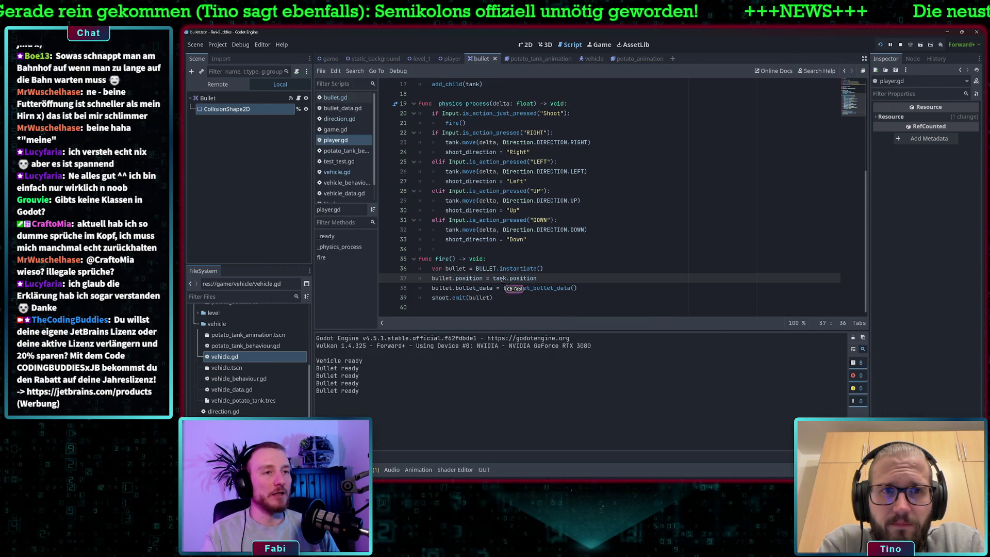
{"action": "left_click", "coordinate": [494, 279]}
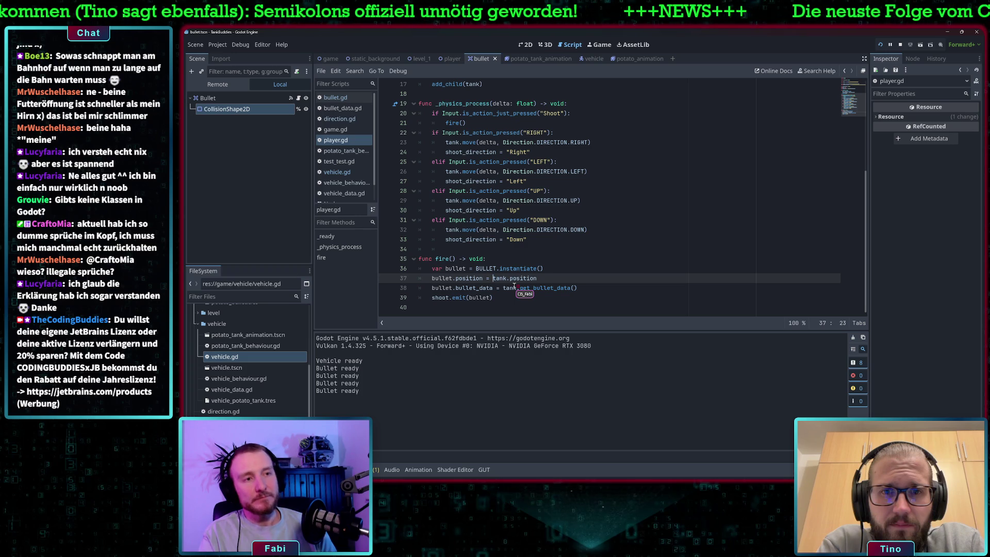
Change the spawn to position + tank.position and test-drive the tank in the game
{"action": "type", "text": "po"}
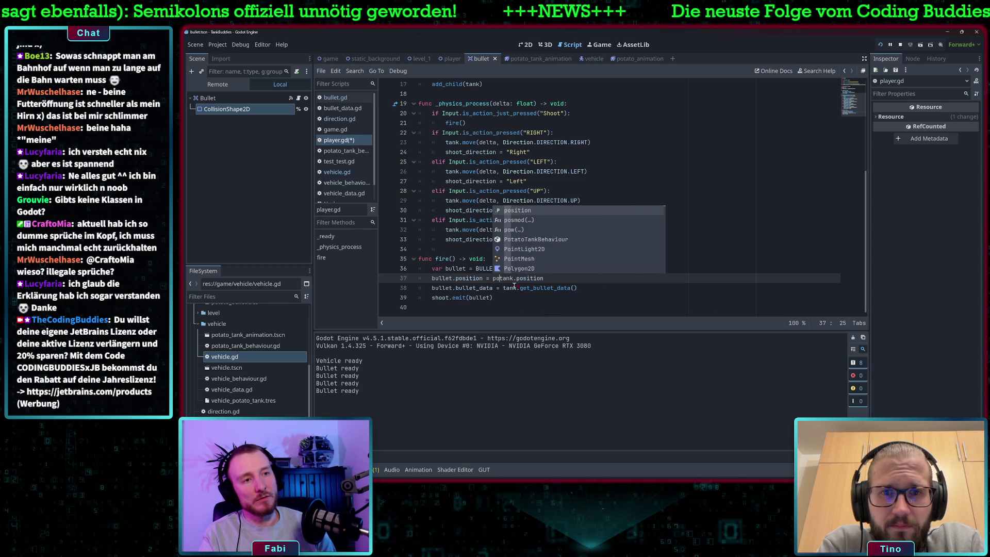
{"action": "type", "text": "sition "}
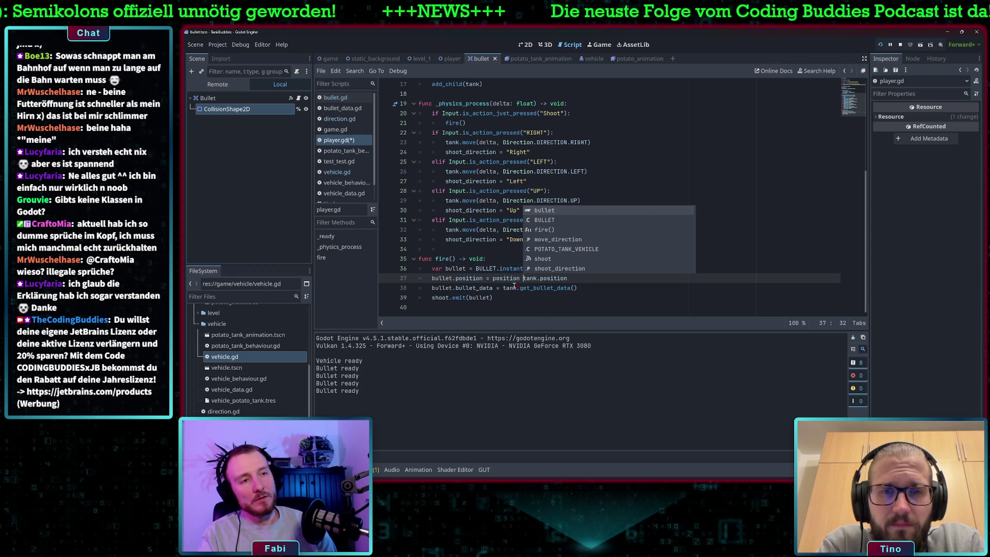
{"action": "type", "text": "+"}
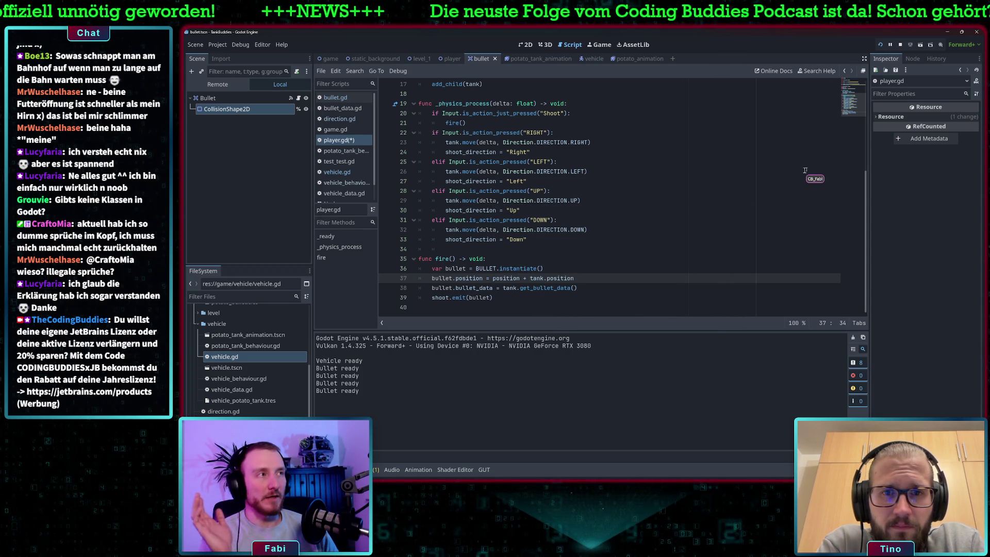
{"action": "left_click", "coordinate": [880, 45]}
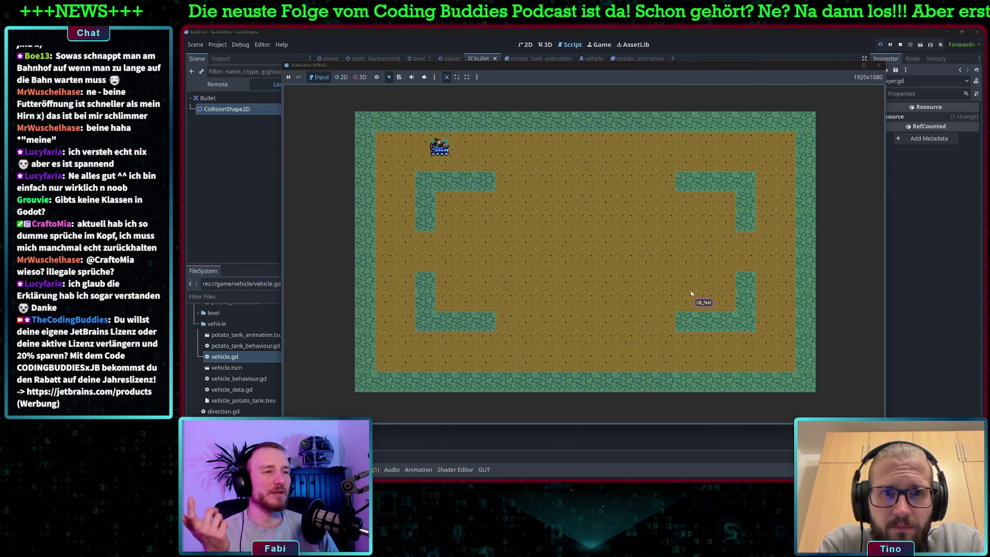
{"action": "key", "text": "d"}
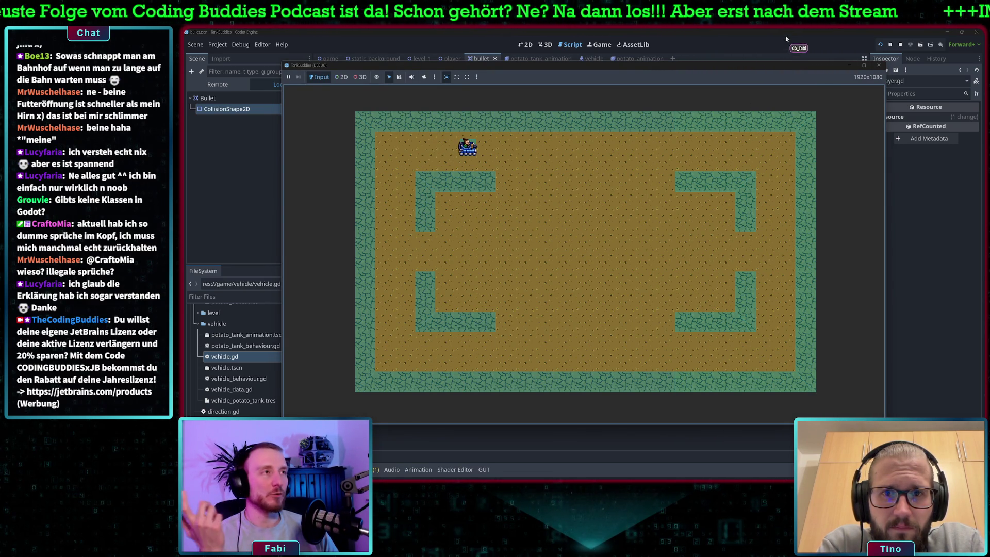
{"action": "key", "text": "F8"}
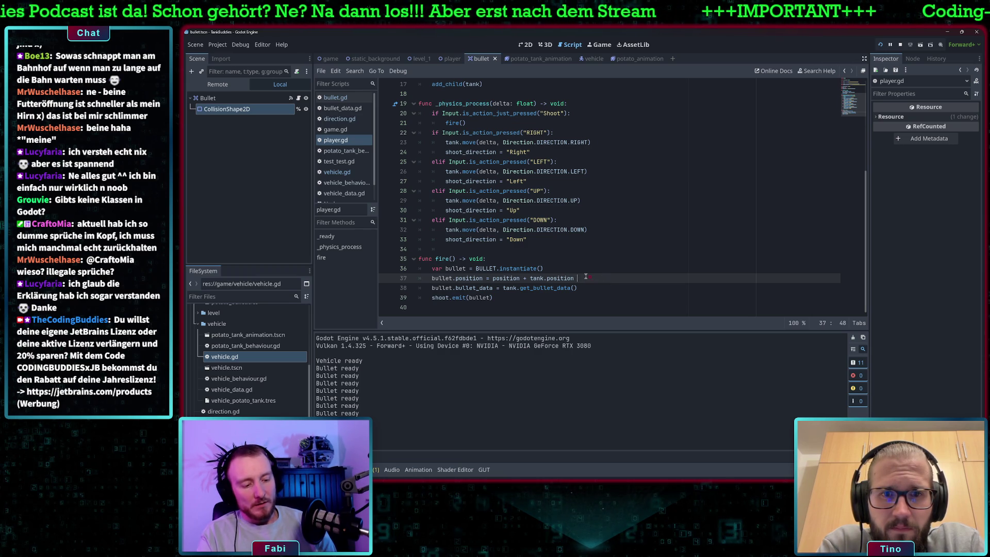
{"action": "type", "text": "bullet"}
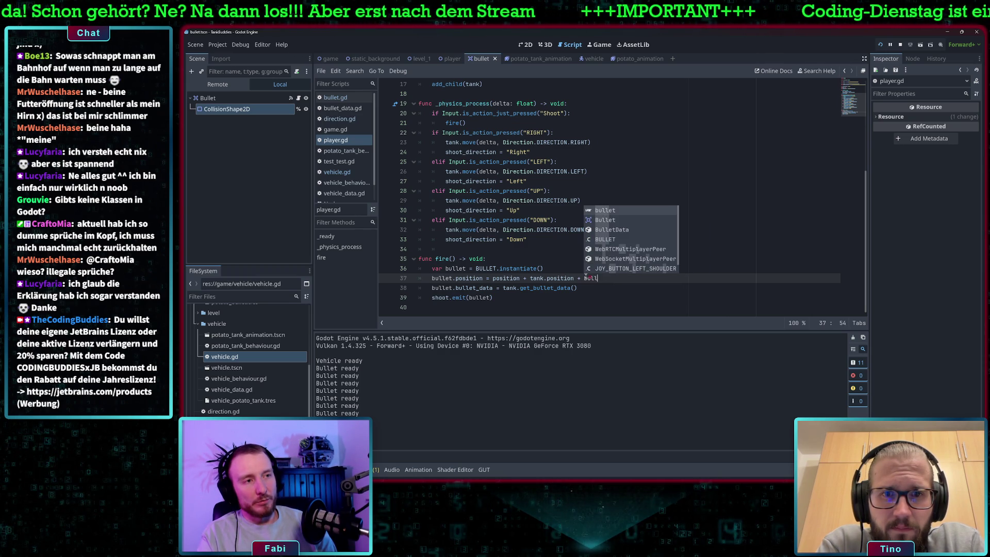
Delete the bullet position statement and move the bullet_data assignment above it
{"action": "key", "text": "Escape"}
{"action": "type", "text": "bu"}
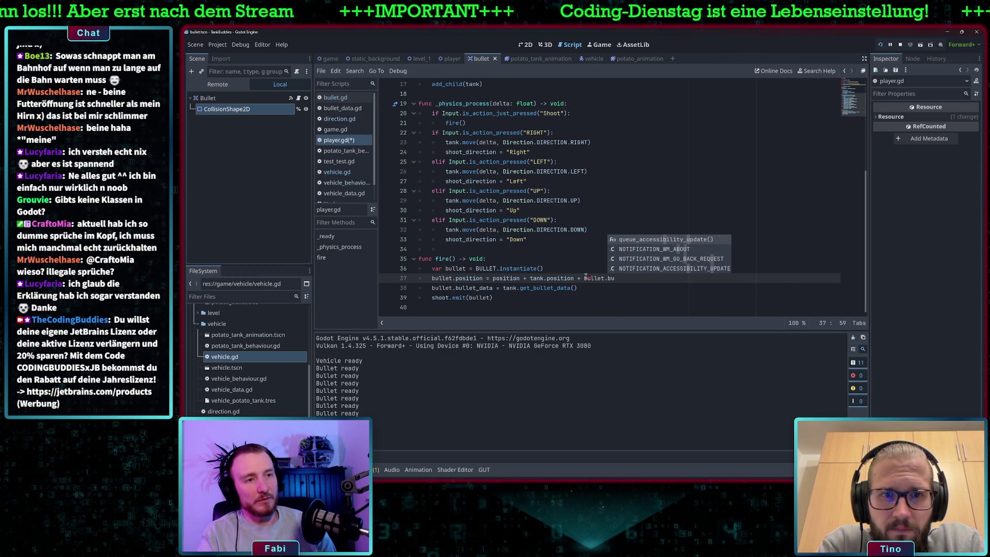
{"action": "key", "text": "BackSpace"}
{"action": "key", "text": "BackSpace"}
{"action": "key", "text": "BackSpace"}
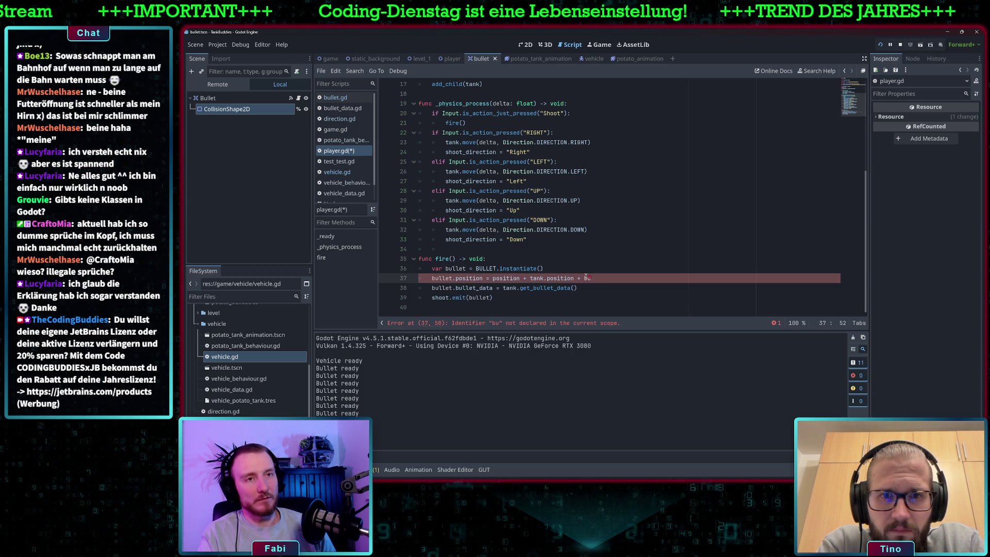
{"action": "left_click_drag", "start_coordinate": [592, 278], "coordinate": [431, 281]}
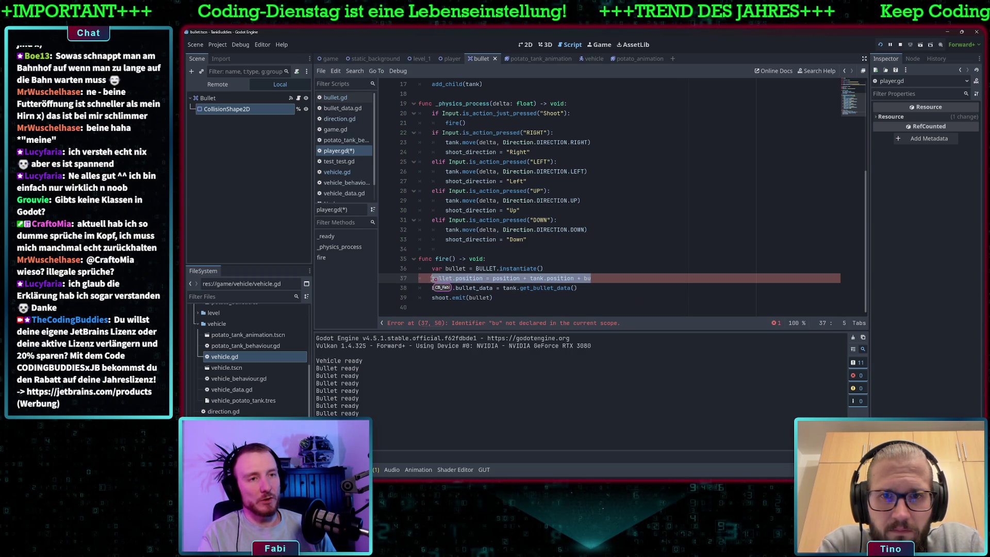
{"action": "key", "text": "BackSpace"}
{"action": "key", "text": "Tab"}
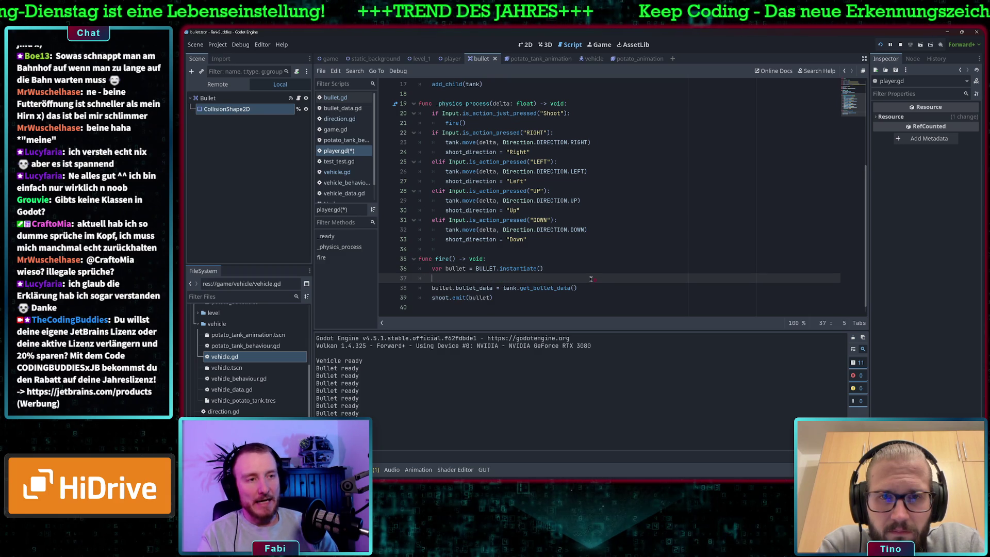
{"action": "key", "text": "alt+Down"}
Retype the position line as position + tank.position + bullet.bullet_data below it
{"action": "type", "text": "bullet.position = position + tank.position + bu"}
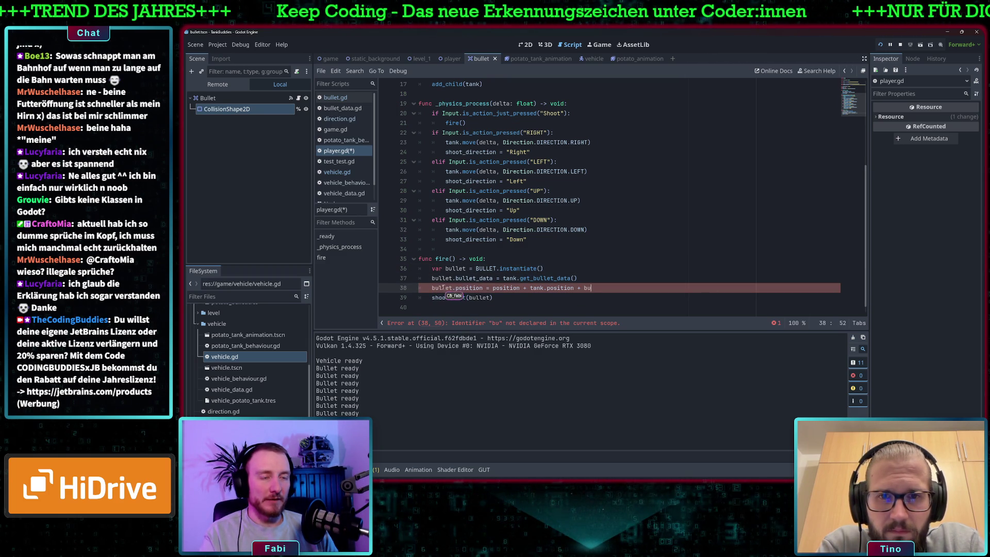
{"action": "left_click", "coordinate": [621, 289]}
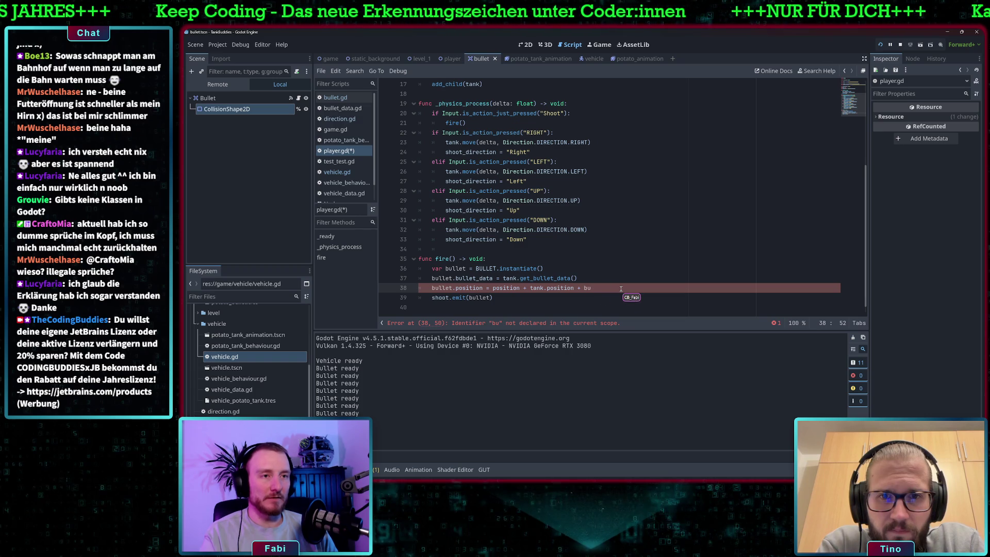
{"action": "type", "text": "llet"}
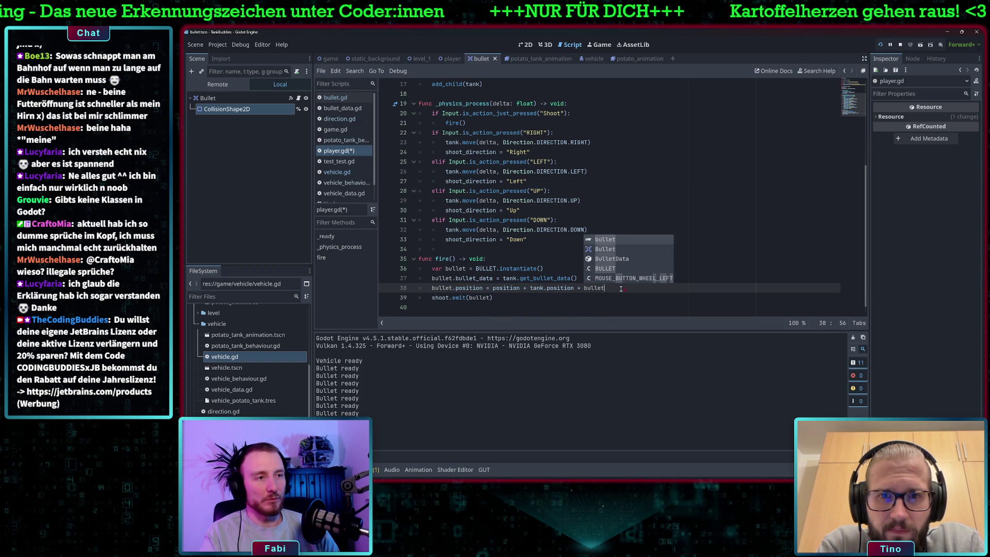
{"action": "type", "text": ".bullet_data.of"}
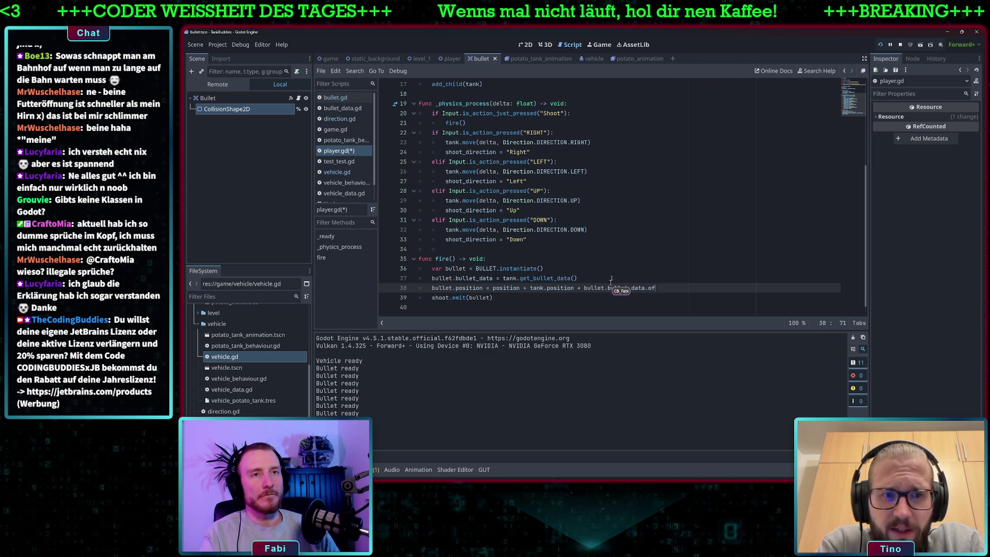
{"action": "scroll", "coordinate": [233, 330], "scroll_direction": "up", "scroll_amount": 3}
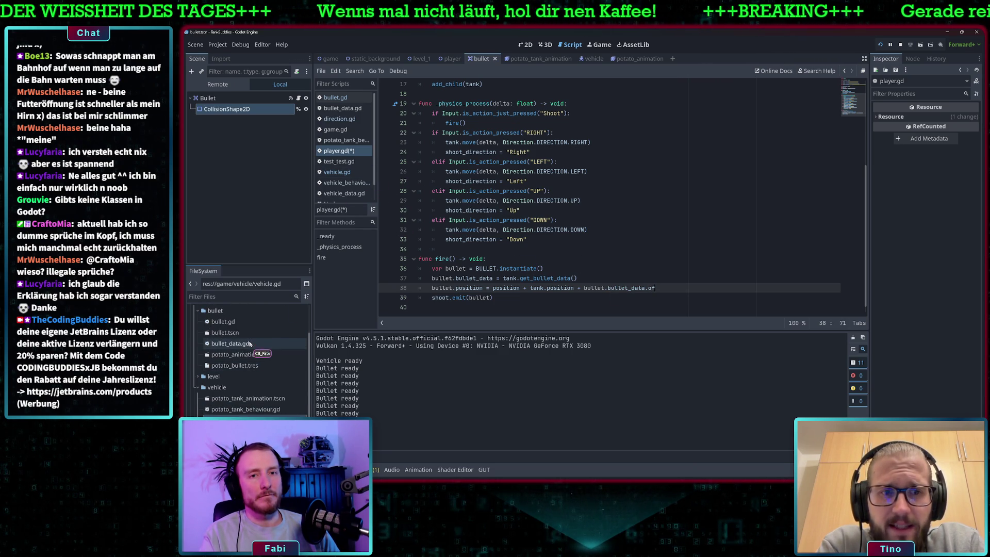
Open bullet_data.gd, then vehicle_data.gd, and select its bullet_data field on line 9
{"action": "double_click", "coordinate": [230, 344]}
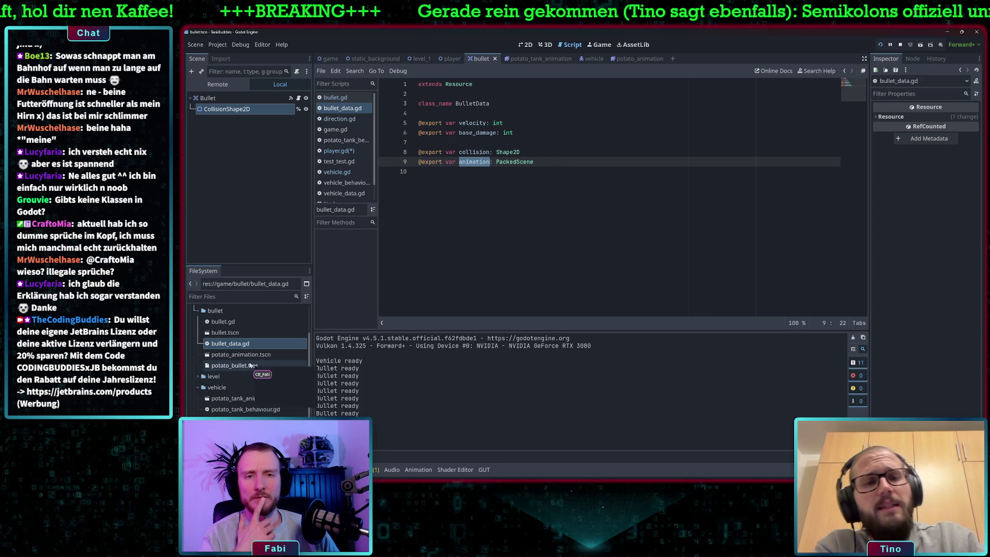
{"action": "scroll", "coordinate": [255, 408], "scroll_direction": "down", "scroll_amount": 2}
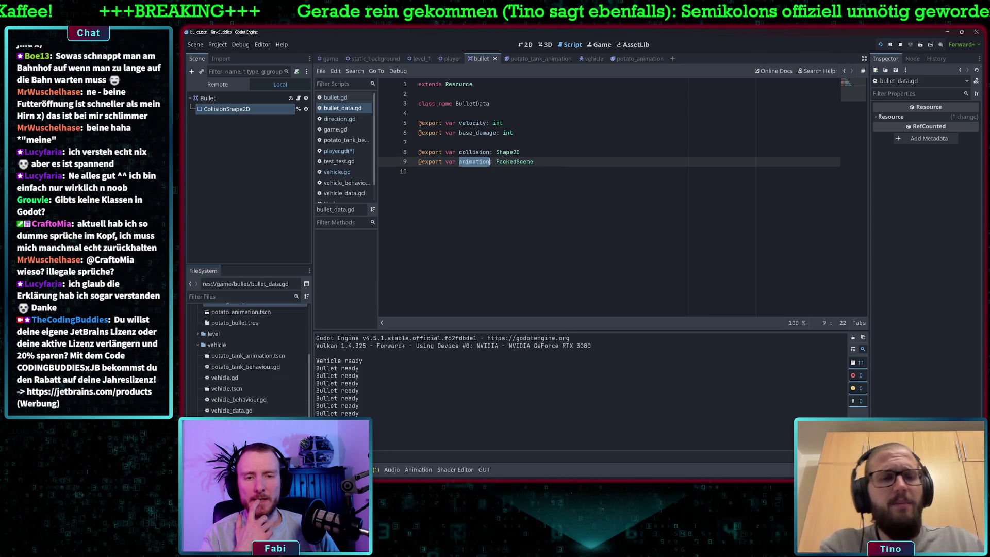
{"action": "left_click", "coordinate": [255, 411]}
{"action": "double_click", "coordinate": [255, 411]}
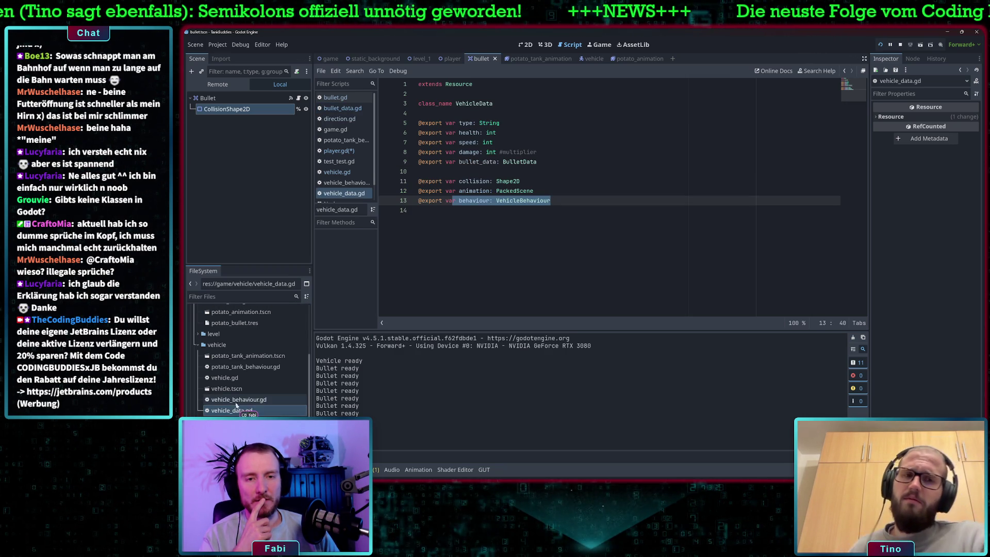
{"action": "double_click", "coordinate": [475, 162]}
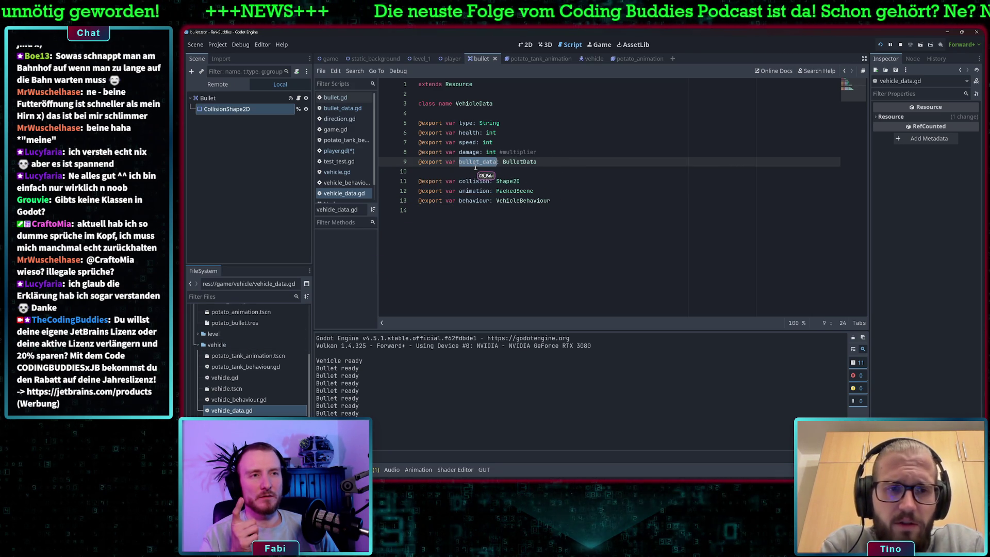
{"action": "scroll", "coordinate": [242, 348], "scroll_direction": "up", "scroll_amount": 2}
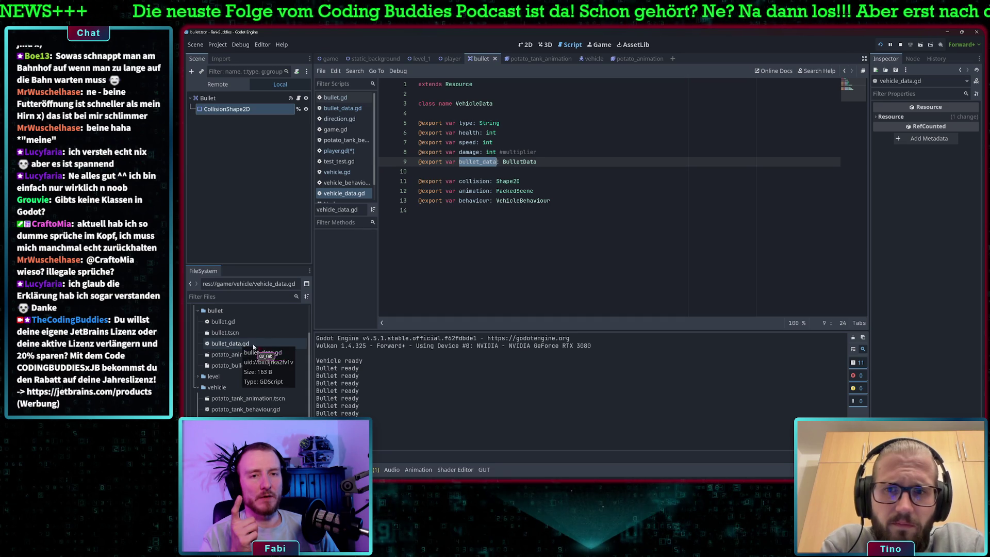
{"action": "double_click", "coordinate": [253, 343]}
{"action": "left_click", "coordinate": [529, 133]}
{"action": "key", "text": "Down"}
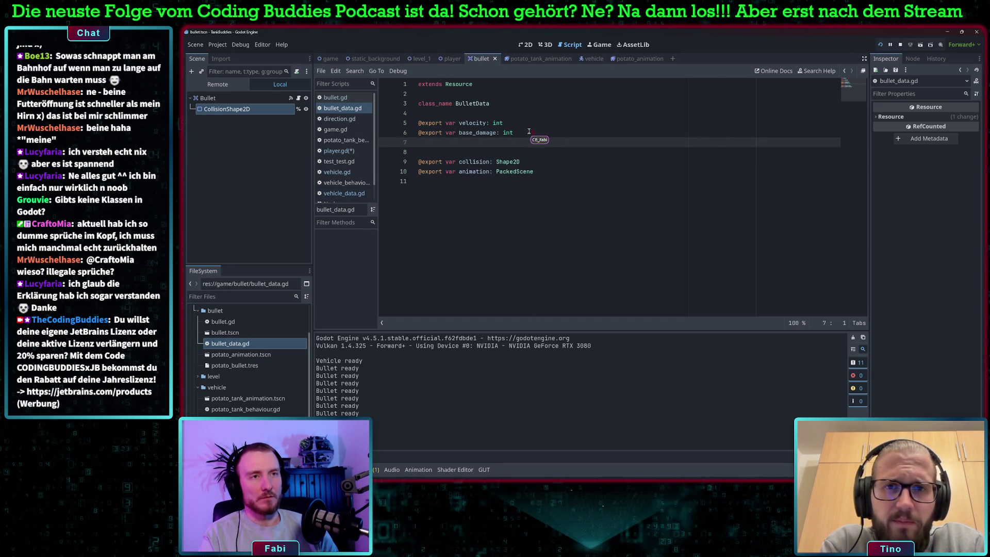
{"action": "type", "text": "@expo"}
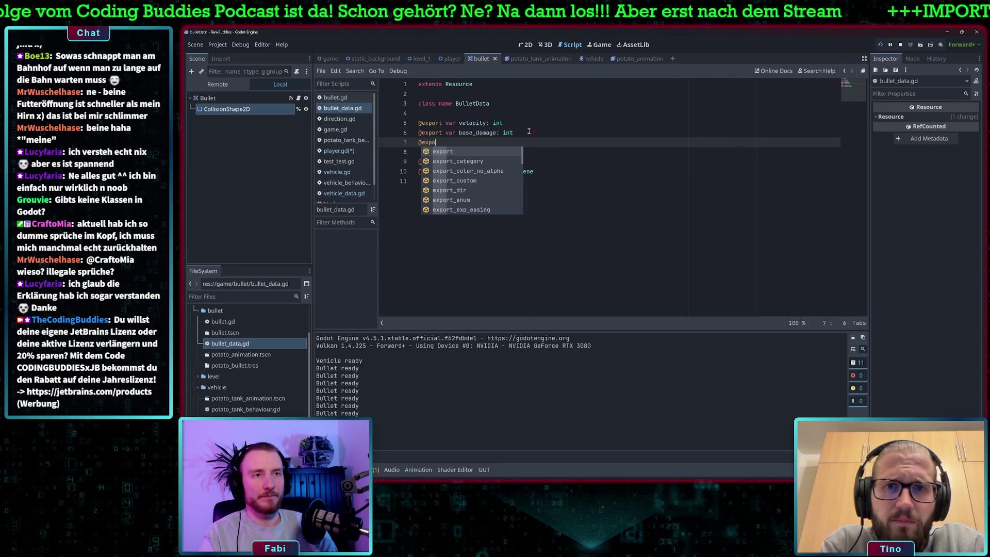
{"action": "type", "text": "rt var offset: int"}
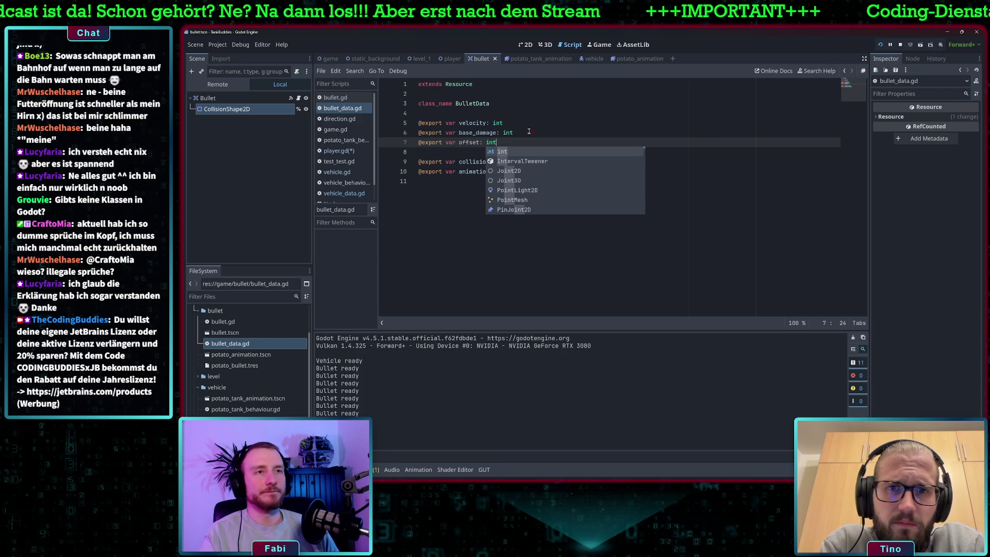
{"action": "key", "text": "Return"}
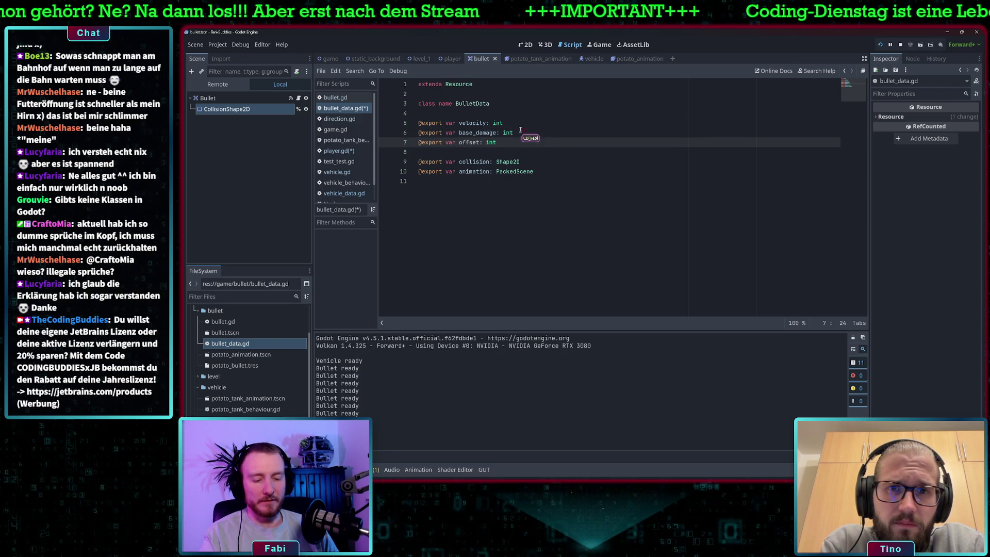
{"action": "key", "text": "ctrl+s"}
{"action": "left_click", "coordinate": [237, 356]}
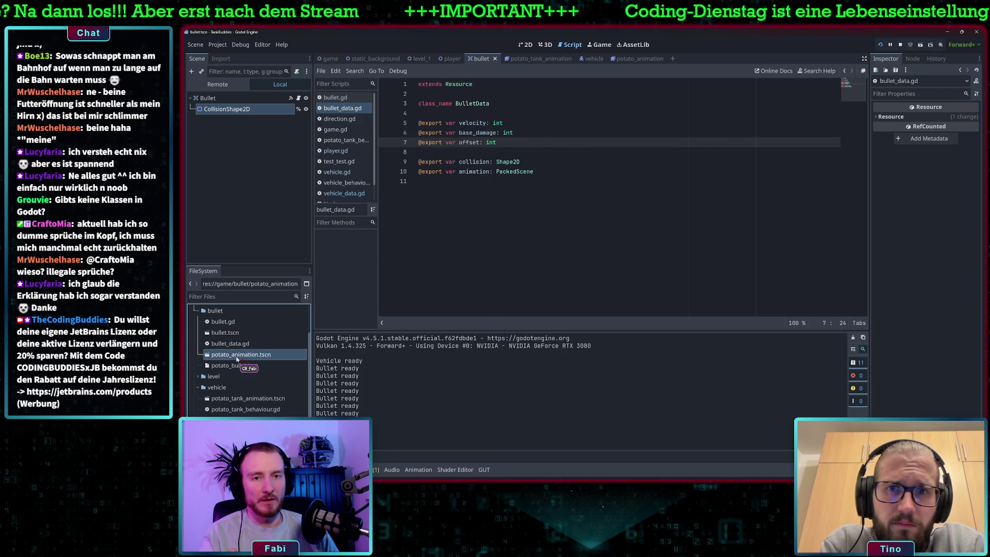
Set potato_bullet.tres Offset to 25 in the Inspector, then return to vehicle_data.gd
{"action": "left_click", "coordinate": [235, 365]}
{"action": "left_click", "coordinate": [947, 140]}
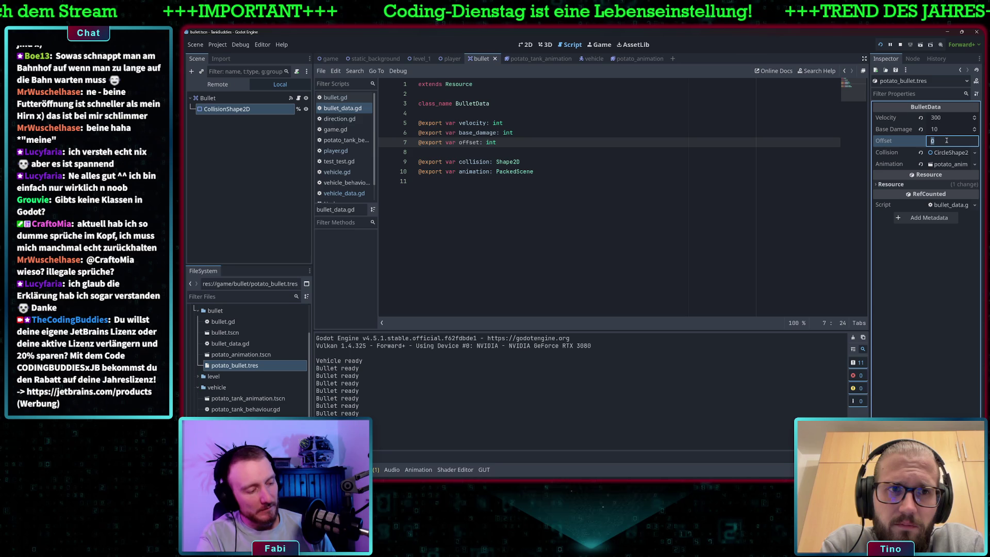
{"action": "left_click", "coordinate": [415, 185]}
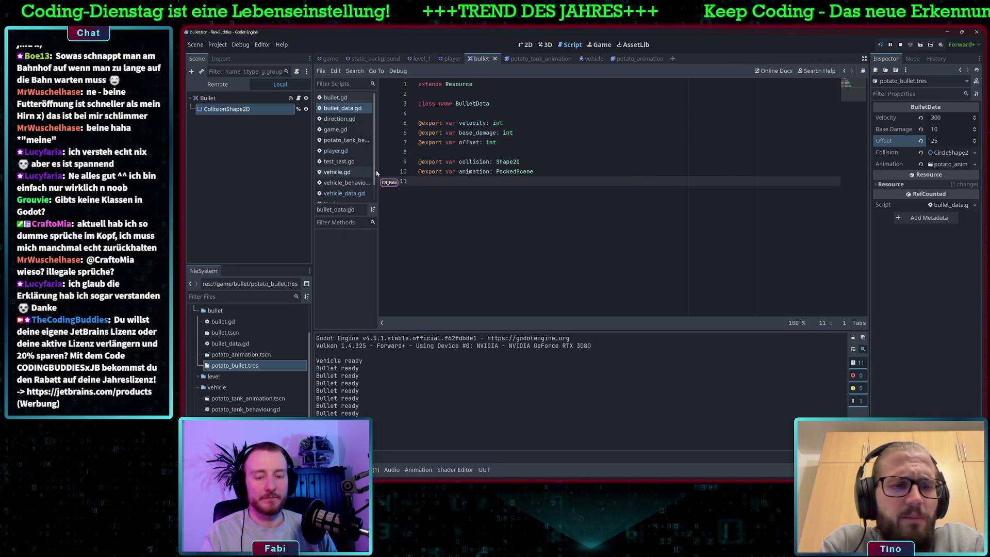
{"action": "left_click", "coordinate": [344, 192]}
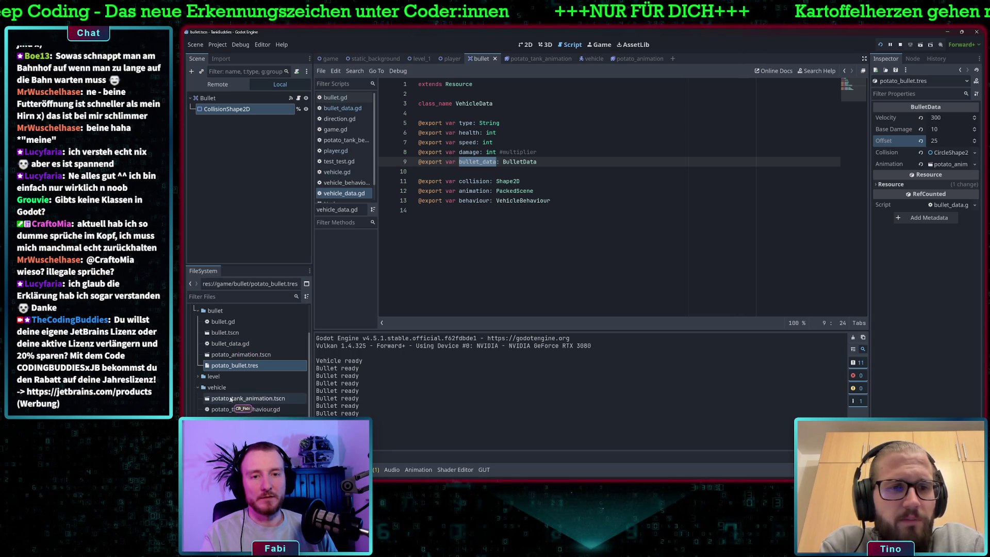
{"action": "scroll", "coordinate": [238, 402], "scroll_direction": "down", "scroll_amount": 3}
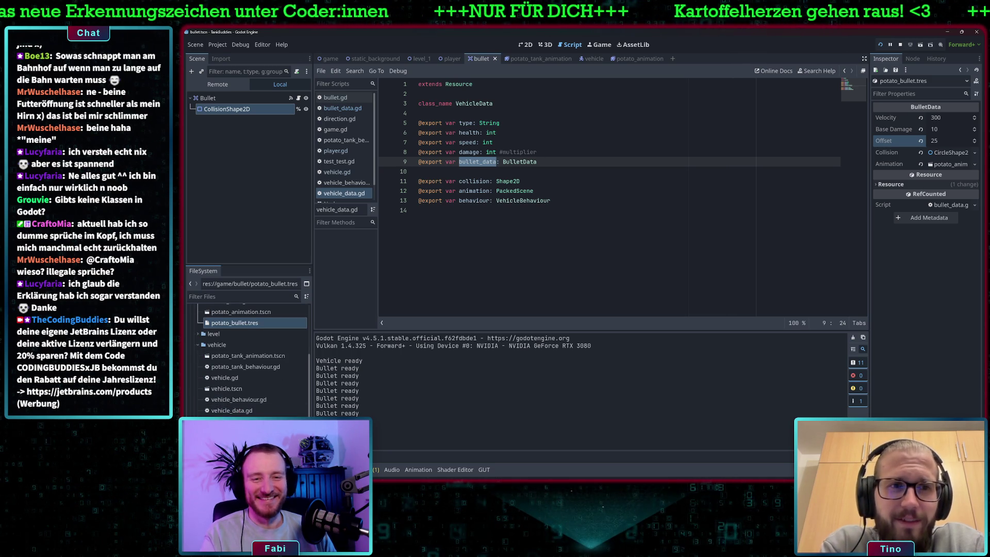
Set a breakpoint at line 30 of vehicle.gd, then finish bullet_data.offset in player.gd and save
{"action": "left_click", "coordinate": [338, 172]}
{"action": "left_click", "coordinate": [386, 210]}
{"action": "left_click", "coordinate": [336, 150]}
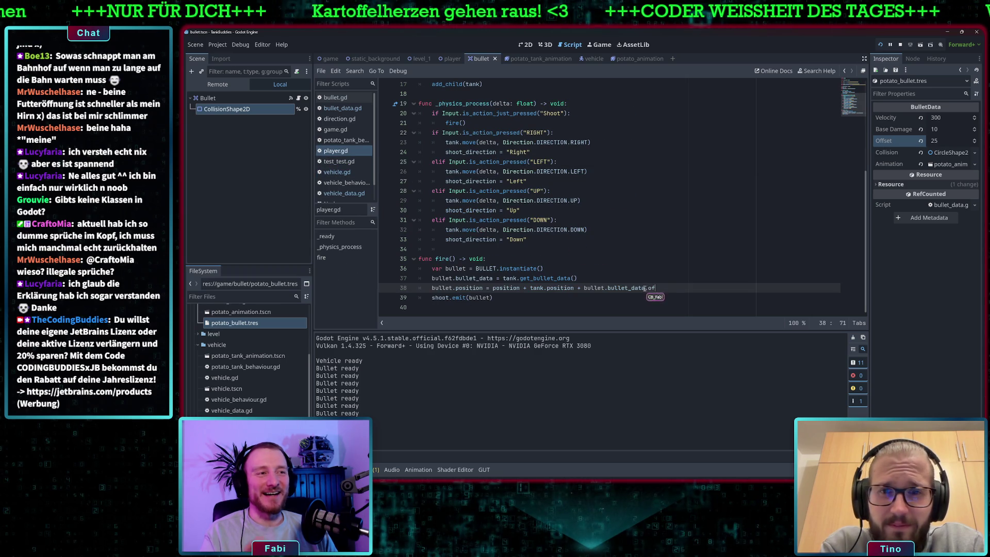
{"action": "key", "text": "BackSpace"}
{"action": "key", "text": "BackSpace"}
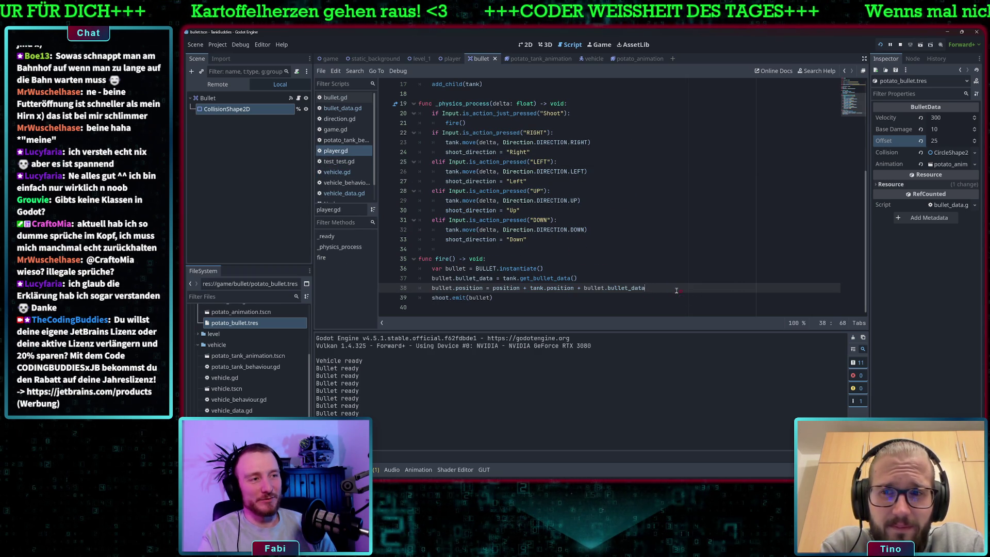
{"action": "type", "text": "offset"}
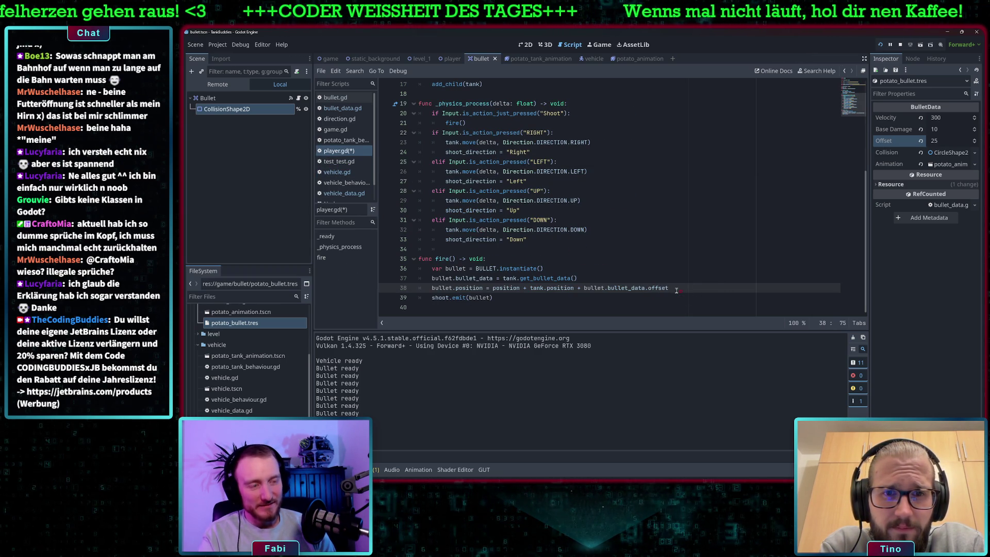
{"action": "key", "text": "ctrl+s"}
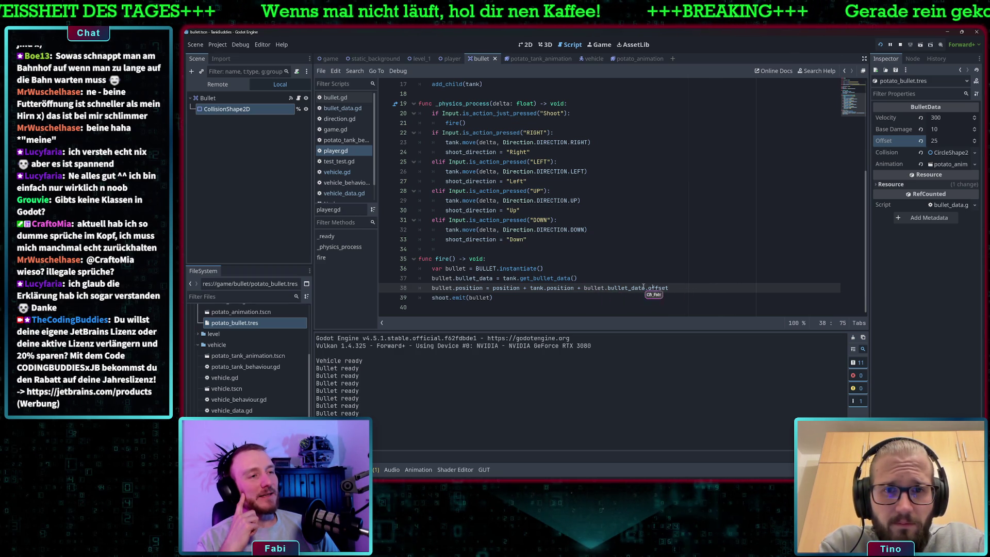
Wrap line 38's offset as Vector2(bullet.bullet_data.offset, bullet.bullet_data.offset)
{"action": "left_click", "coordinate": [659, 288]}
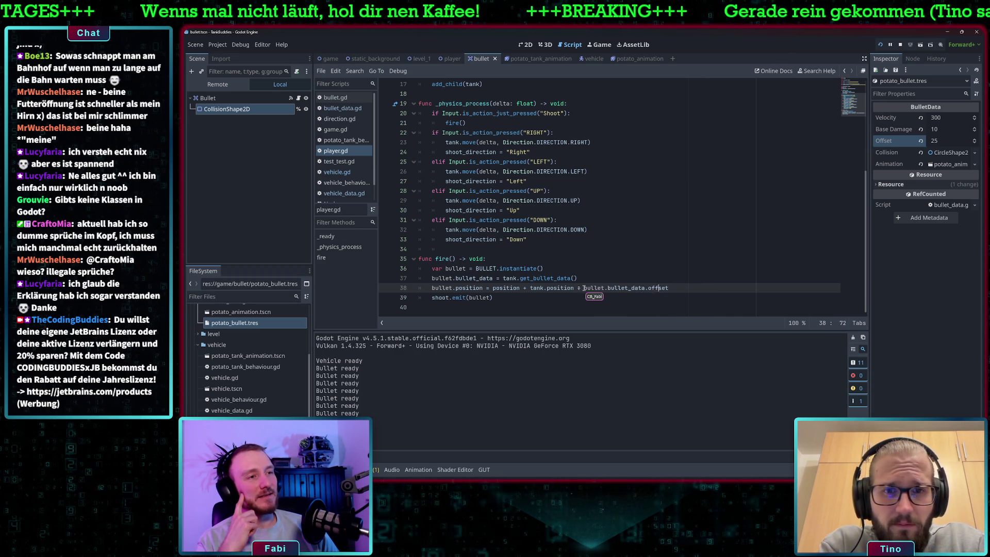
{"action": "left_click", "coordinate": [584, 288]}
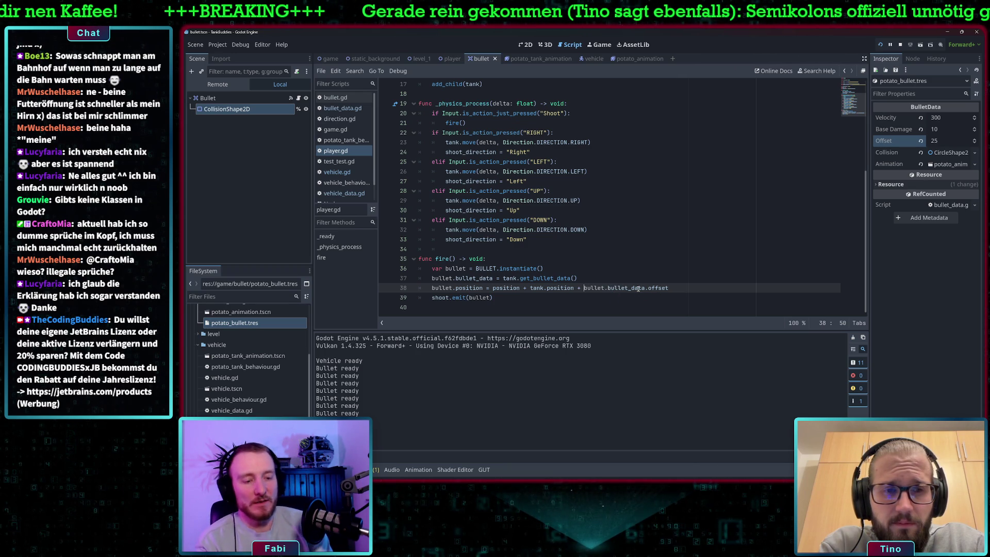
{"action": "type", "text": "ector"}
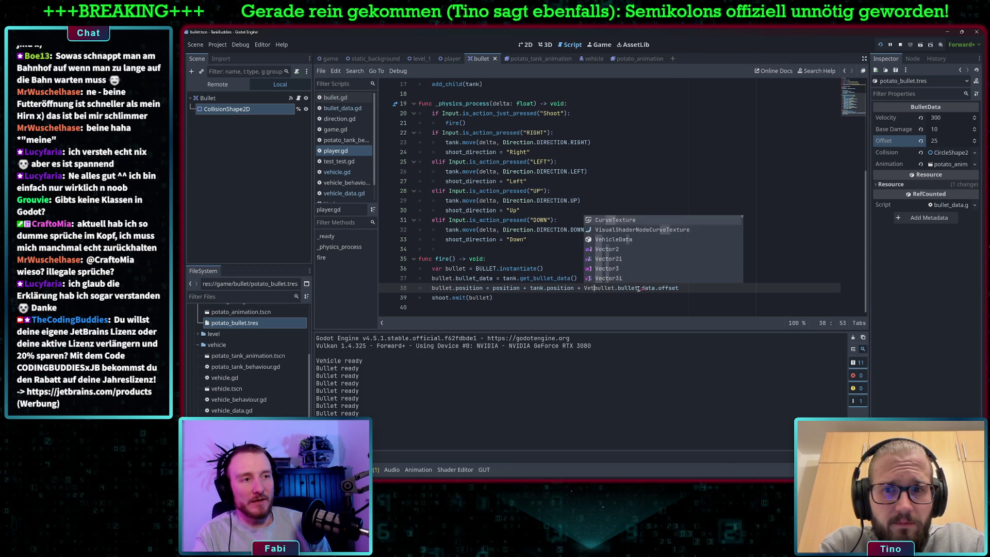
{"action": "type", "text": "2"}
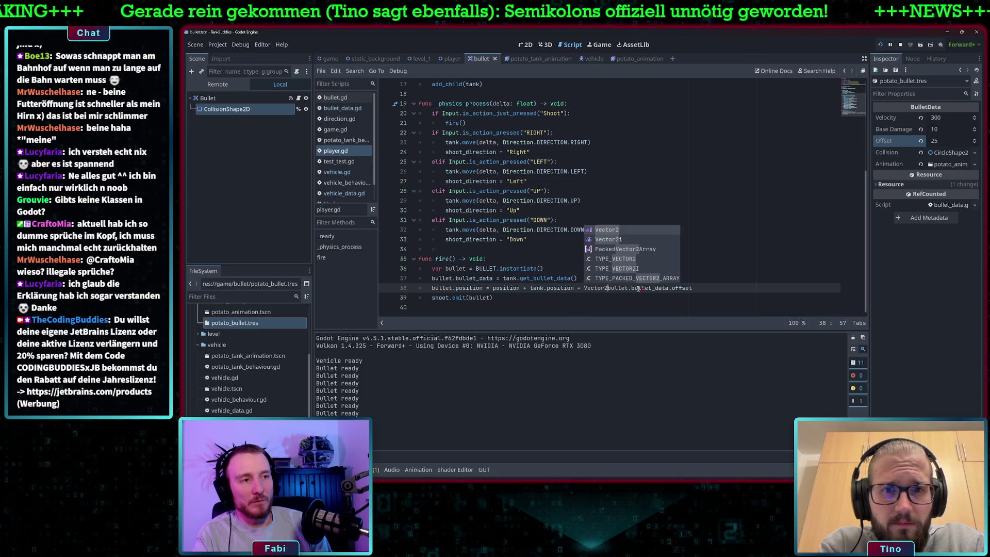
{"action": "key", "text": "Return"}
{"action": "key", "text": "End"}
{"action": "type", "text": ", b"}
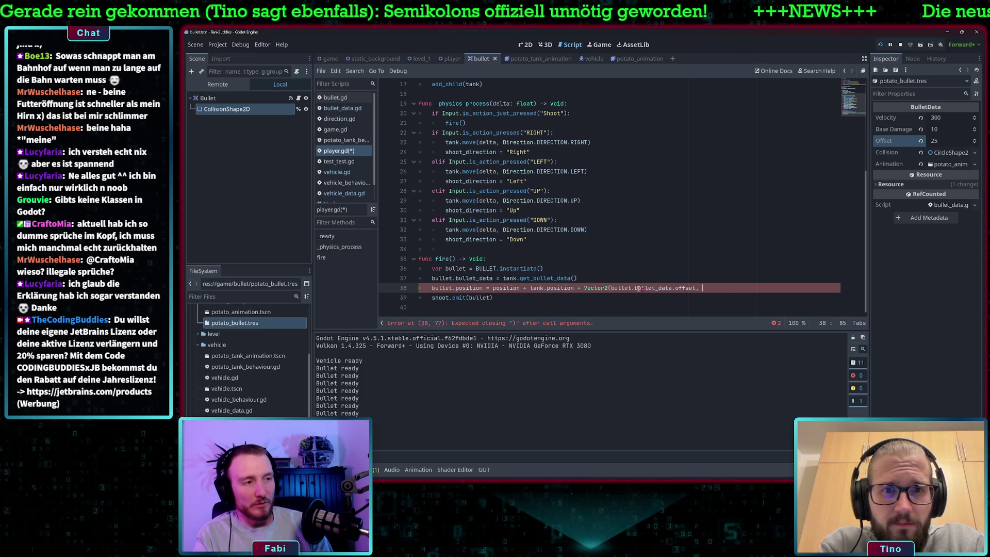
{"action": "type", "text": "ulle"}
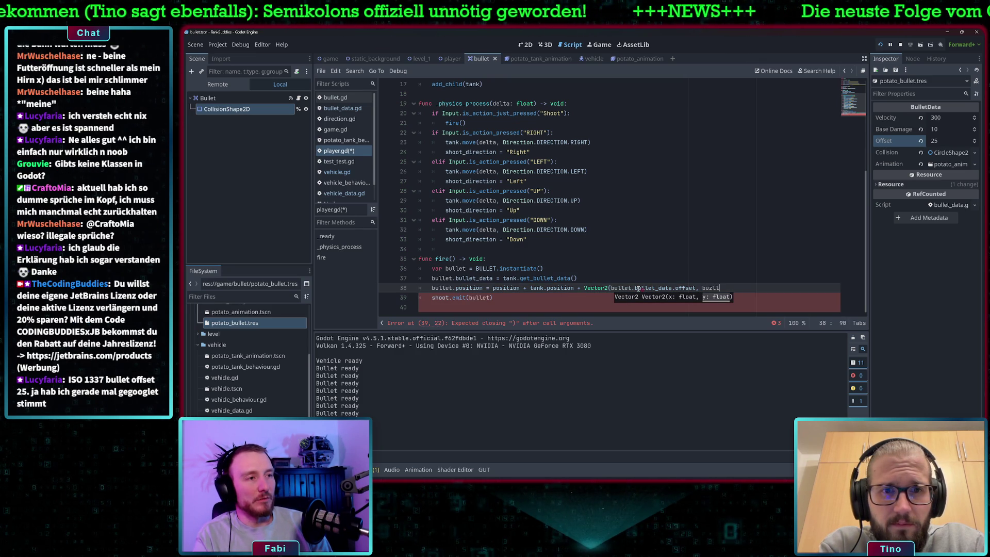
{"action": "key", "text": "BackSpace"}
{"action": "key", "text": "BackSpace"}
{"action": "key", "text": "BackSpace"}
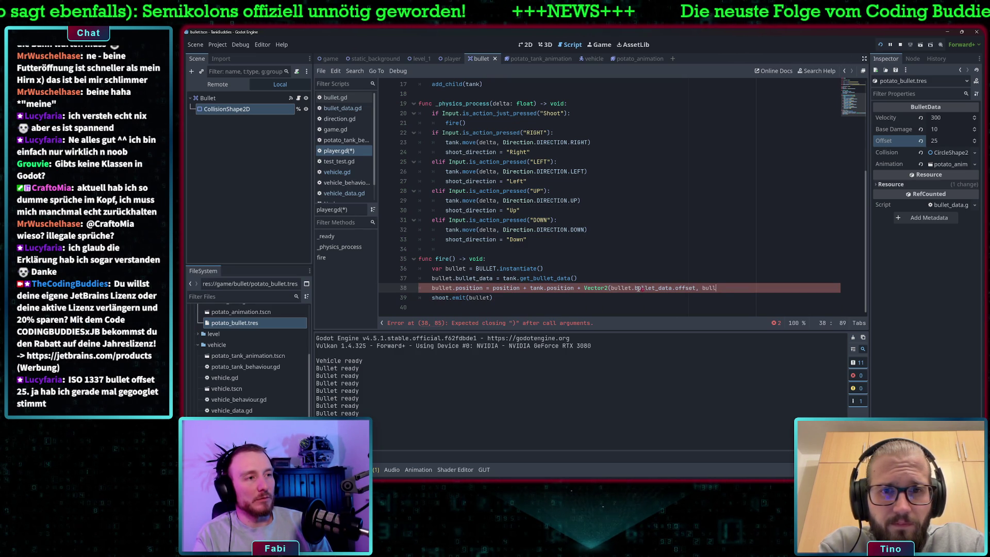
{"action": "type", "text": "et.bo"}
{"action": "key", "text": "BackSpace"}
{"action": "type", "text": "ull"}
{"action": "key", "text": "BackSpace"}
{"action": "key", "text": "BackSpace"}
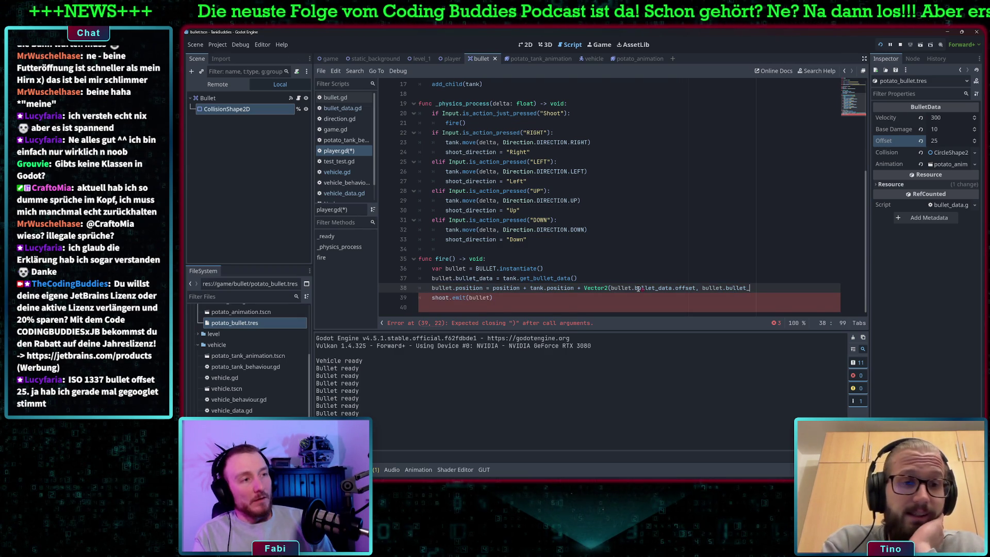
{"action": "type", "text": "ta.offse"}
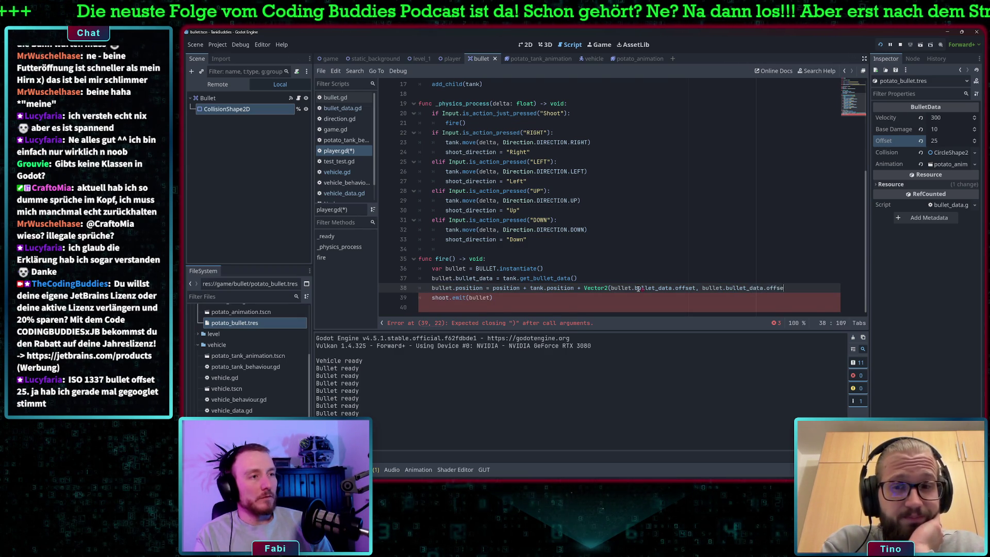
{"action": "type", "text": ")"}
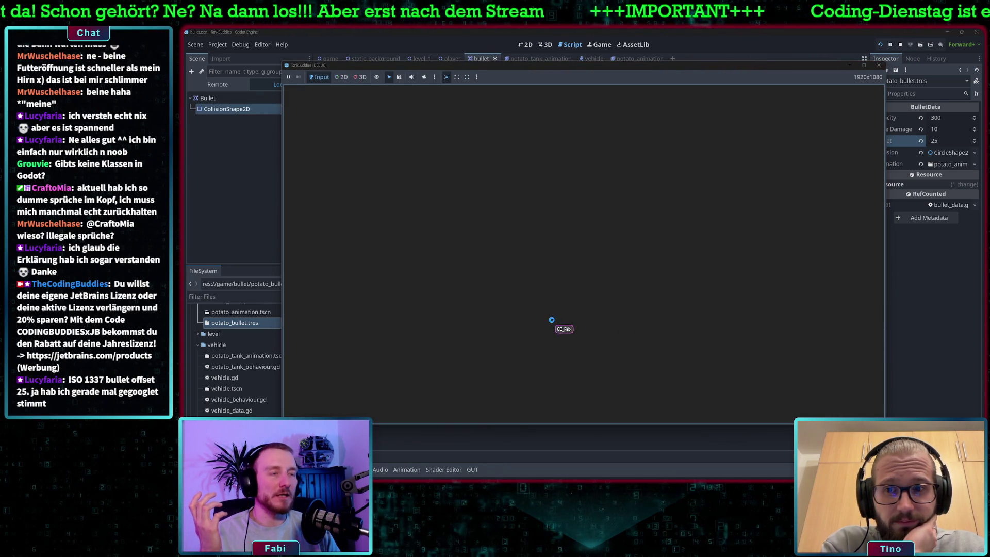
Drive the tank right and down in the game, close it, then edit the bullet's Offset to 35
{"action": "key", "text": "d"}
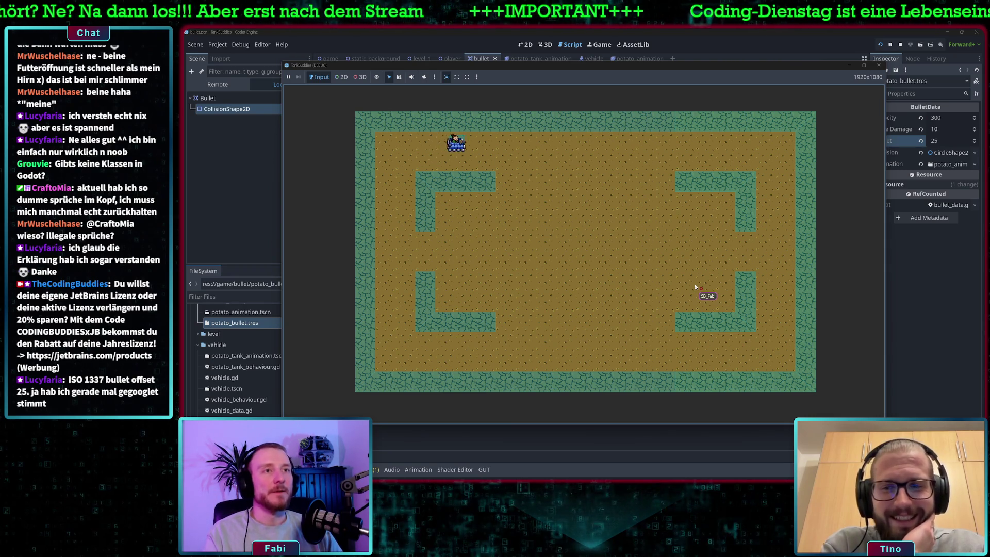
{"action": "key", "text": "s"}
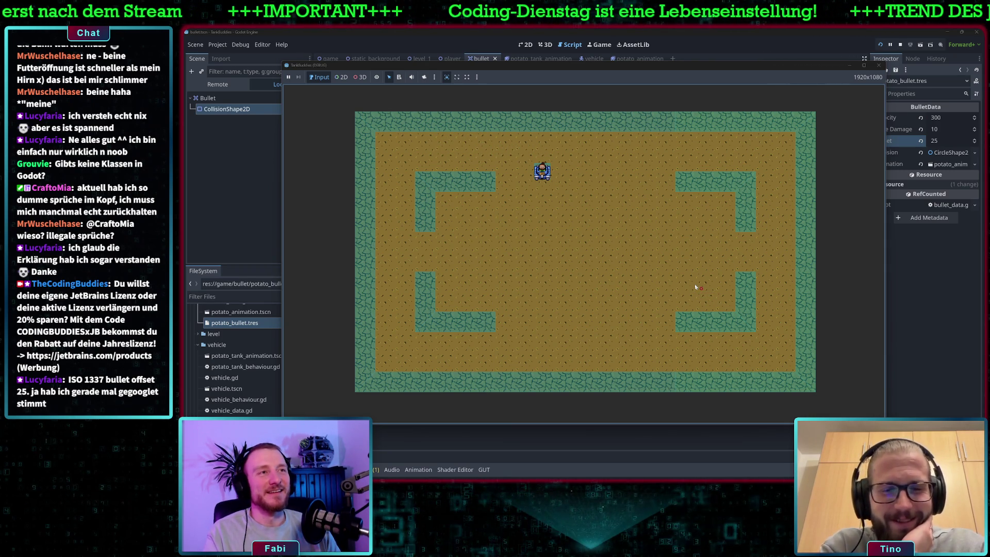
{"action": "key", "text": "F8"}
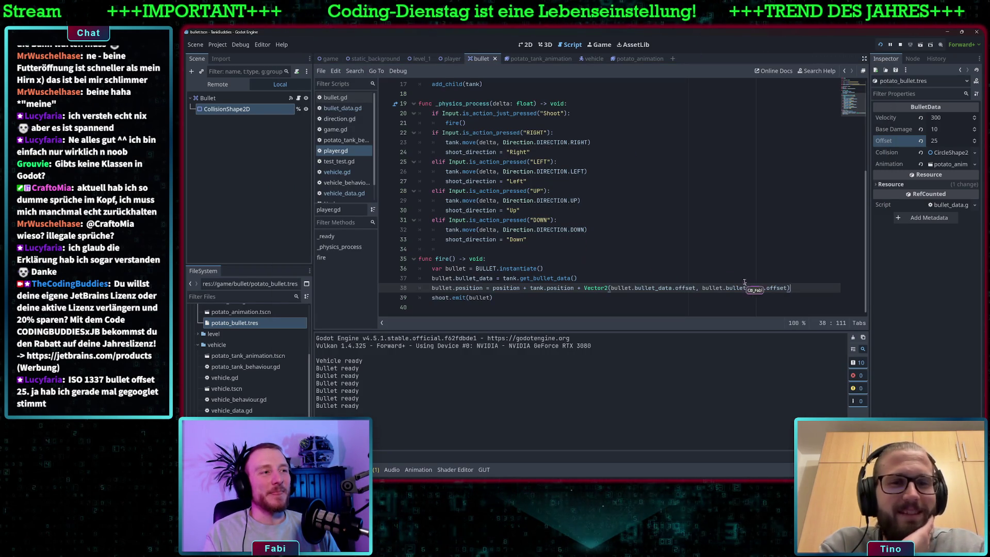
{"action": "left_click", "coordinate": [943, 141]}
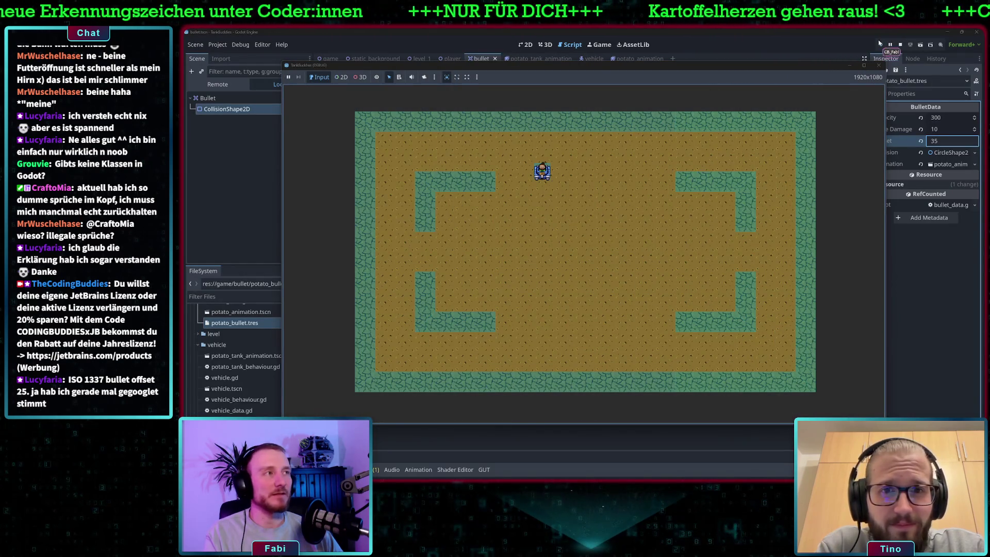
Test the raised bullet Offset over two game runs, driving the tank right before stopping
{"action": "left_click", "coordinate": [880, 44]}
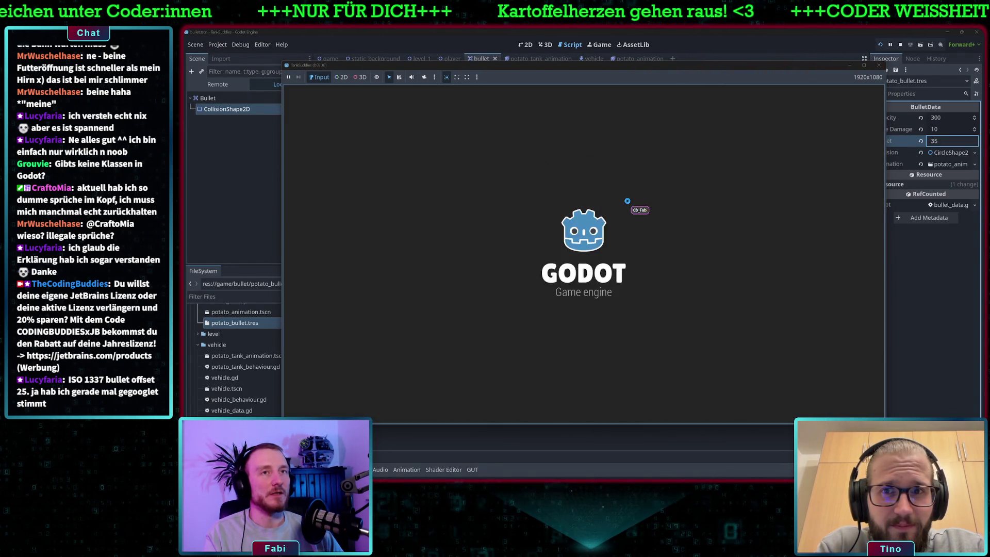
{"action": "key", "text": "Right"}
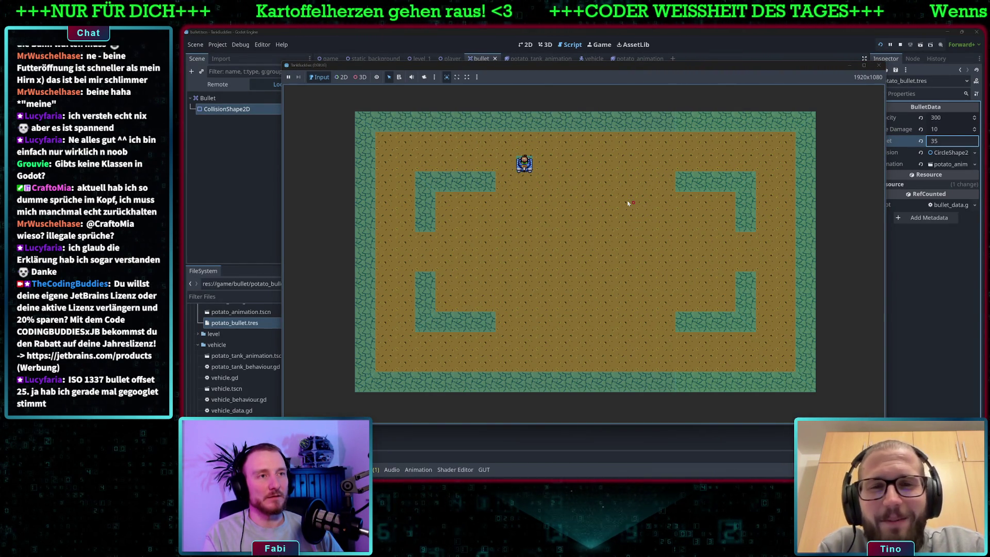
{"action": "left_click", "coordinate": [879, 65]}
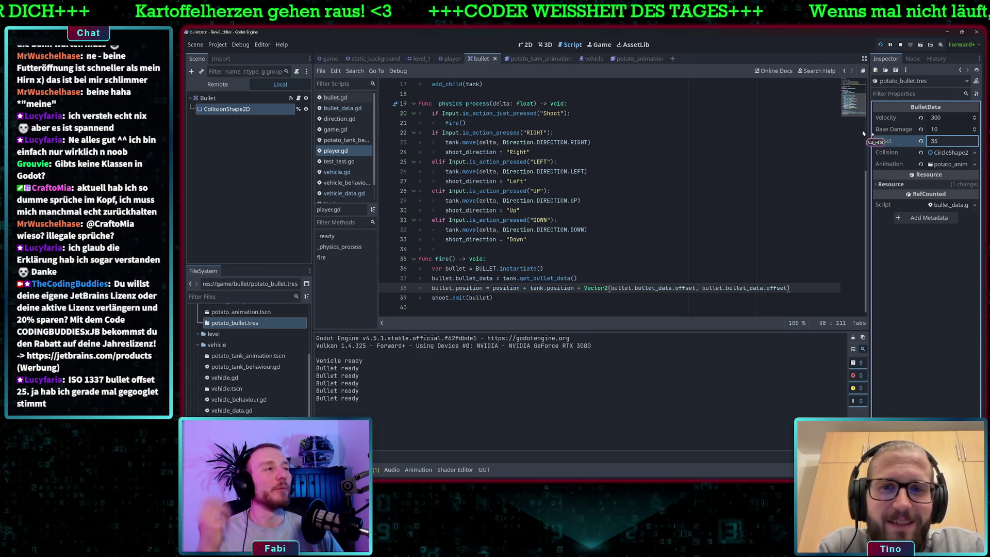
{"action": "left_click", "coordinate": [880, 44]}
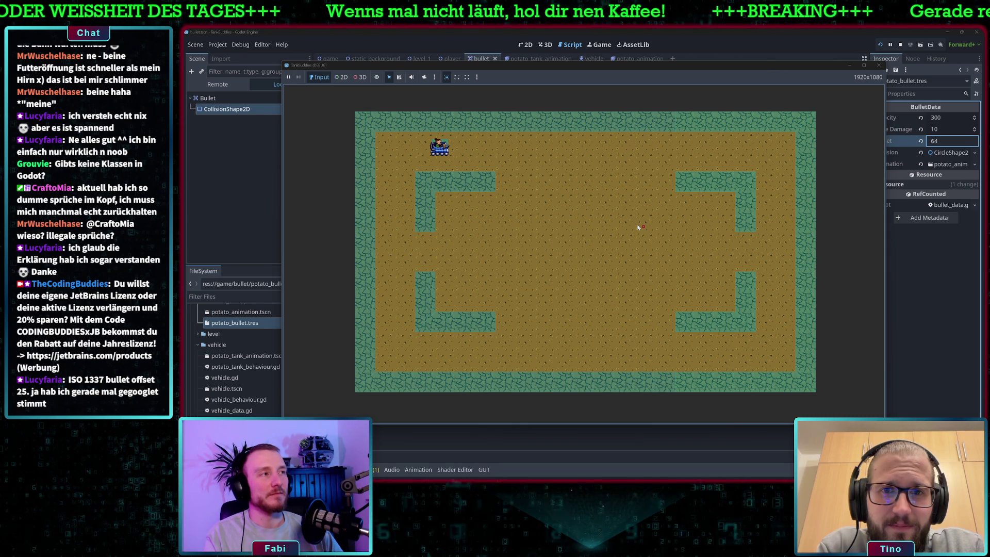
{"action": "key", "text": "F8"}
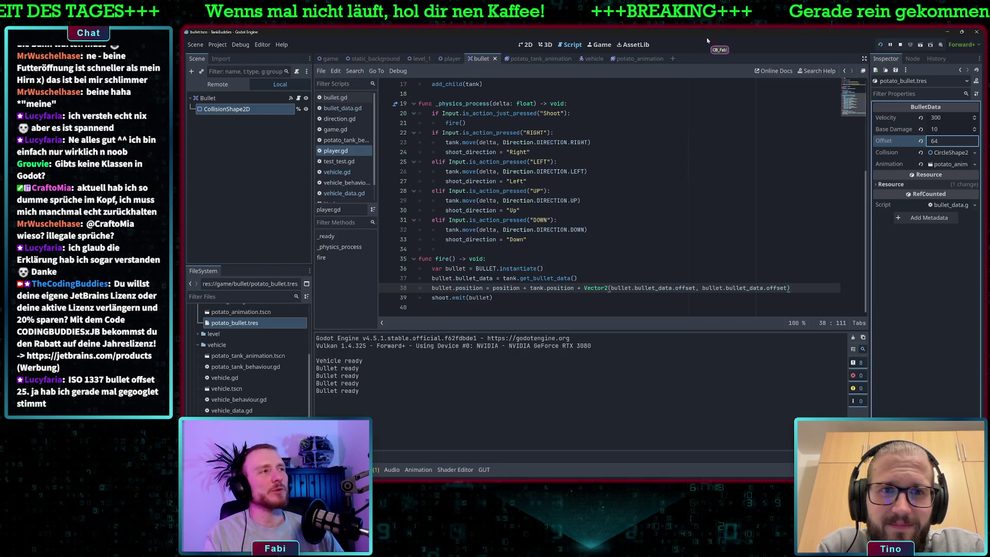
Commit the Offset of 64, save the scene and launch the game
{"action": "left_click", "coordinate": [643, 282]}
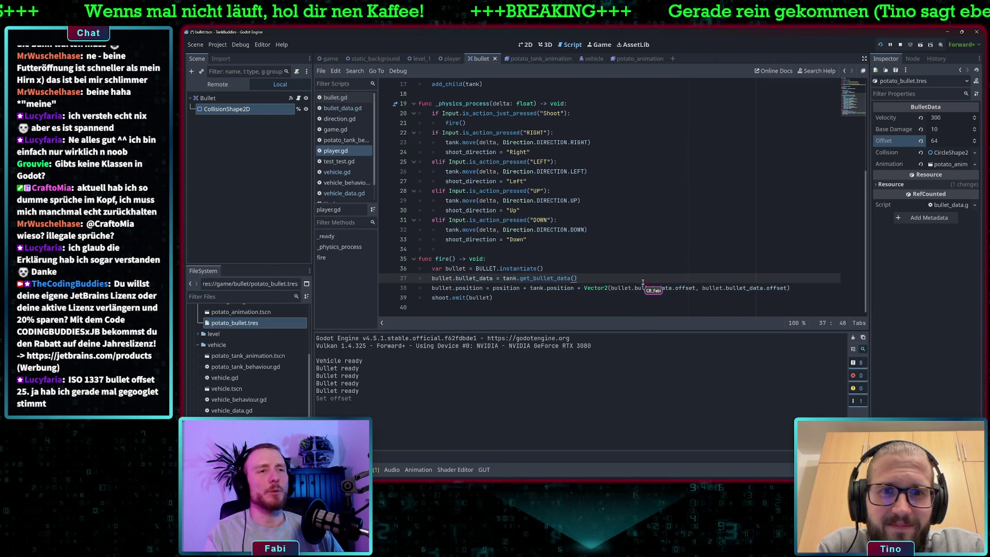
{"action": "key", "text": "ctrl+s"}
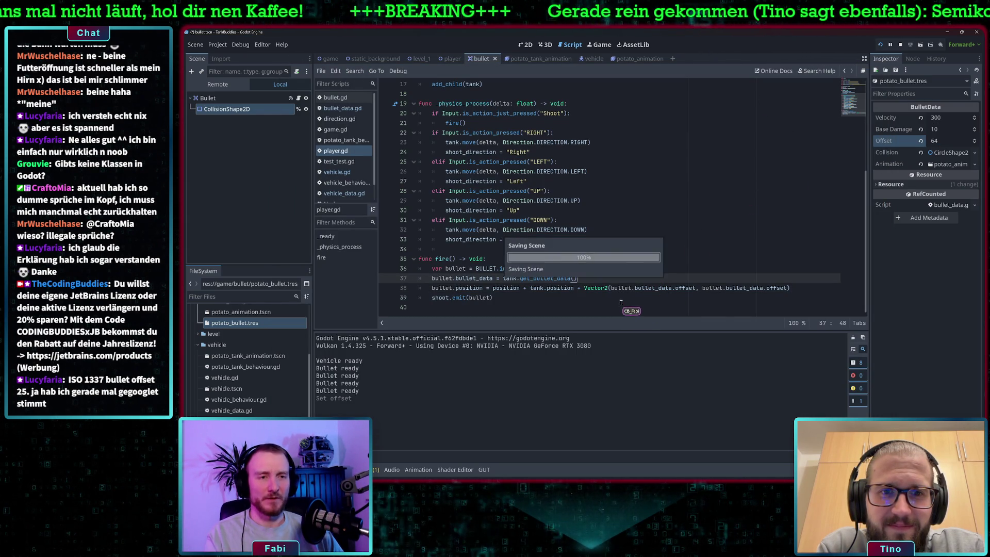
{"action": "left_click", "coordinate": [881, 45]}
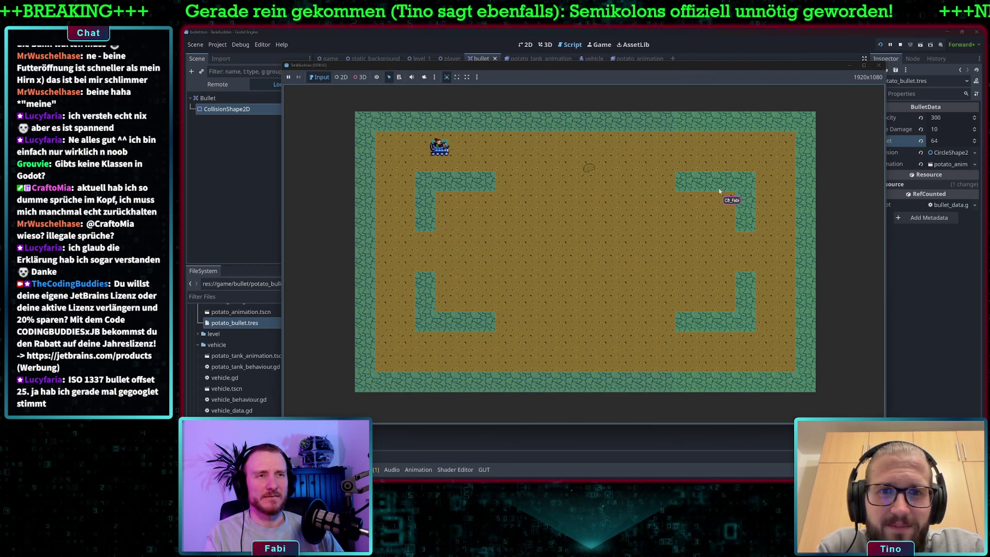
Drive the tank right and down while firing potato bullets, then leave the game
{"action": "key", "text": "d"}
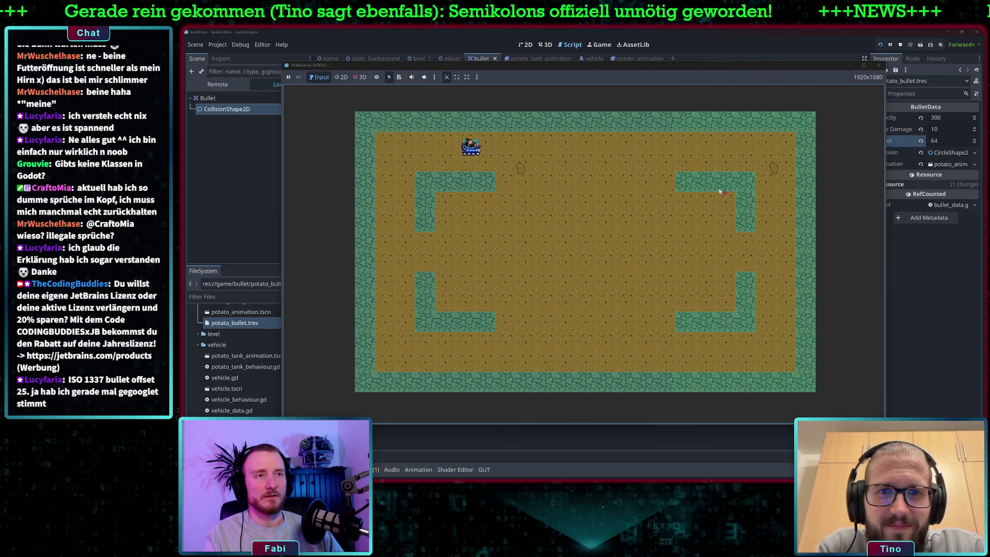
{"action": "left_click", "coordinate": [720, 191]}
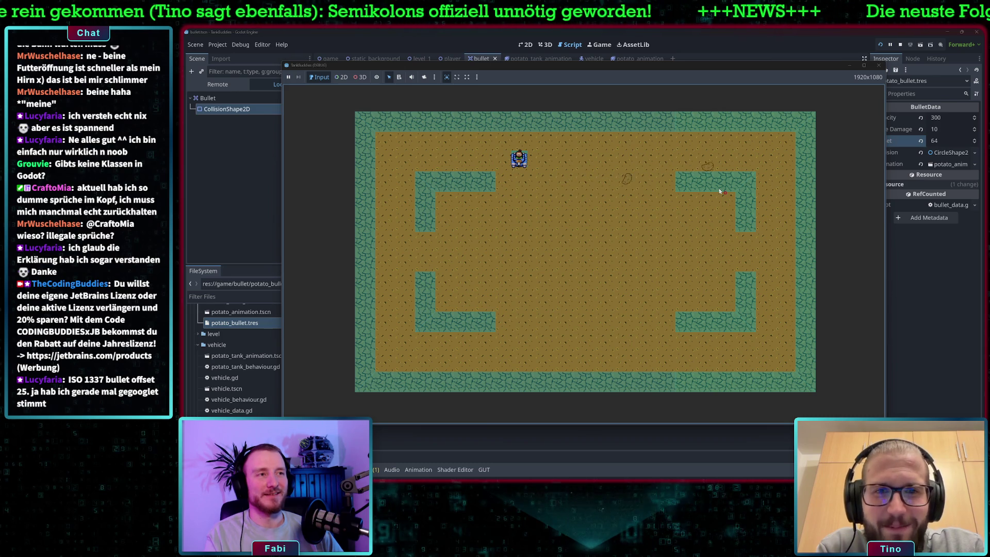
{"action": "key", "text": "s"}
{"action": "key", "text": "s"}
{"action": "left_click", "coordinate": [720, 191]}
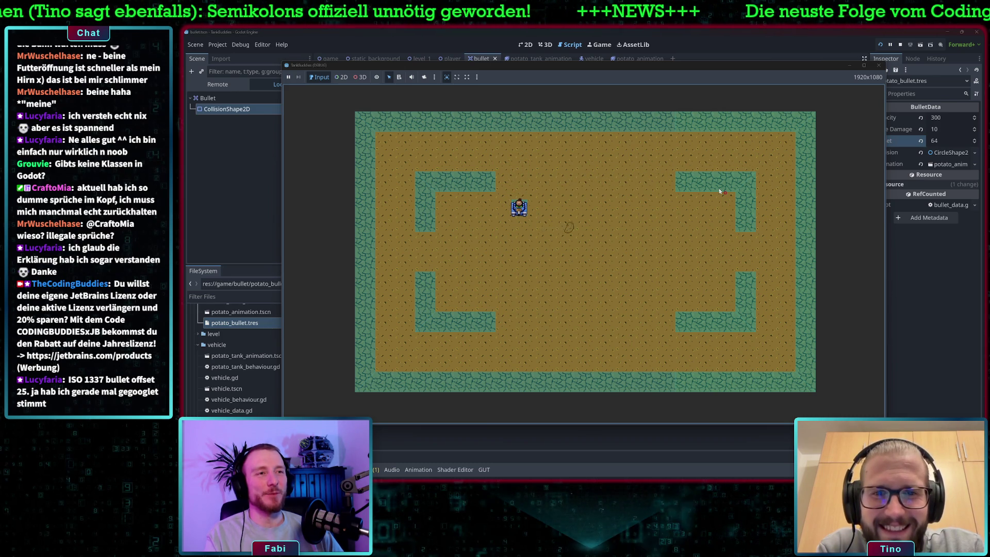
{"action": "left_click", "coordinate": [721, 191]}
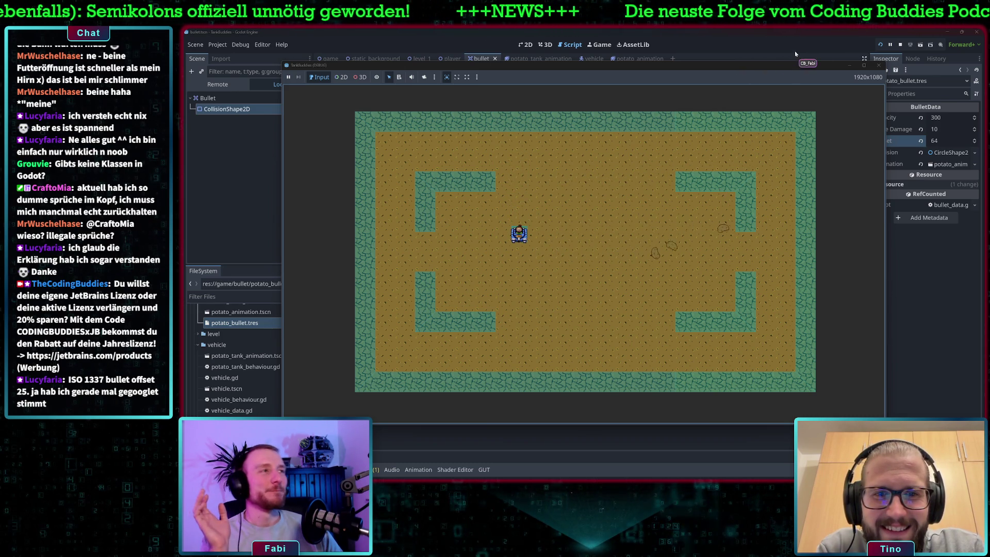
{"action": "left_click", "coordinate": [807, 57]}
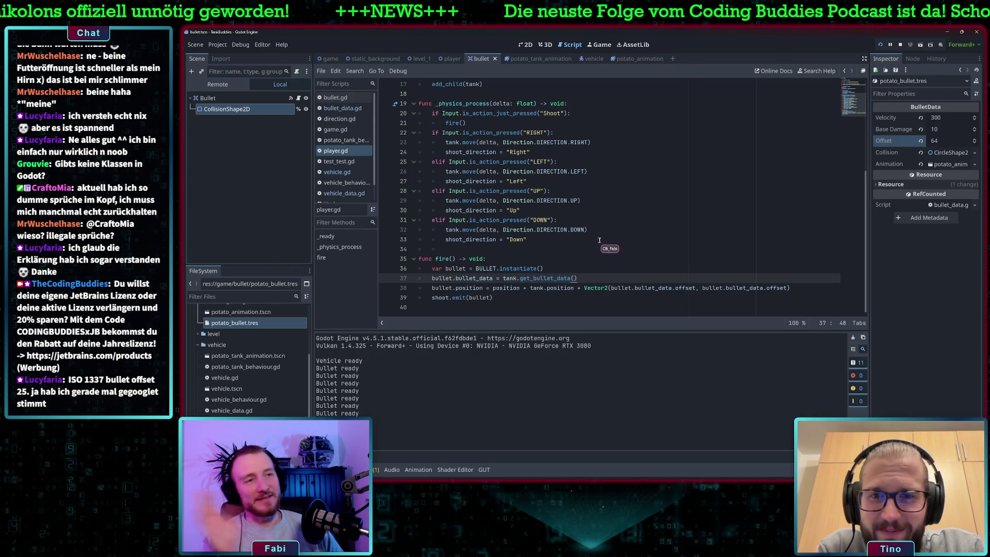
Comment out the '+ tank.position' offset part of line 38 with # and run the game
{"action": "left_click_drag", "start_coordinate": [793, 288], "coordinate": [703, 288]}
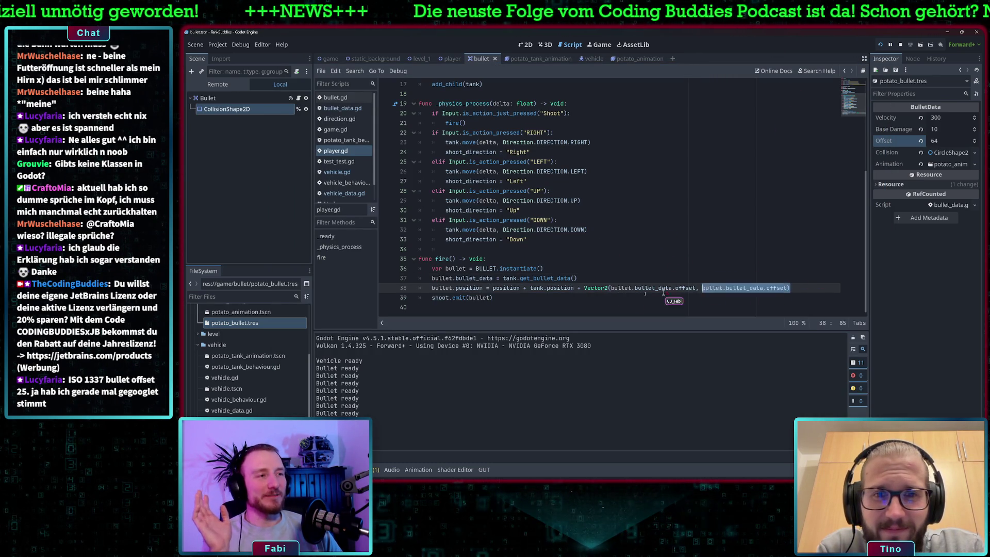
{"action": "left_click", "coordinate": [440, 288]}
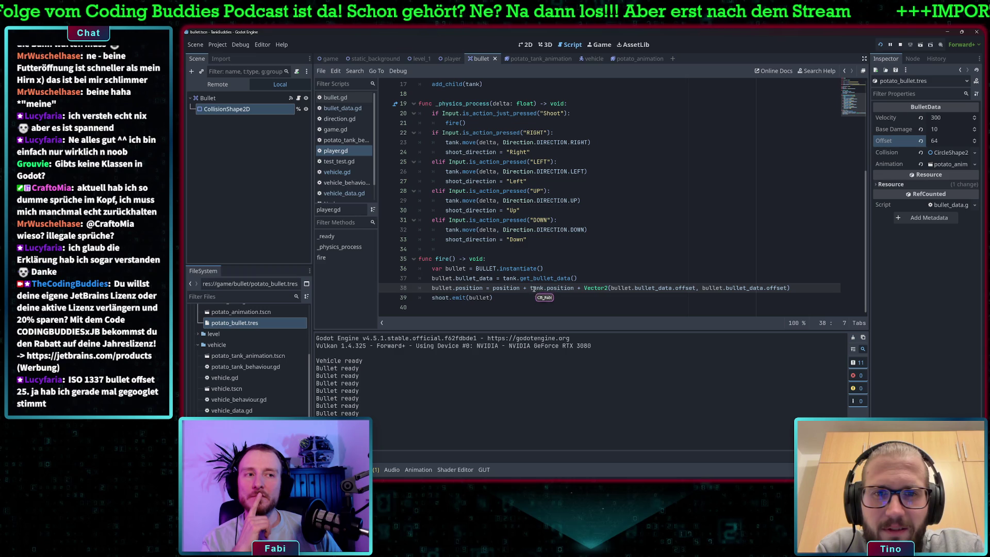
{"action": "left_click_drag", "start_coordinate": [526, 288], "coordinate": [835, 288]}
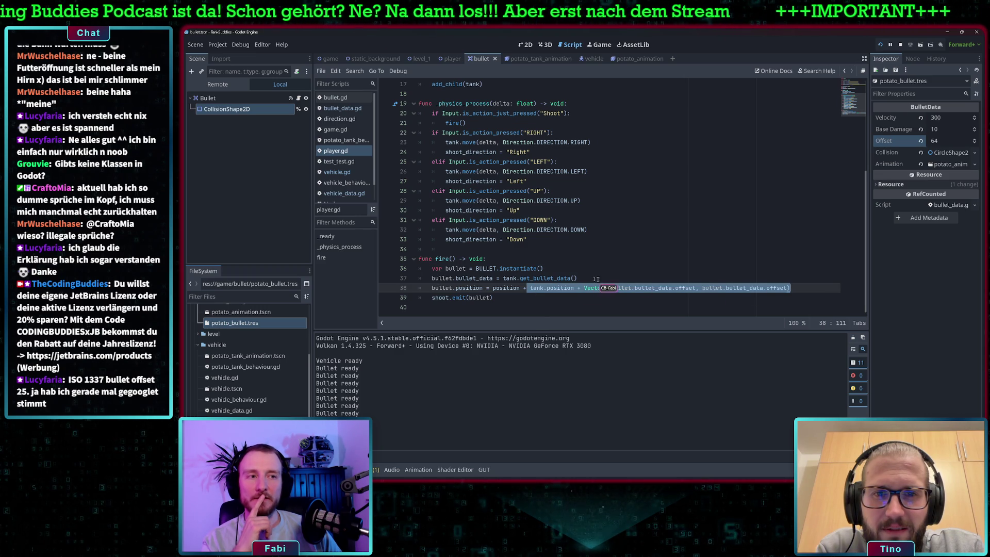
{"action": "left_click", "coordinate": [524, 288]}
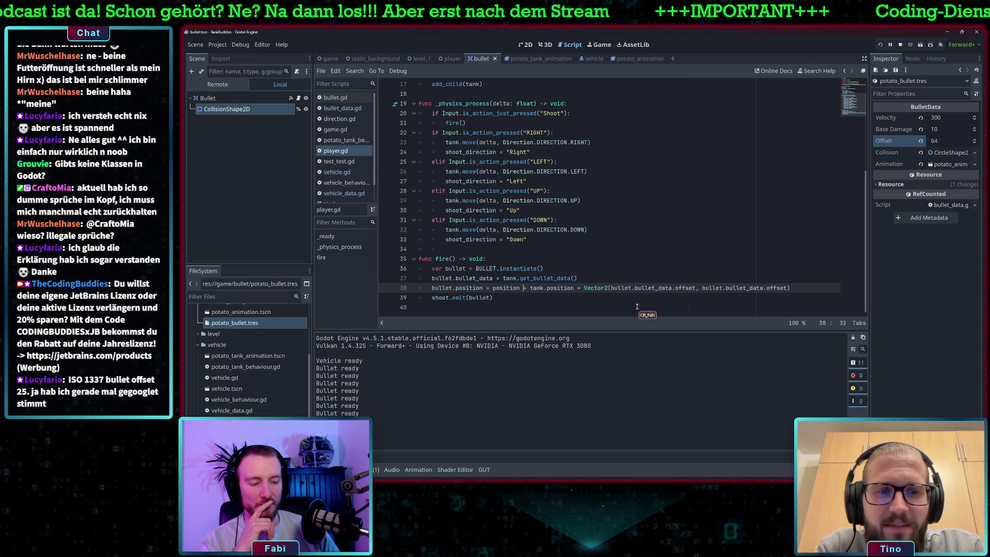
{"action": "type", "text": "#"}
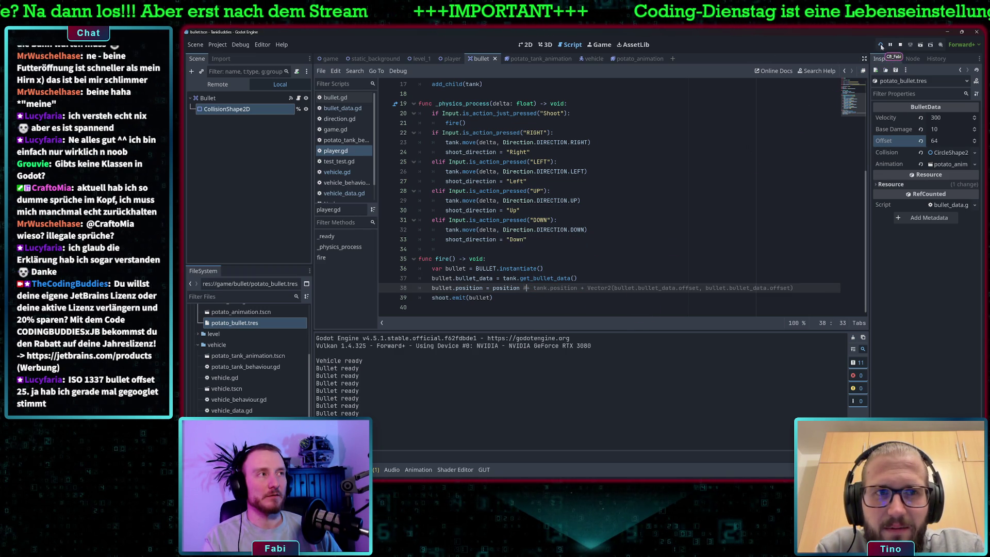
{"action": "left_click", "coordinate": [881, 46]}
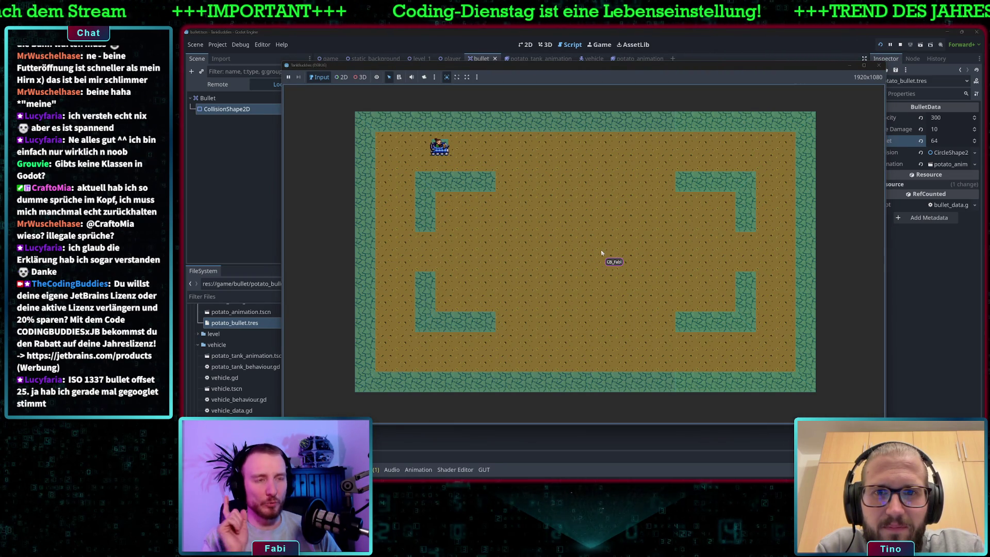
Drive the tank up and right, then bring up the editor's Remote scene tree
{"action": "key", "text": "Up"}
{"action": "key", "text": "Right"}
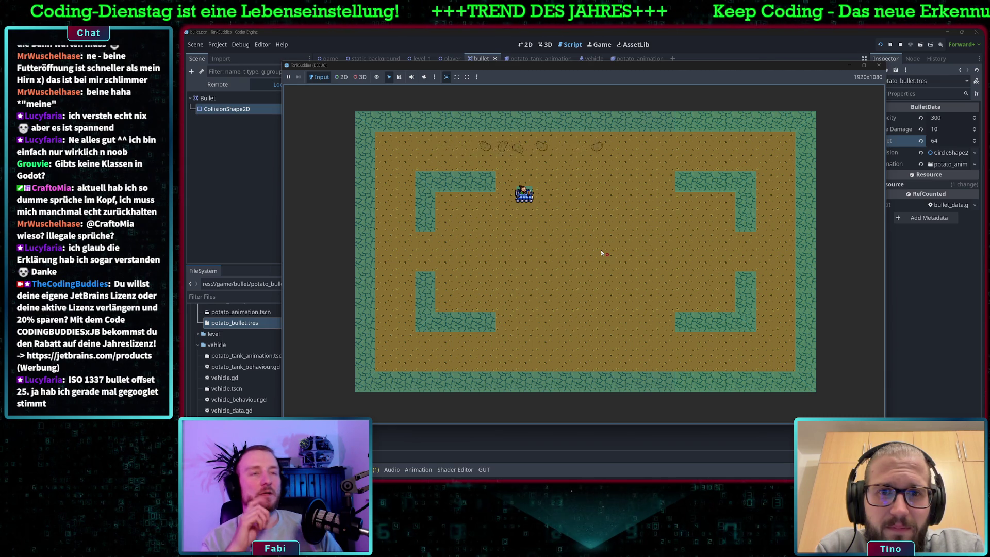
{"action": "left_click", "coordinate": [222, 85]}
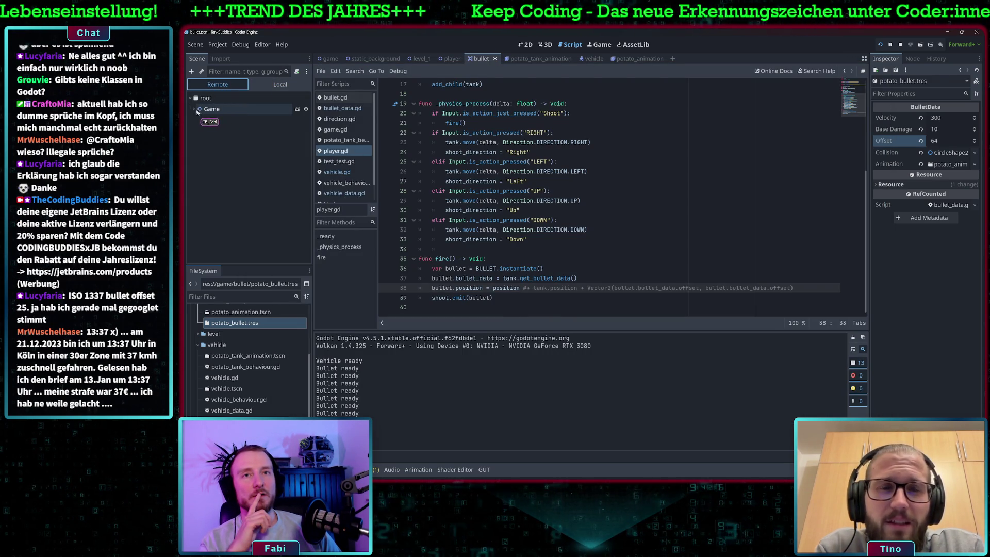
Expand Game in the Remote tree and inspect the Player node's live position of 500, 200
{"action": "left_click", "coordinate": [195, 109]}
{"action": "left_click", "coordinate": [222, 142]}
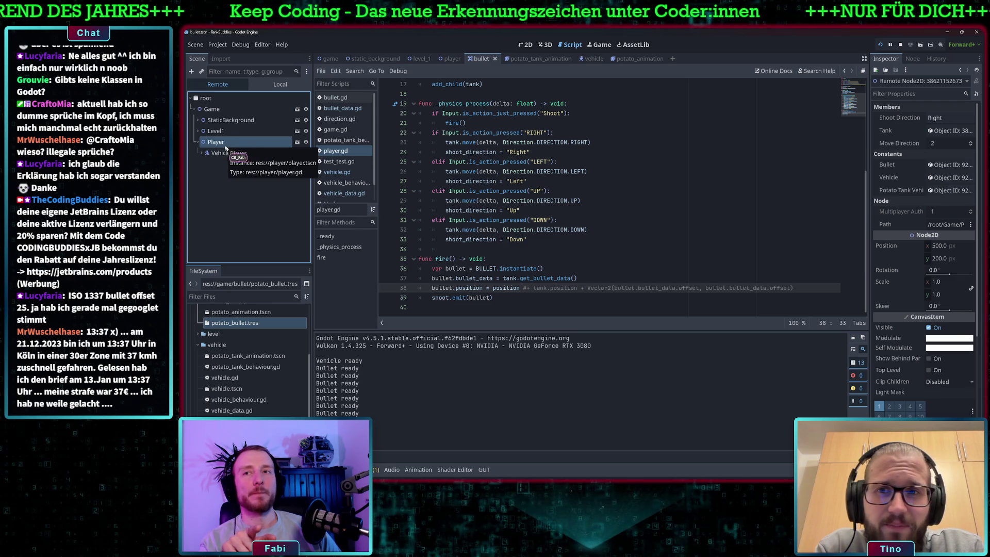
{"action": "key", "text": "alt+Tab"}
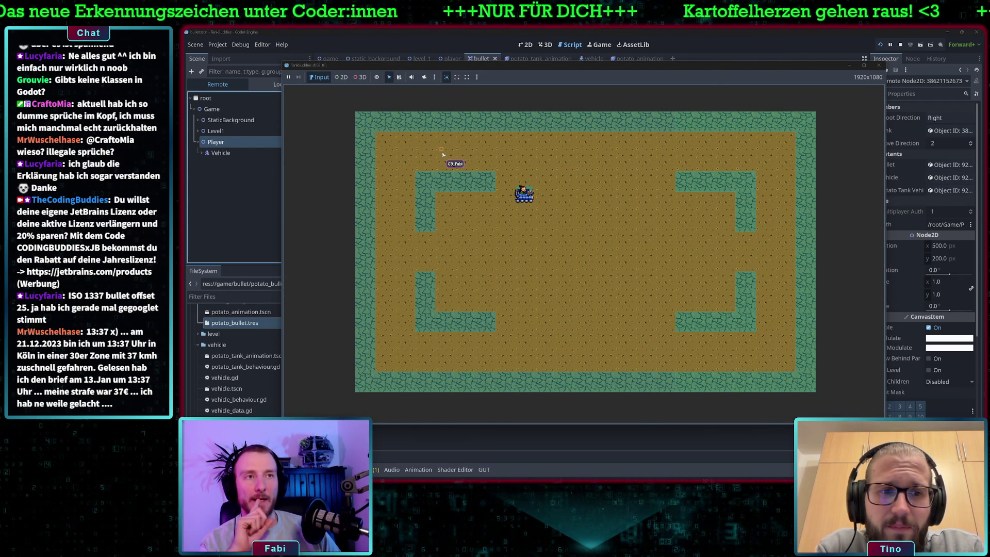
{"action": "key", "text": "alt+Tab"}
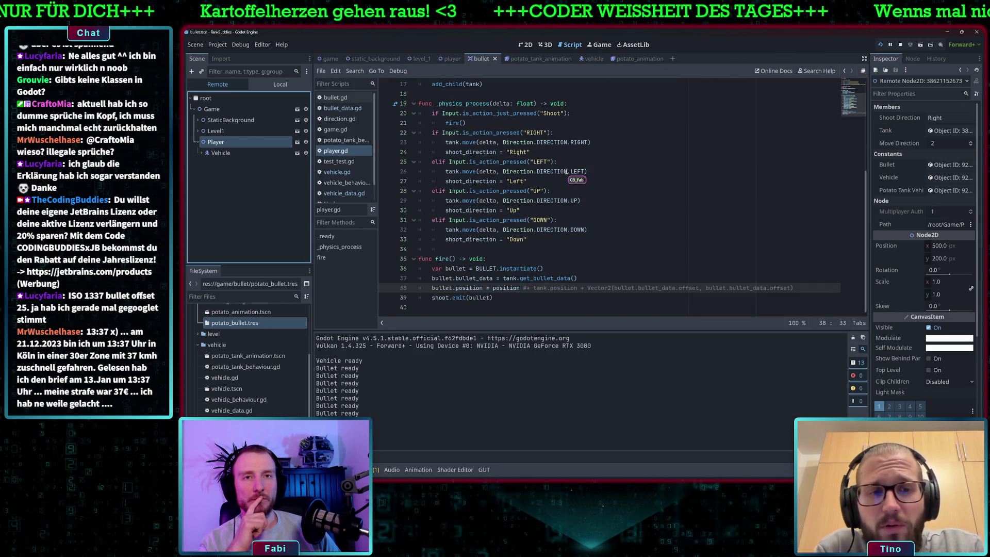
Scroll player.gd up to the top and back down to review the script
{"action": "scroll", "coordinate": [566, 172], "scroll_direction": "up", "scroll_amount": 1}
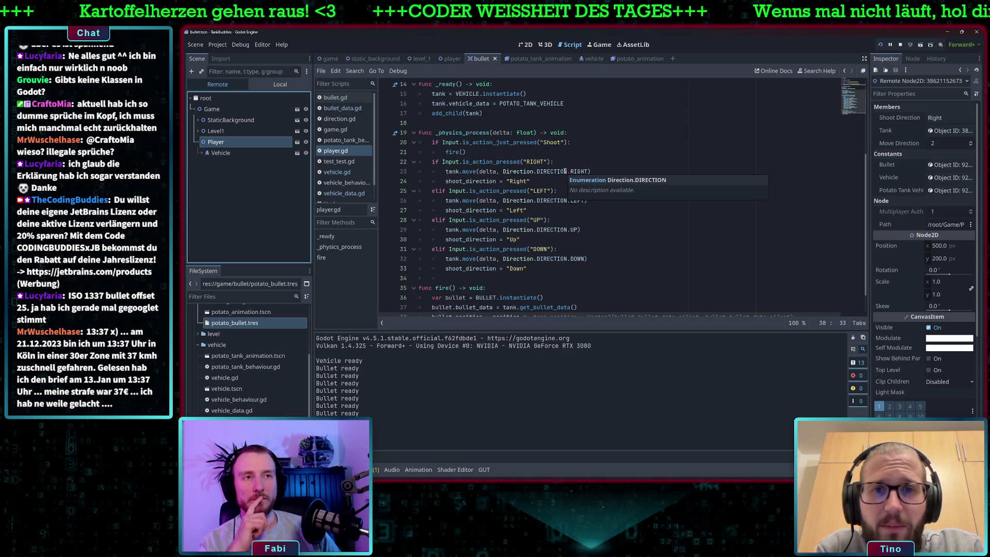
{"action": "scroll", "coordinate": [565, 172], "scroll_direction": "up", "scroll_amount": 4}
{"action": "scroll", "coordinate": [563, 172], "scroll_direction": "up", "scroll_amount": 1}
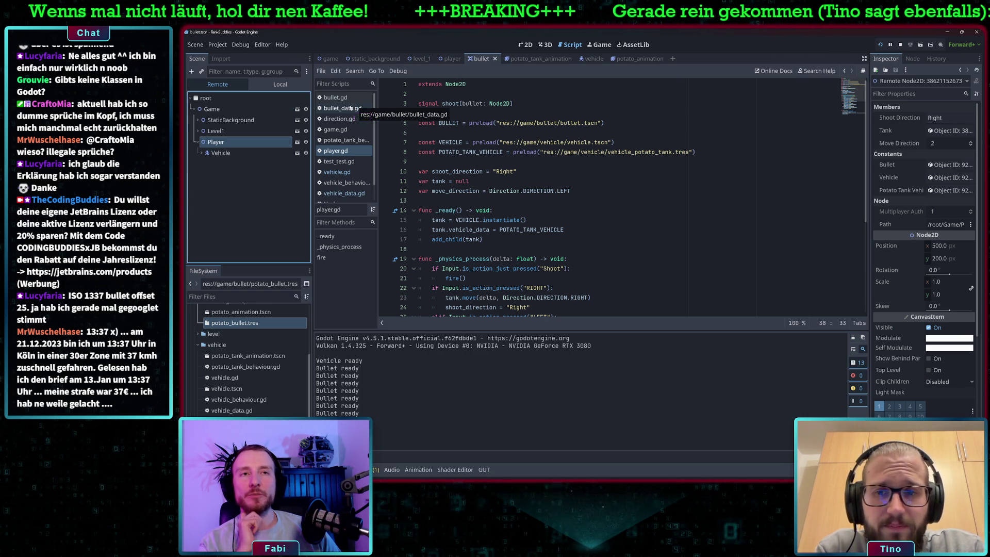
{"action": "scroll", "coordinate": [457, 167], "scroll_direction": "down", "scroll_amount": 3}
{"action": "scroll", "coordinate": [474, 170], "scroll_direction": "down", "scroll_amount": 3}
Prefix position on line 38 with 'tank' so bullets spawn at tank.position, save and run
{"action": "left_click", "coordinate": [523, 289]}
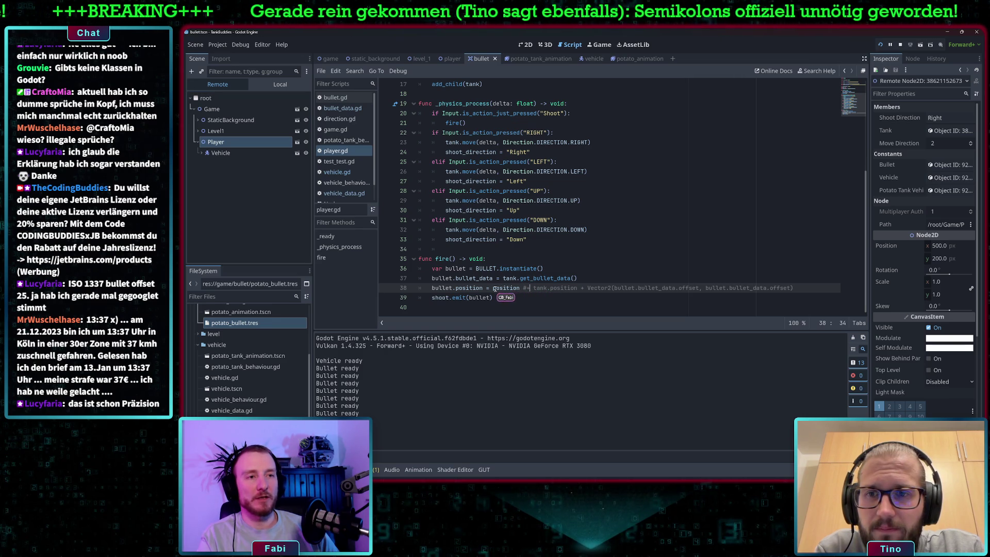
{"action": "mouse_move", "coordinate": [494, 288]}
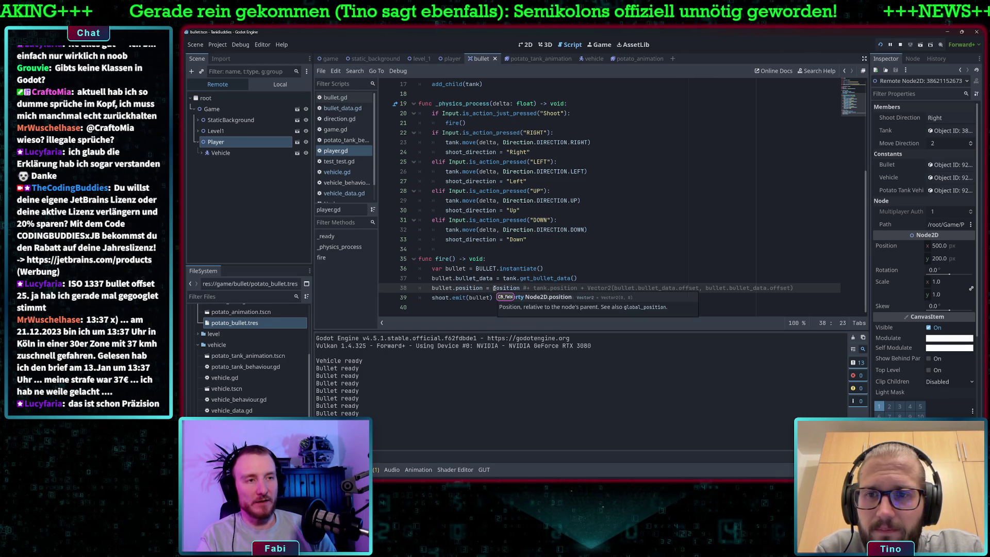
{"action": "type", "text": "tank."}
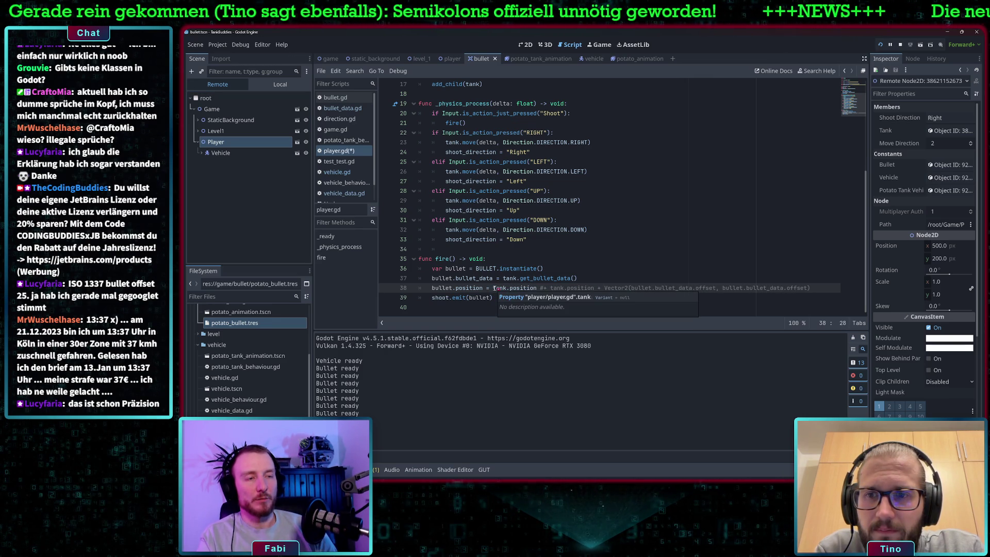
{"action": "key", "text": "ctrl+s"}
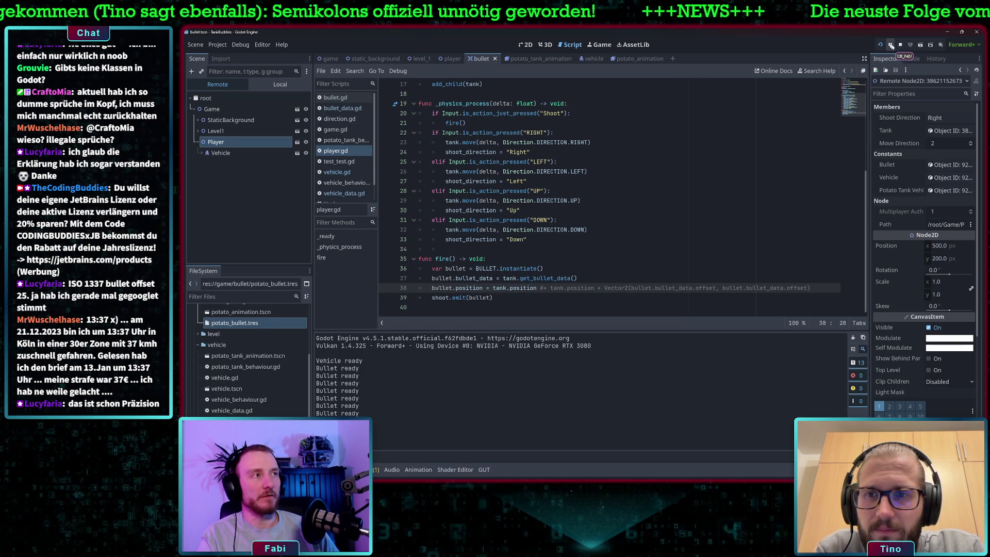
{"action": "left_click", "coordinate": [881, 45]}
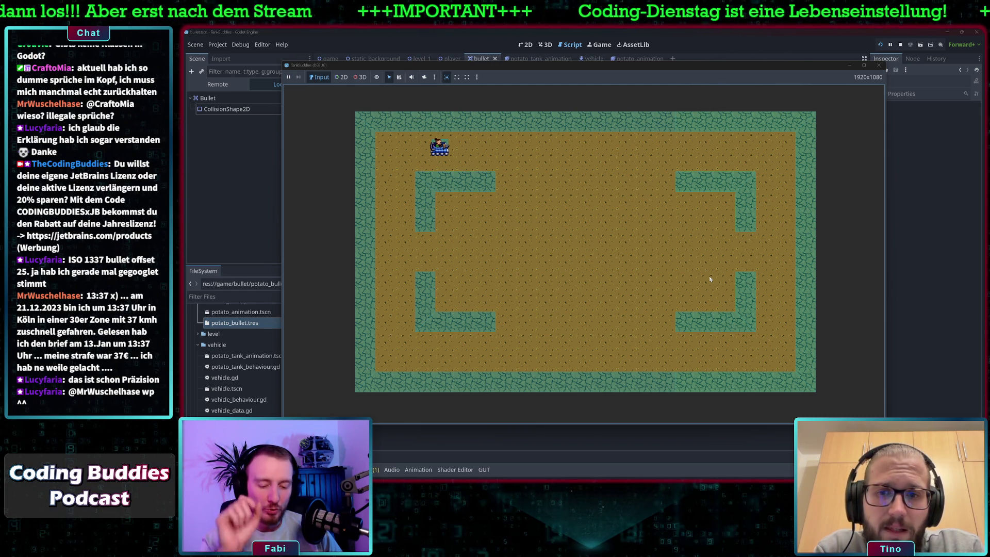
Steer the tank right and down around the level, then stop the game
{"action": "key", "text": "d"}
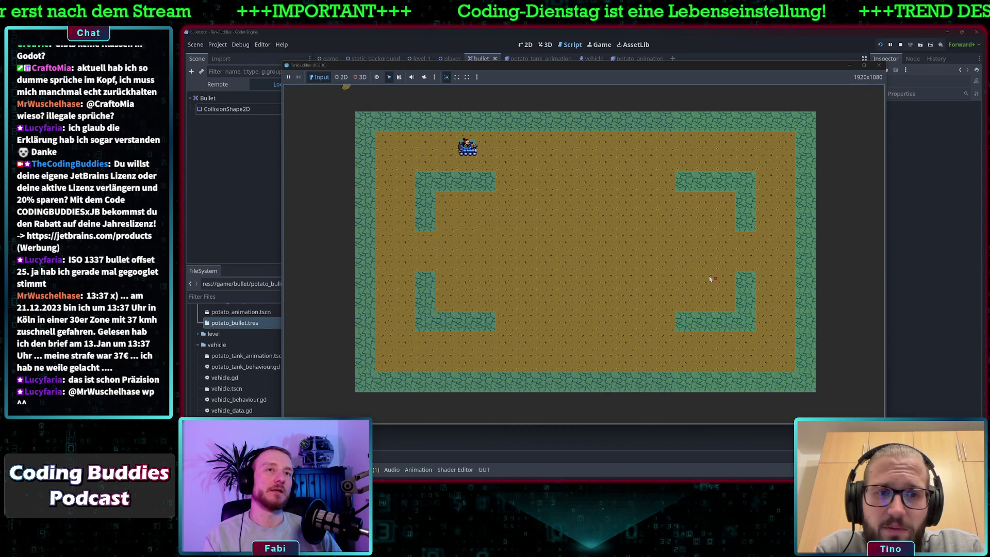
{"action": "key", "text": "s"}
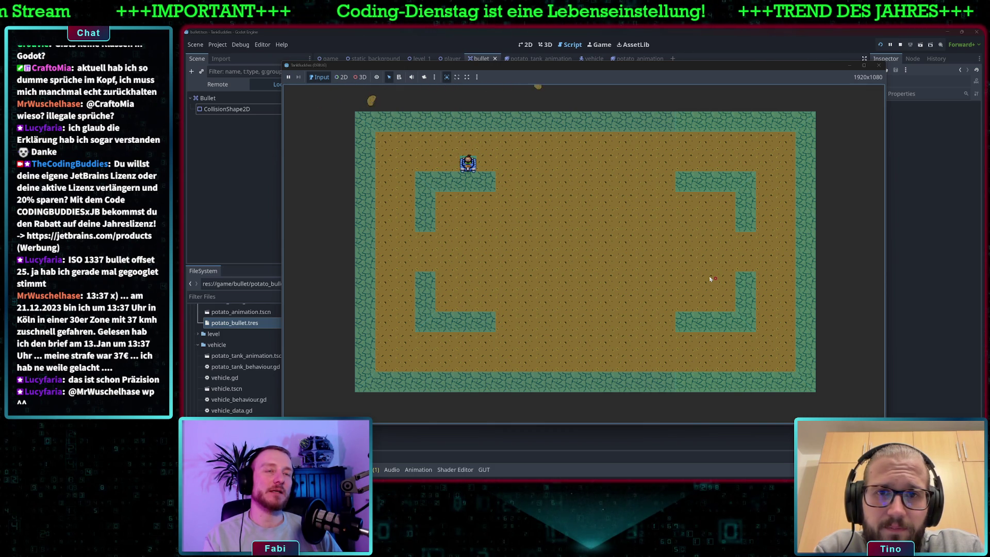
{"action": "key", "text": "d"}
{"action": "key", "text": "s"}
{"action": "key", "text": "d"}
{"action": "key", "text": "d"}
{"action": "key", "text": "d"}
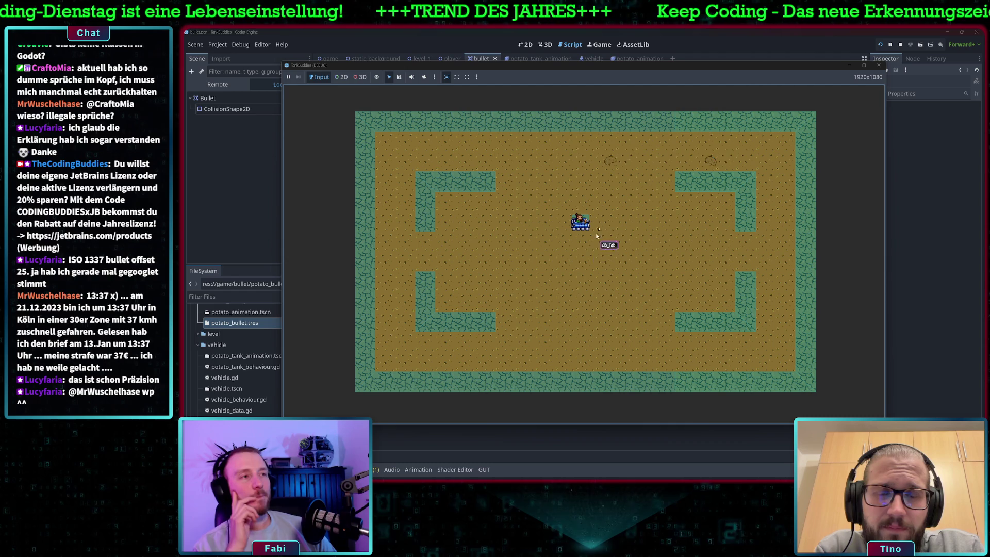
{"action": "left_click", "coordinate": [879, 65]}
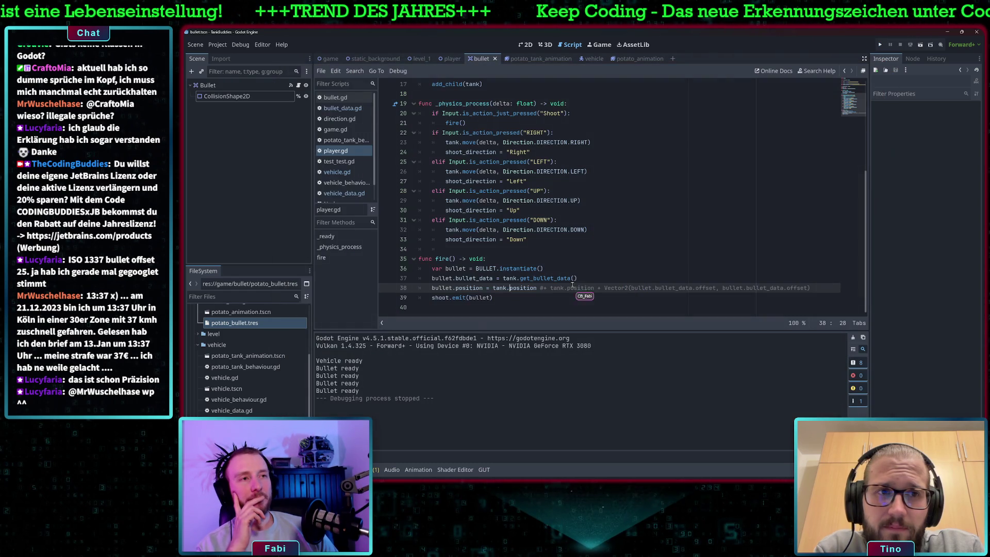
View game.gd, switch to the player scene and select the Player node
{"action": "scroll", "coordinate": [534, 216], "scroll_direction": "up", "scroll_amount": 3}
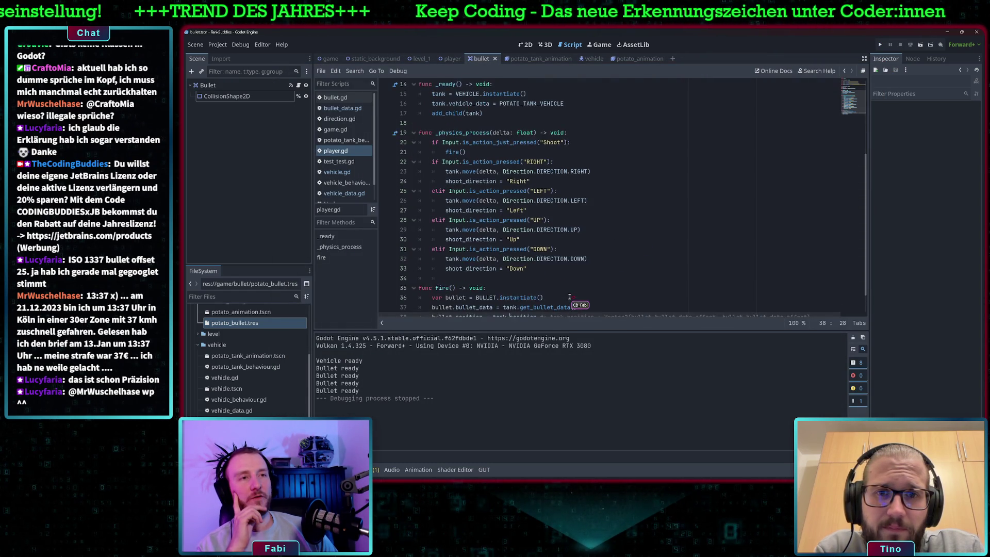
{"action": "scroll", "coordinate": [588, 201], "scroll_direction": "up", "scroll_amount": 2}
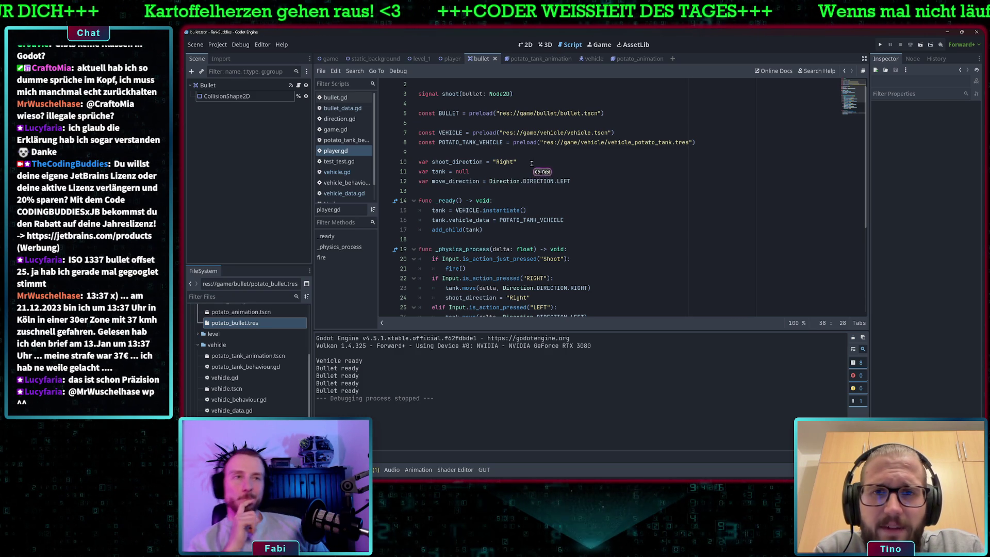
{"action": "scroll", "coordinate": [530, 160], "scroll_direction": "up", "scroll_amount": 1}
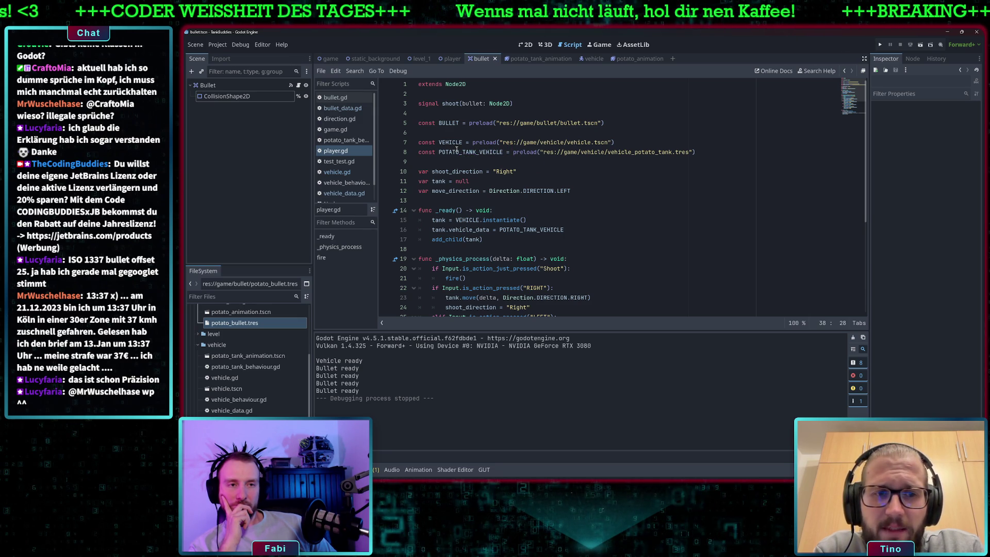
{"action": "left_click", "coordinate": [344, 130]}
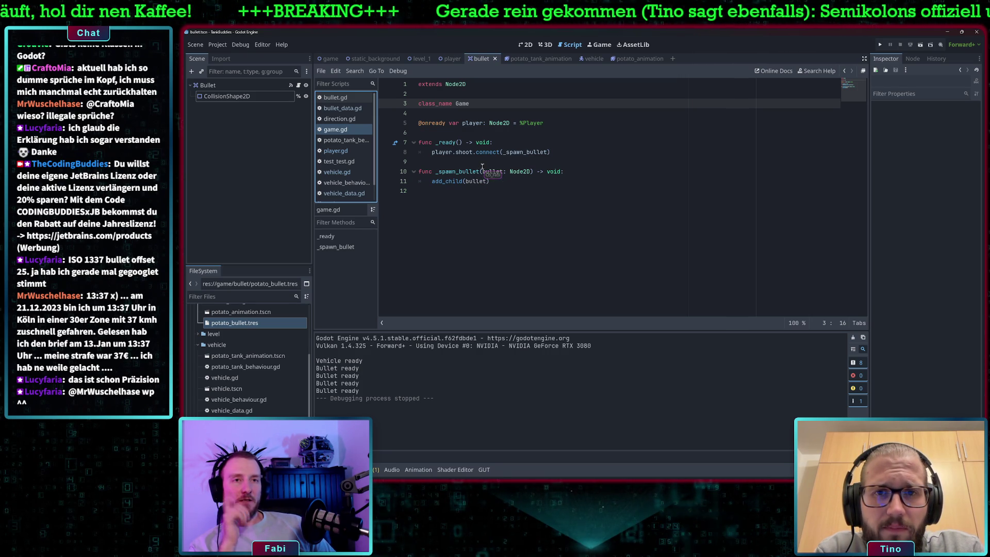
{"action": "left_click", "coordinate": [449, 59]}
{"action": "left_click", "coordinate": [264, 85]}
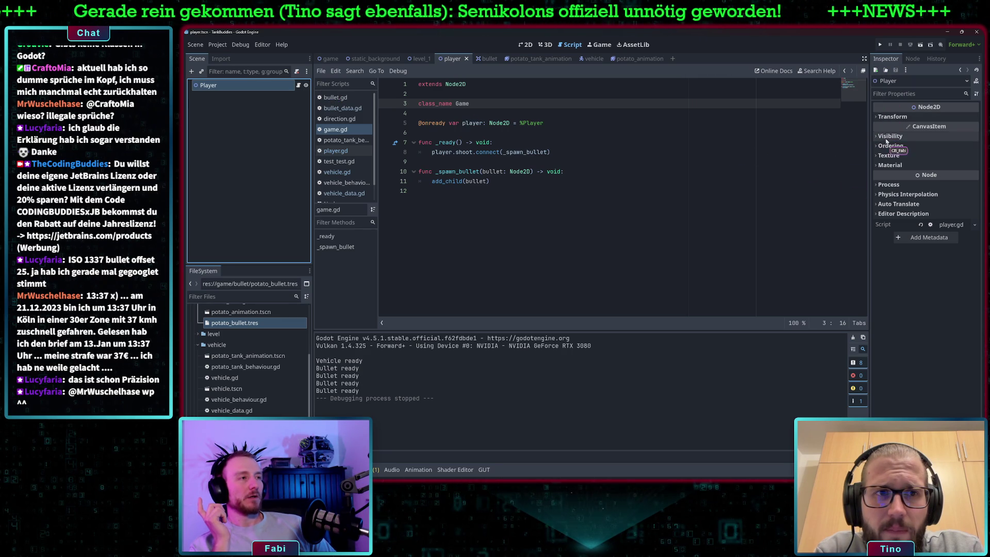
Try filtering the Player's Inspector properties with 'p' and 'x', then clear the filter
{"action": "left_click", "coordinate": [903, 93]}
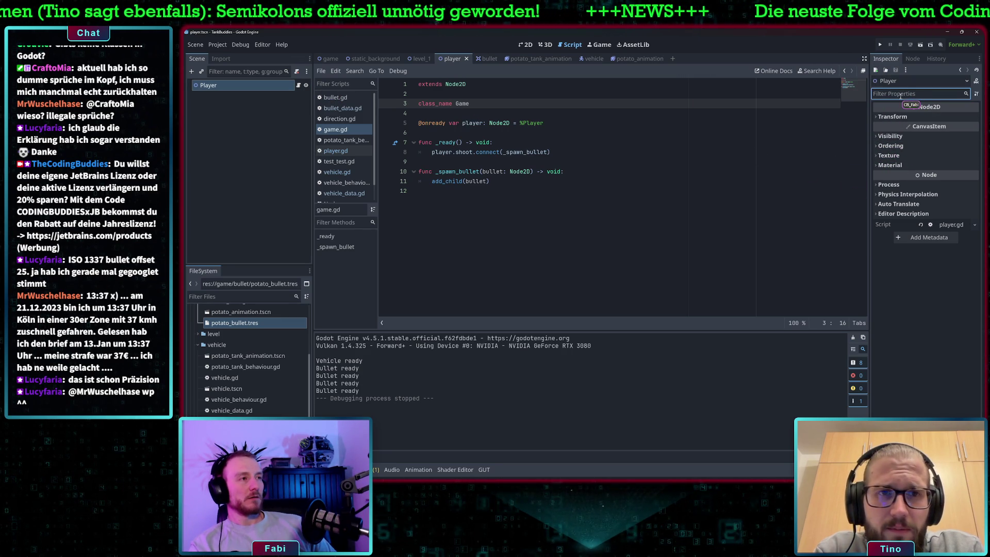
{"action": "type", "text": "p"}
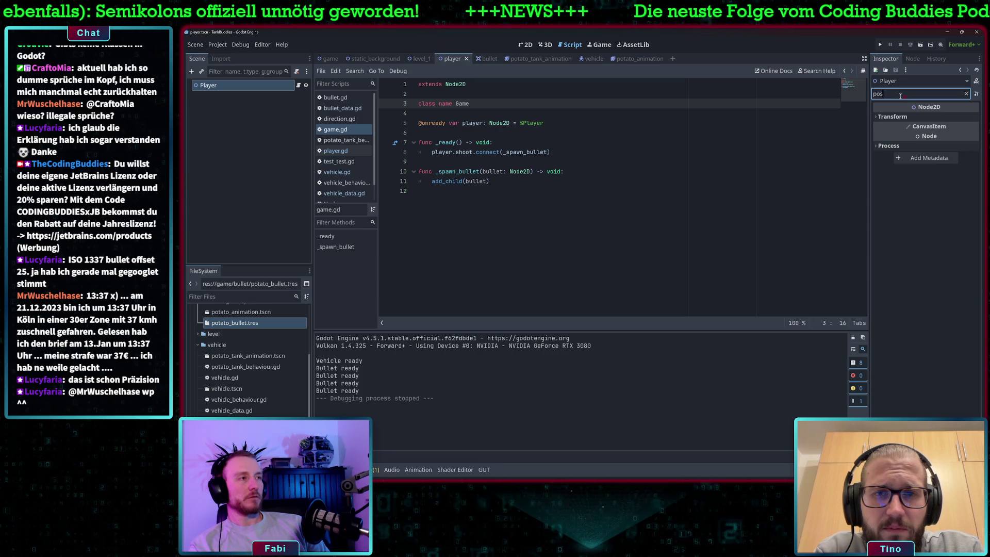
{"action": "key", "text": "BackSpace"}
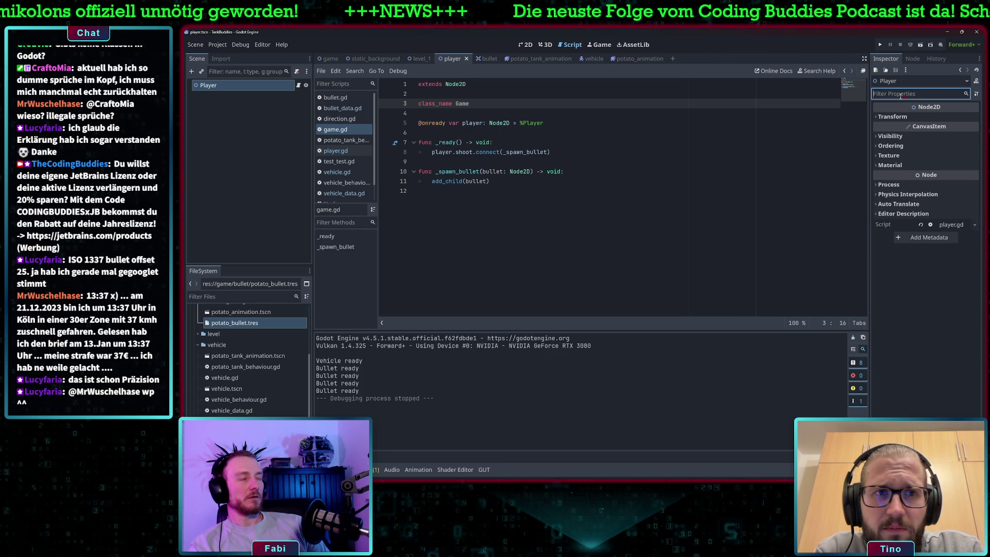
{"action": "type", "text": "x"}
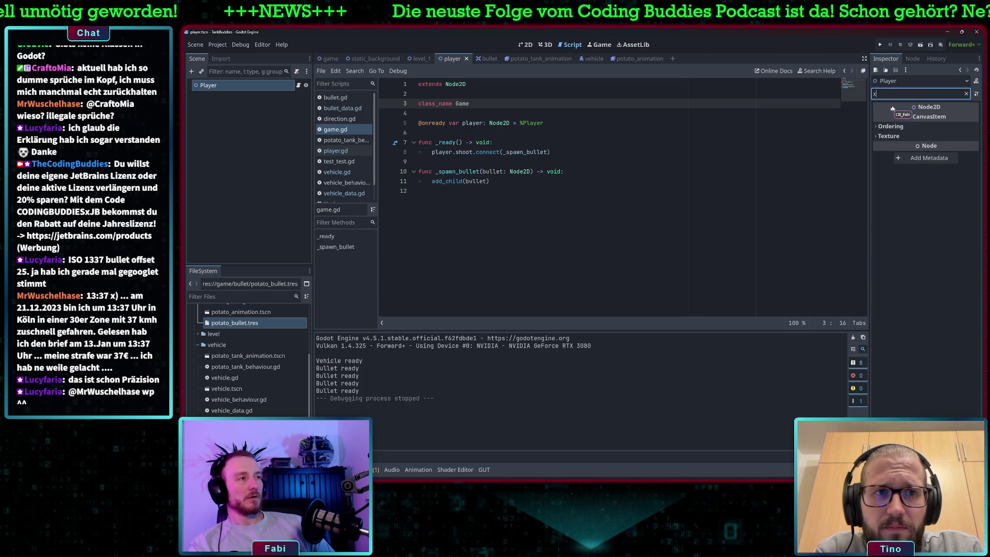
{"action": "left_click", "coordinate": [881, 127]}
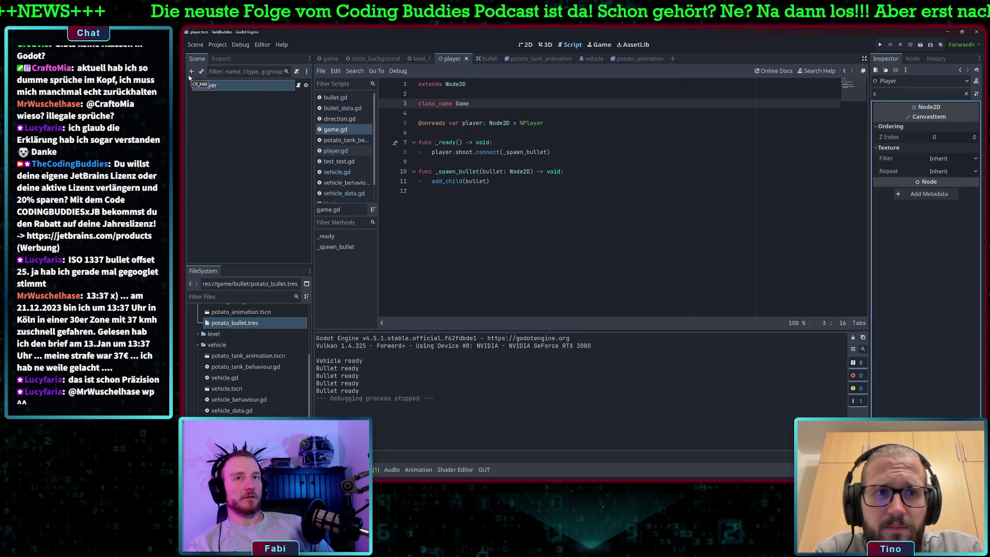
{"action": "left_click", "coordinate": [199, 99]}
{"action": "left_click", "coordinate": [209, 86]}
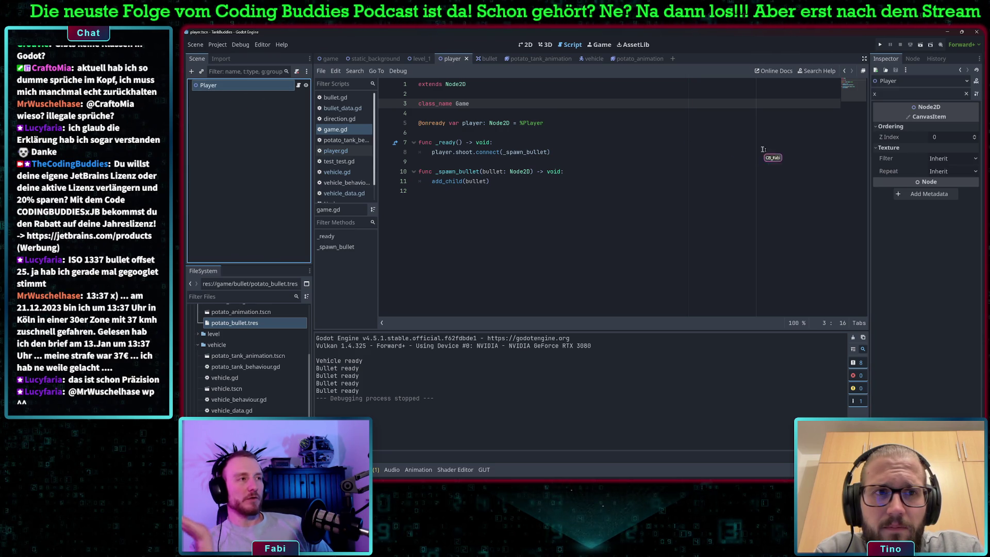
{"action": "left_click", "coordinate": [967, 95]}
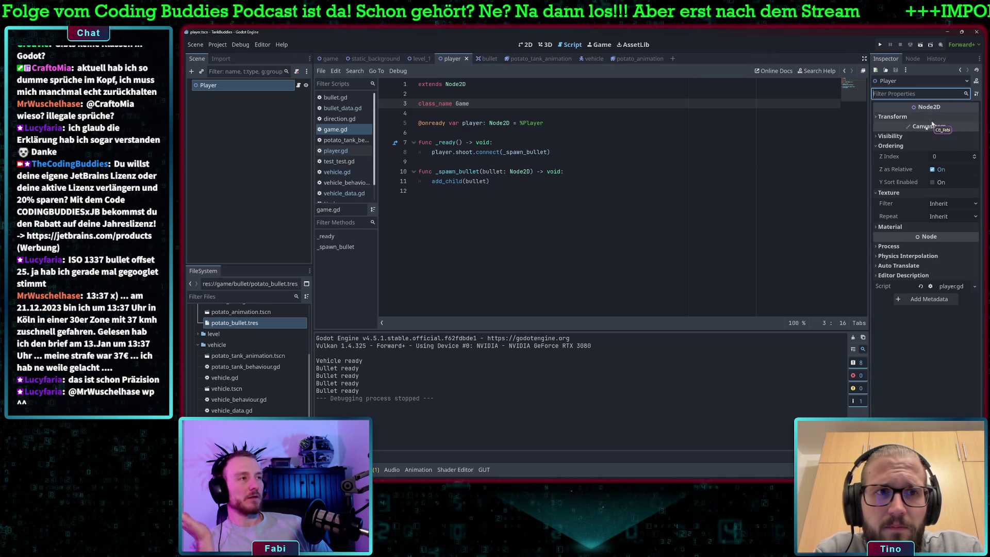
Expand Transform to see the Player's position 0, 0, then reopen player.gd
{"action": "left_click", "coordinate": [887, 247]}
{"action": "left_click", "coordinate": [877, 247]}
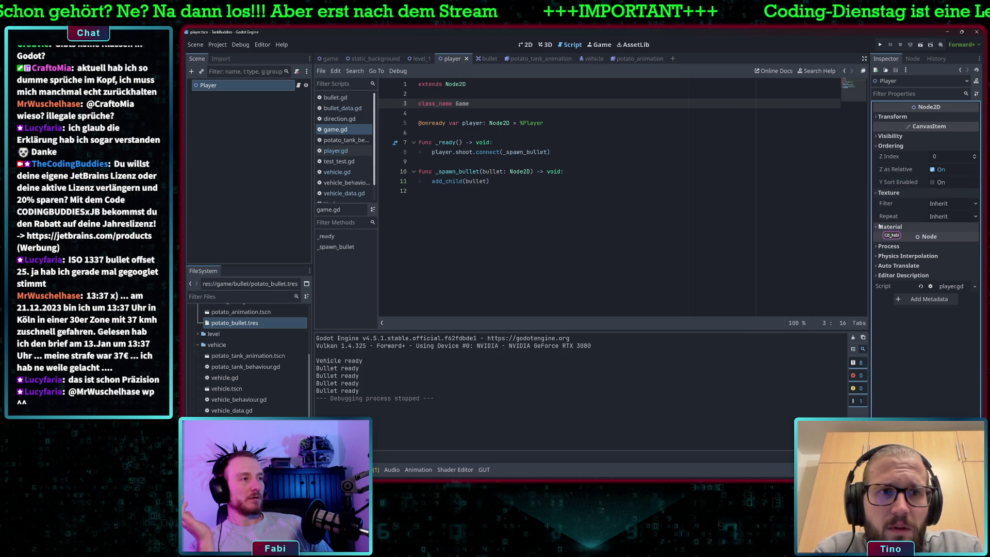
{"action": "left_click", "coordinate": [879, 117]}
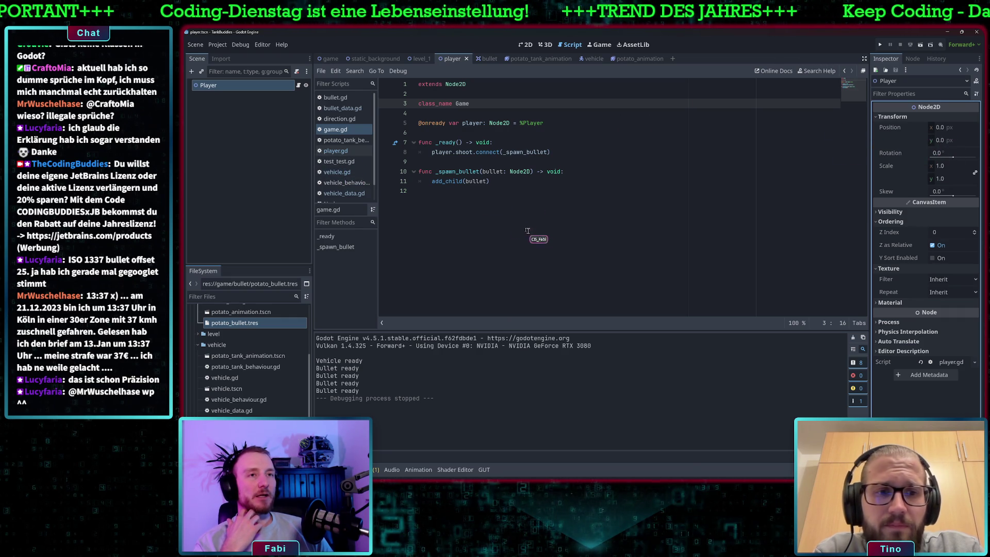
{"action": "left_click", "coordinate": [338, 155]}
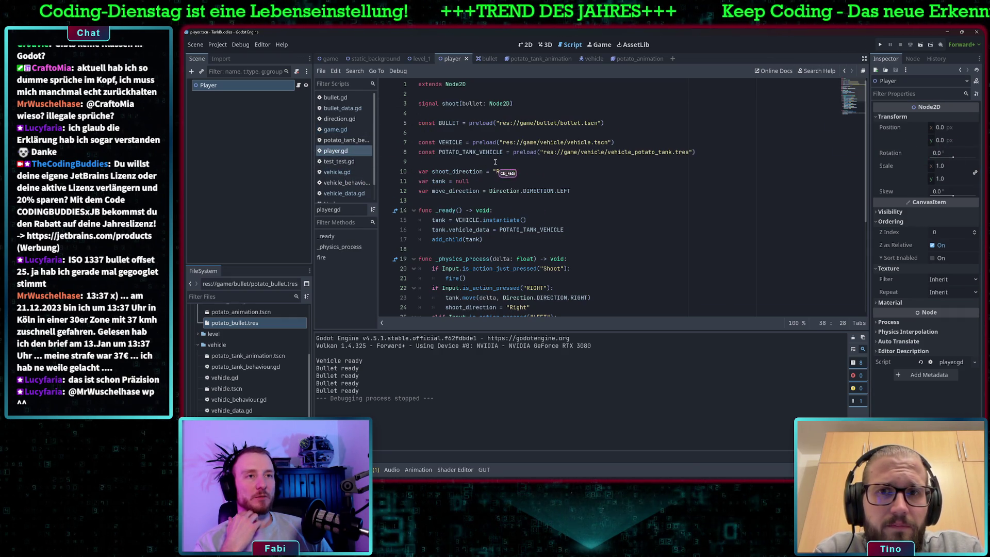
Add print(position) inside the player's _ready function and save player.gd
{"action": "scroll", "coordinate": [483, 193], "scroll_direction": "down", "scroll_amount": 1}
{"action": "left_click", "coordinate": [520, 181]}
{"action": "key", "text": "Return"}
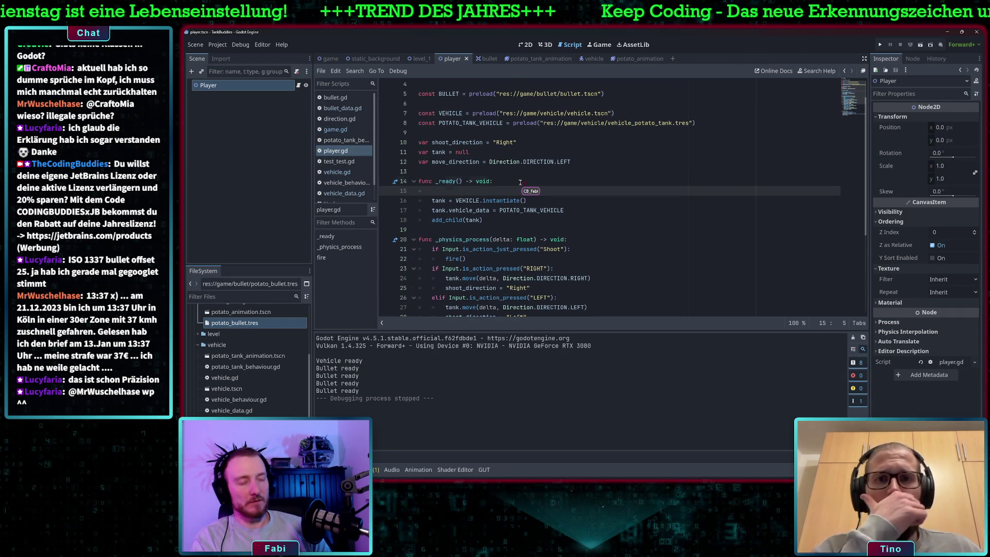
{"action": "type", "text": "print"}
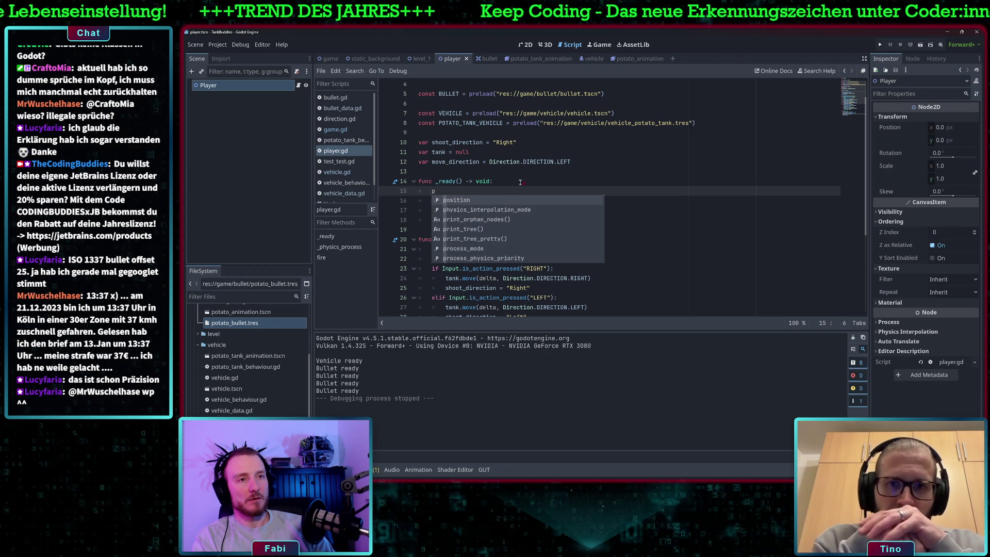
{"action": "type", "text": "(pos"}
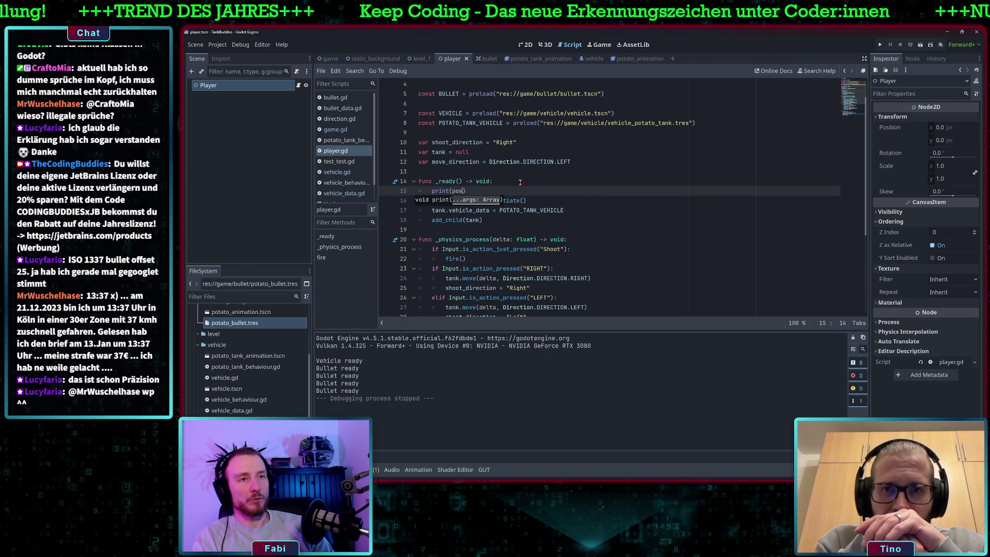
{"action": "left_click", "coordinate": [525, 170]}
{"action": "key", "text": "ctrl+s"}
Run the game to log (500.0, 200.0), then start a project-wide file search
{"action": "left_click", "coordinate": [880, 45]}
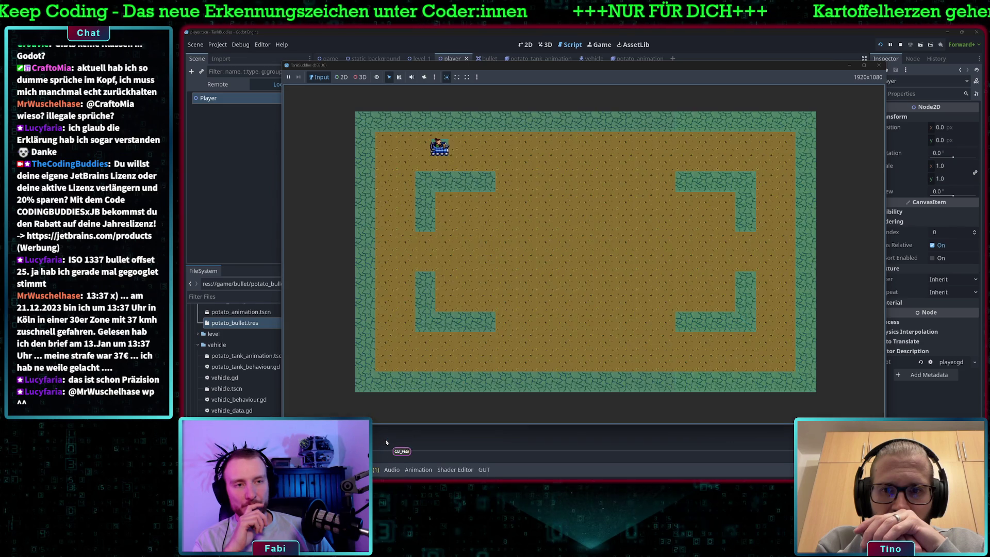
{"action": "left_click", "coordinate": [386, 443]}
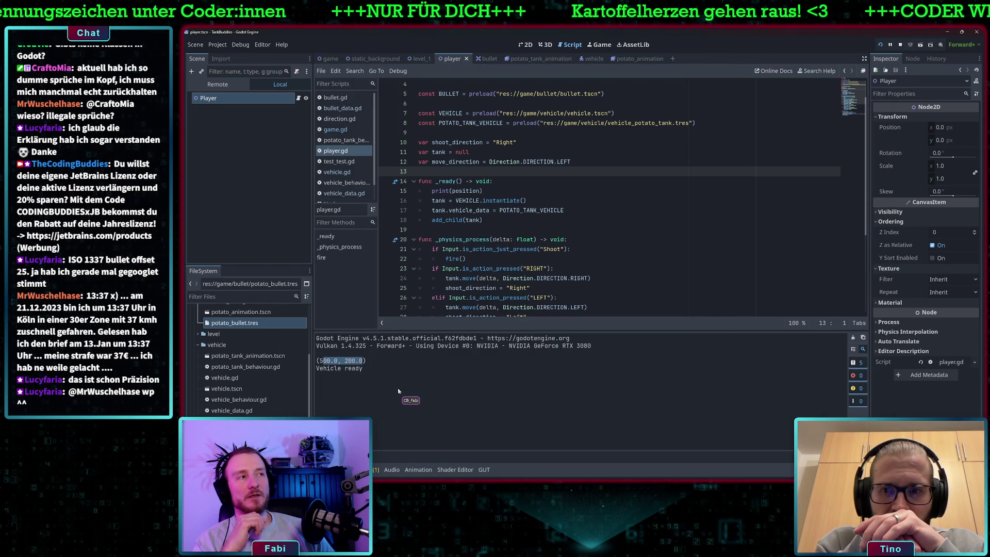
{"action": "left_click", "coordinate": [606, 267]}
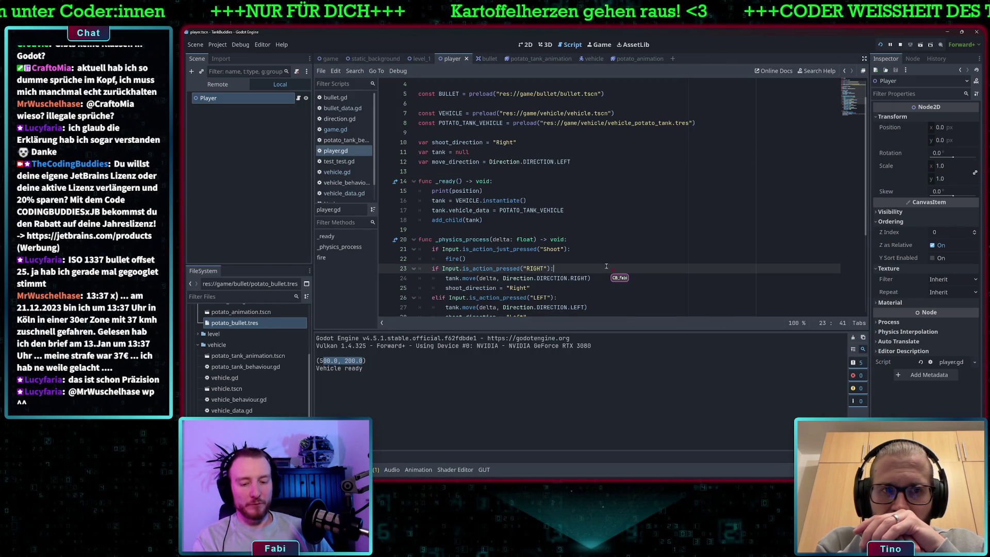
{"action": "key", "text": "ctrl+shift+f"}
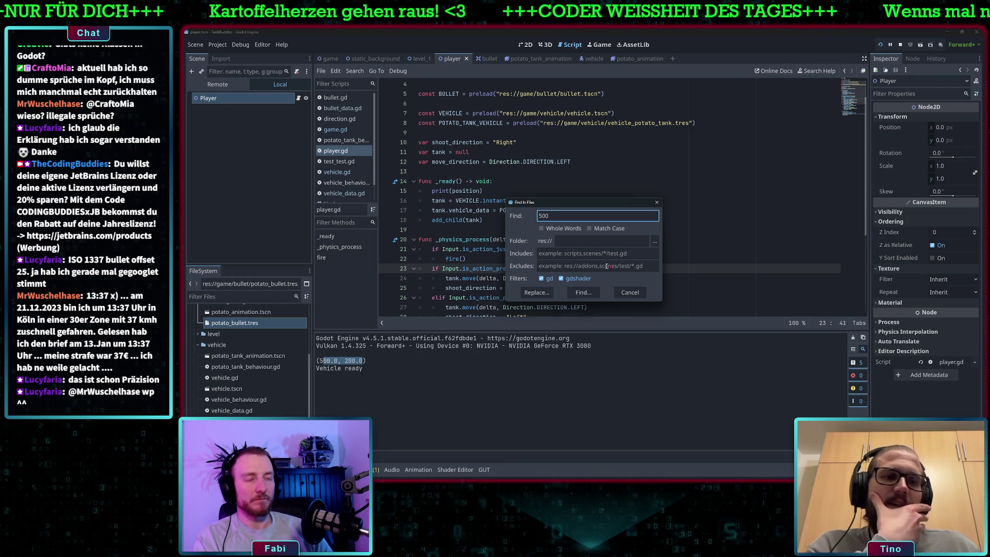
Search all project files for 500 and inspect both matches on line 152 of gut_logo.gd
{"action": "left_click", "coordinate": [590, 293]}
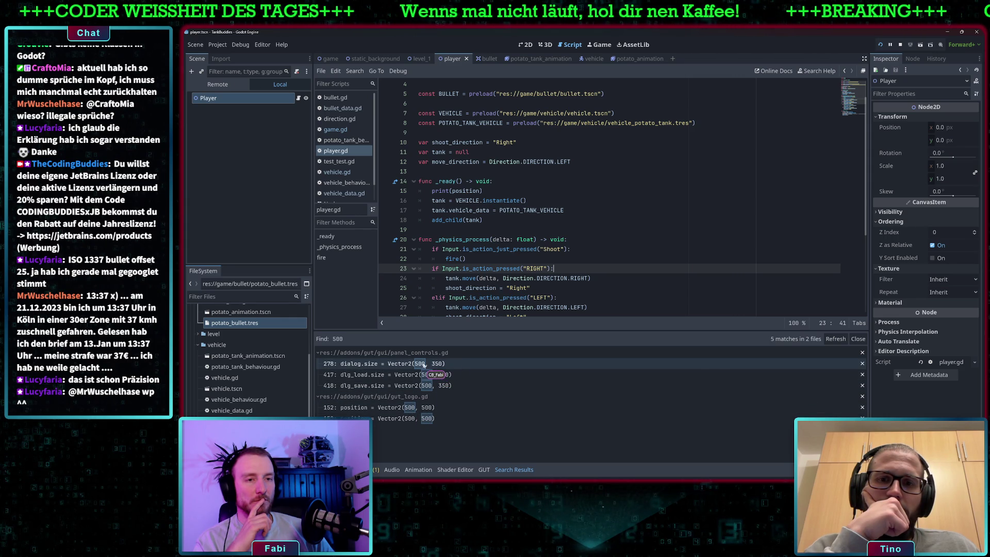
{"action": "left_click", "coordinate": [372, 408]}
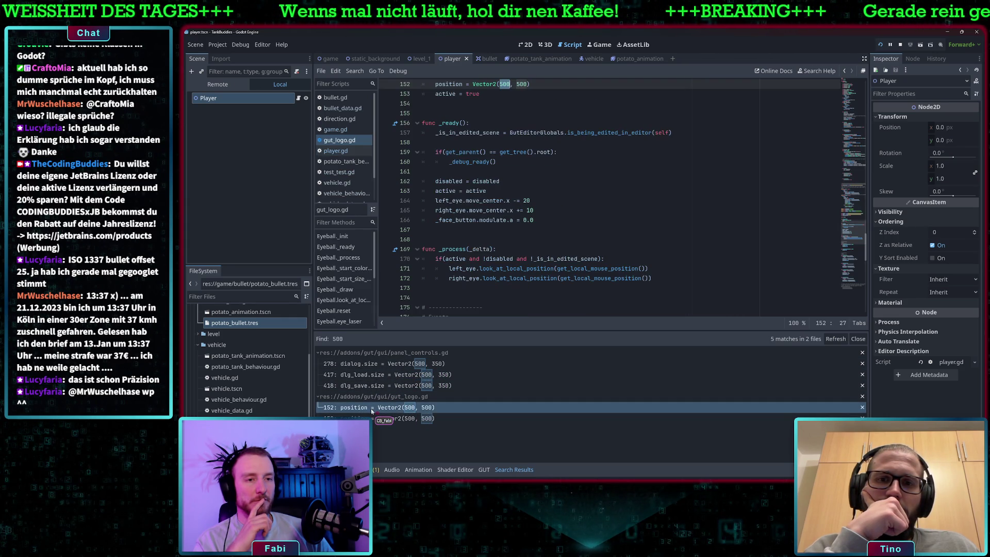
{"action": "left_click", "coordinate": [371, 418]}
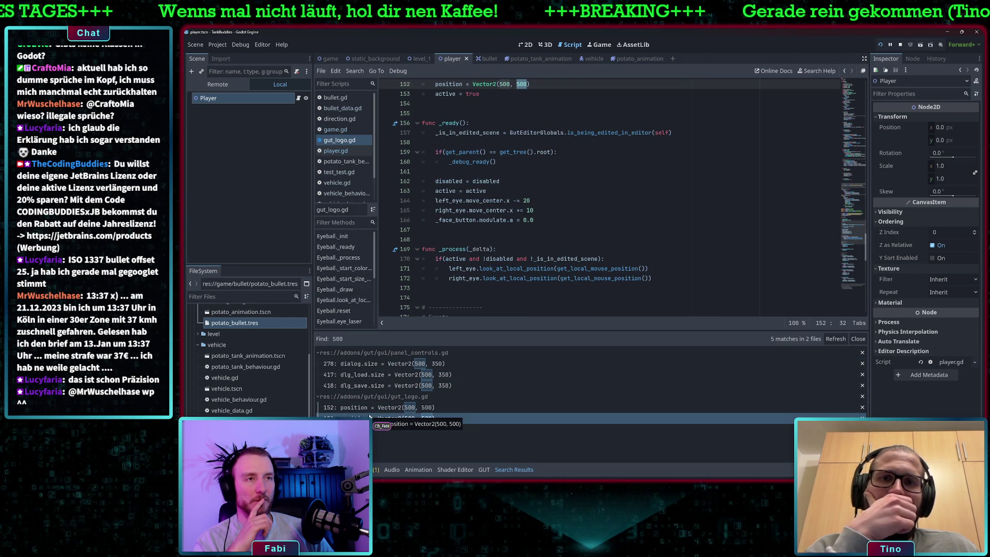
Close gut_logo.gd, return to game.gd, and view the player scene in 2D
{"action": "right_click", "coordinate": [353, 142]}
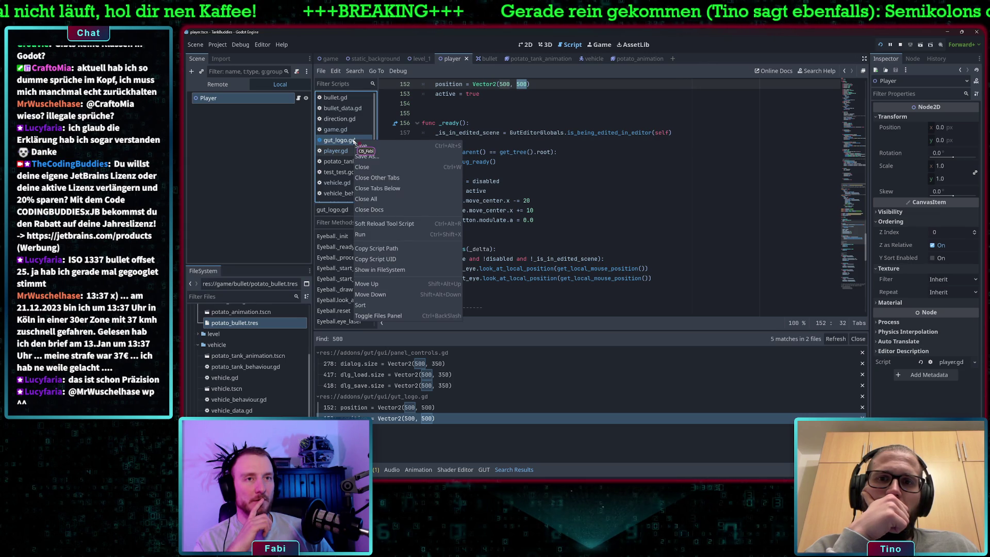
{"action": "left_click", "coordinate": [363, 167]}
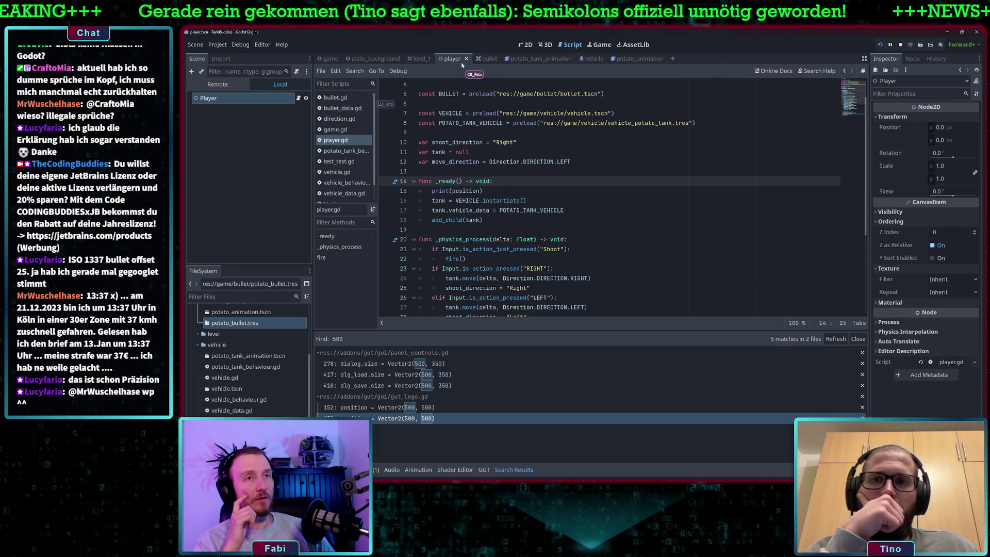
{"action": "left_click", "coordinate": [335, 130]}
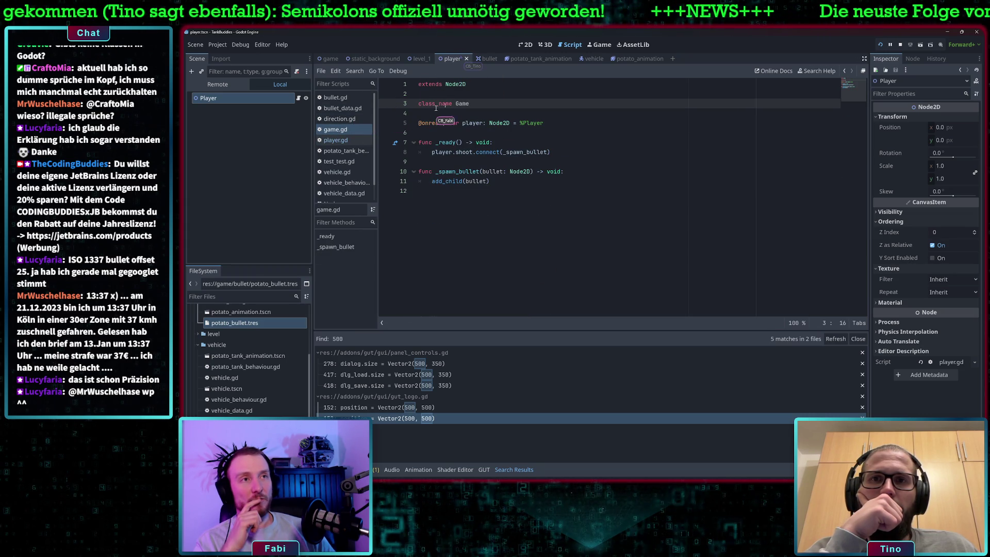
{"action": "left_click", "coordinate": [517, 45]}
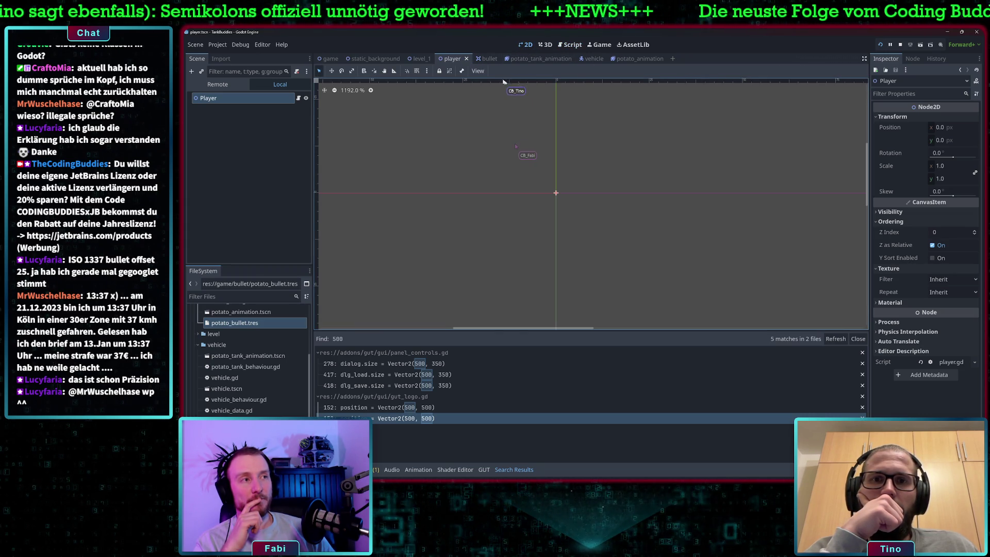
{"action": "scroll", "coordinate": [465, 141], "scroll_direction": "down", "scroll_amount": 10}
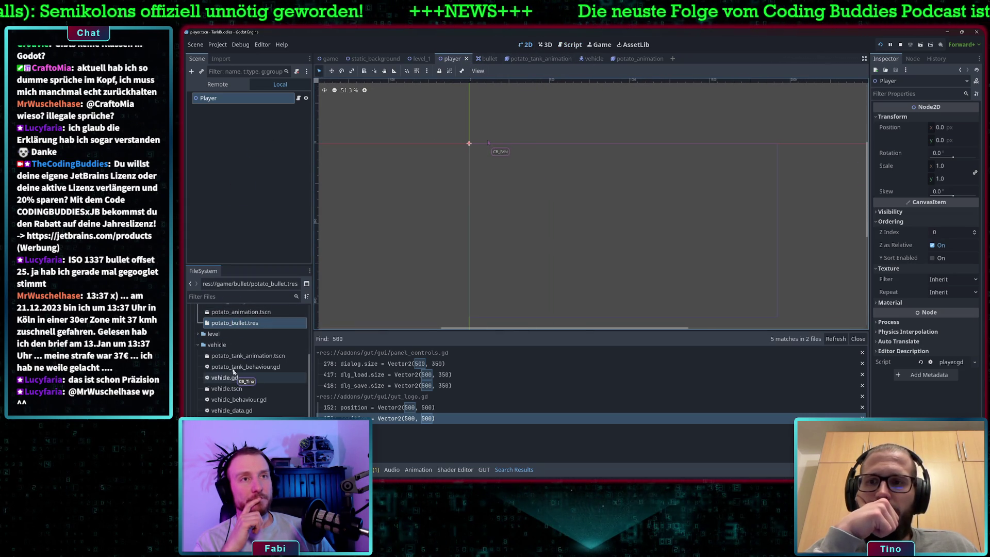
Confirm the Game scene's Player node sits at 500, 200, then go back to the script editor
{"action": "scroll", "coordinate": [233, 371], "scroll_direction": "up", "scroll_amount": 1}
{"action": "scroll", "coordinate": [233, 371], "scroll_direction": "up", "scroll_amount": 3}
{"action": "left_click", "coordinate": [331, 58]}
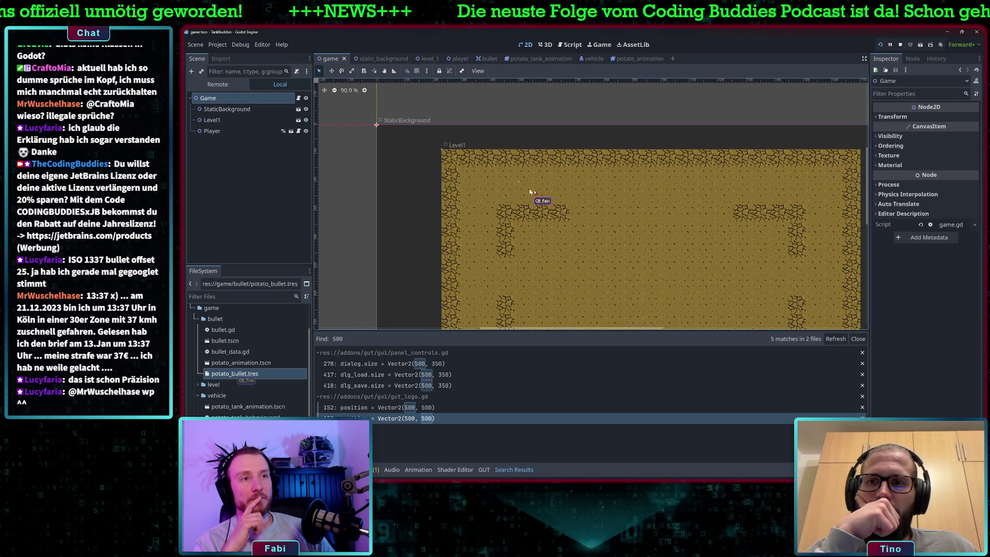
{"action": "scroll", "coordinate": [627, 221], "scroll_direction": "down", "scroll_amount": 3}
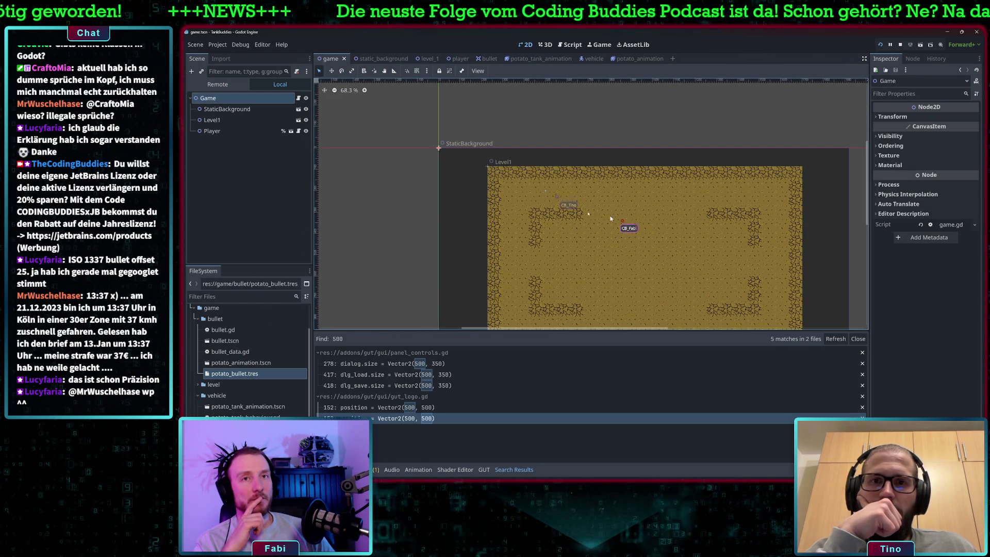
{"action": "left_click", "coordinate": [267, 130]}
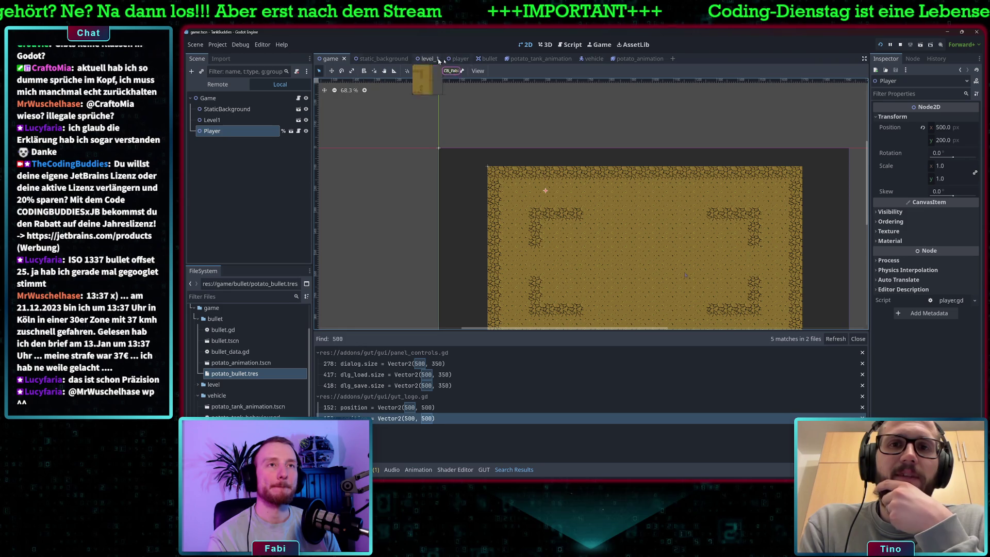
{"action": "left_click", "coordinate": [458, 60]}
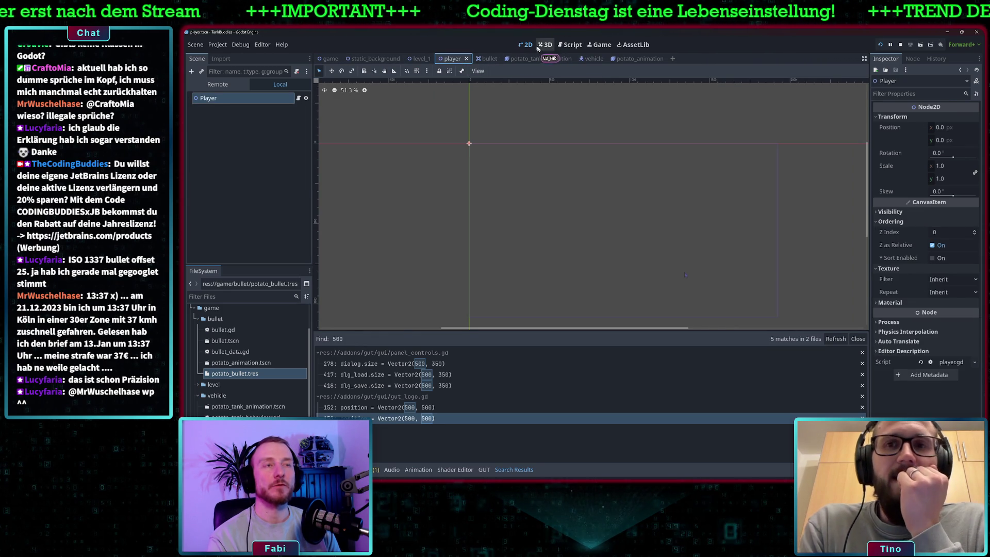
{"action": "left_click", "coordinate": [572, 45]}
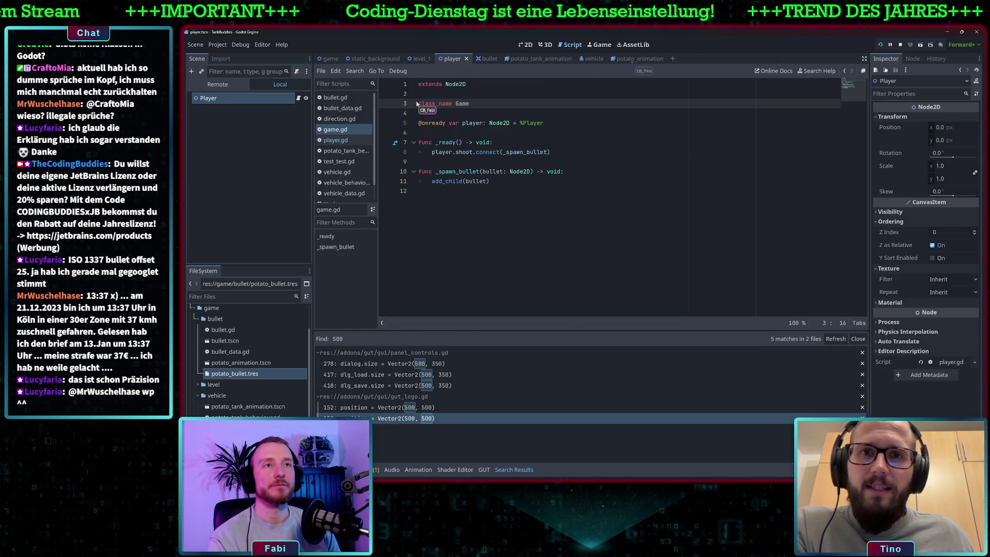
Add print(tank.position) below add_child(tank) in player.gd's _ready, save, and run the game
{"action": "left_click", "coordinate": [338, 143]}
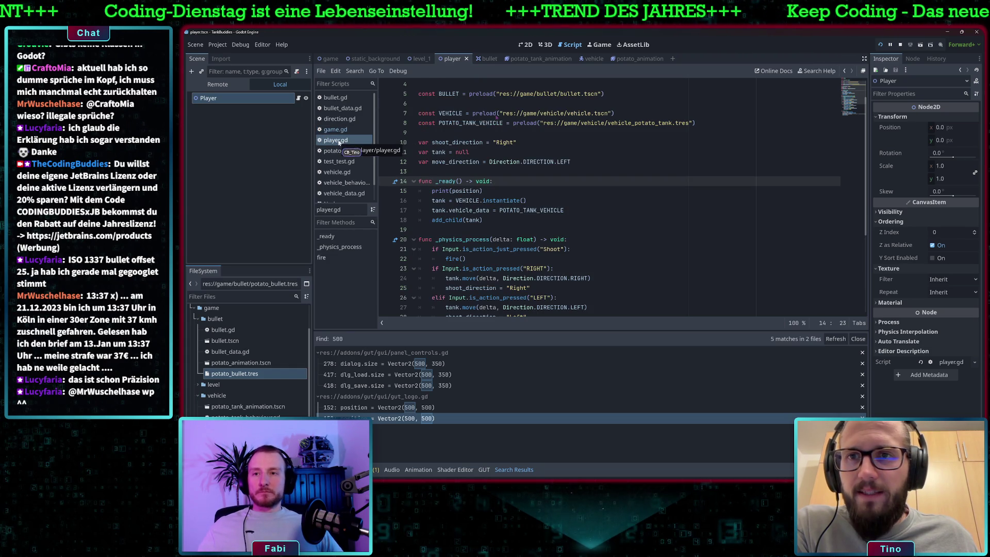
{"action": "scroll", "coordinate": [555, 178], "scroll_direction": "down", "scroll_amount": 3}
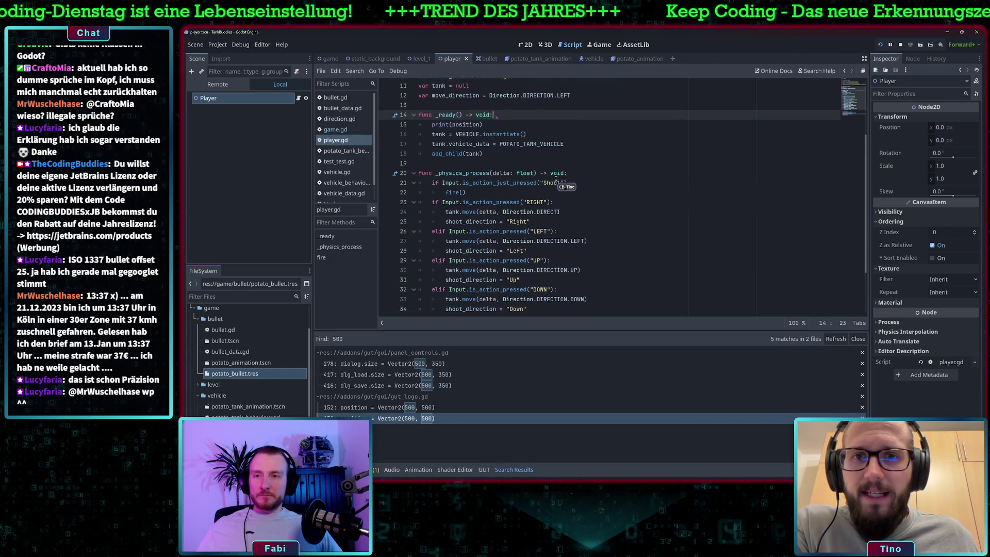
{"action": "scroll", "coordinate": [556, 178], "scroll_direction": "up", "scroll_amount": 1}
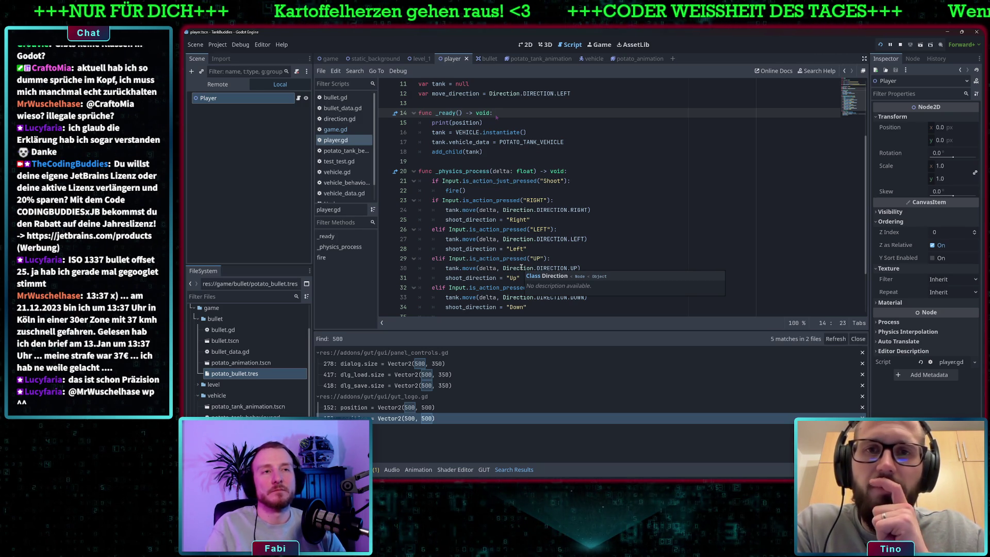
{"action": "left_click", "coordinate": [511, 146]}
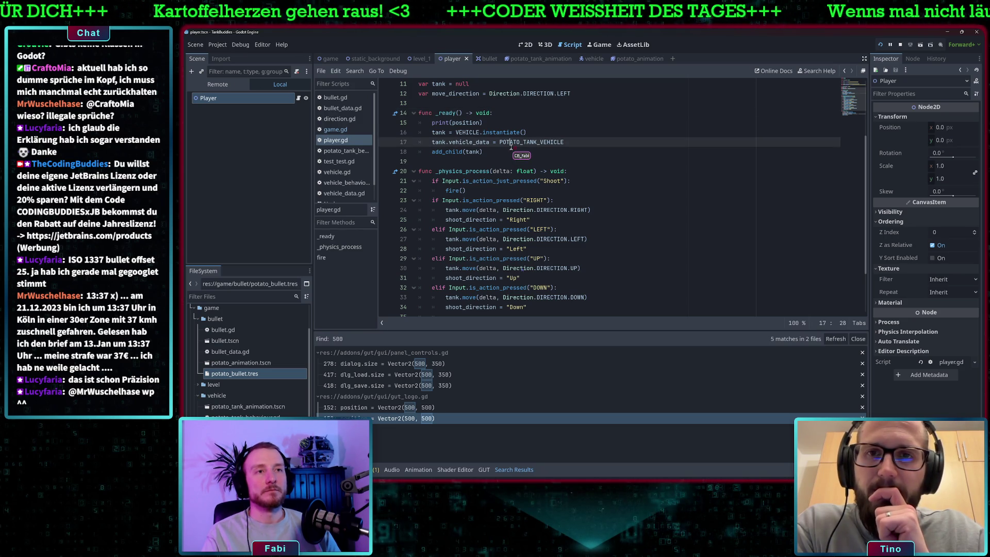
{"action": "key", "text": "Down"}
{"action": "key", "text": "End"}
{"action": "key", "text": "Return"}
{"action": "type", "text": "print(tank.po"}
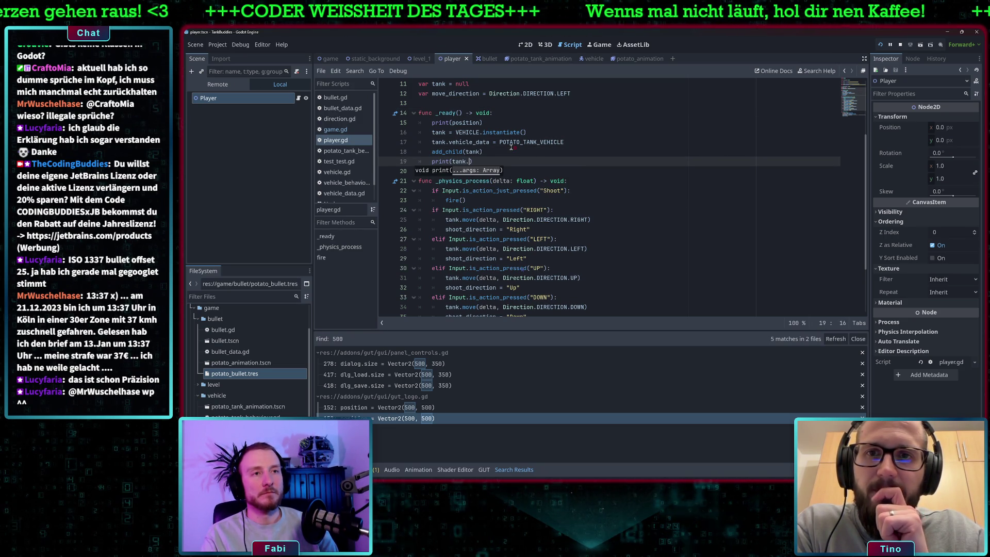
{"action": "key", "text": "Return"}
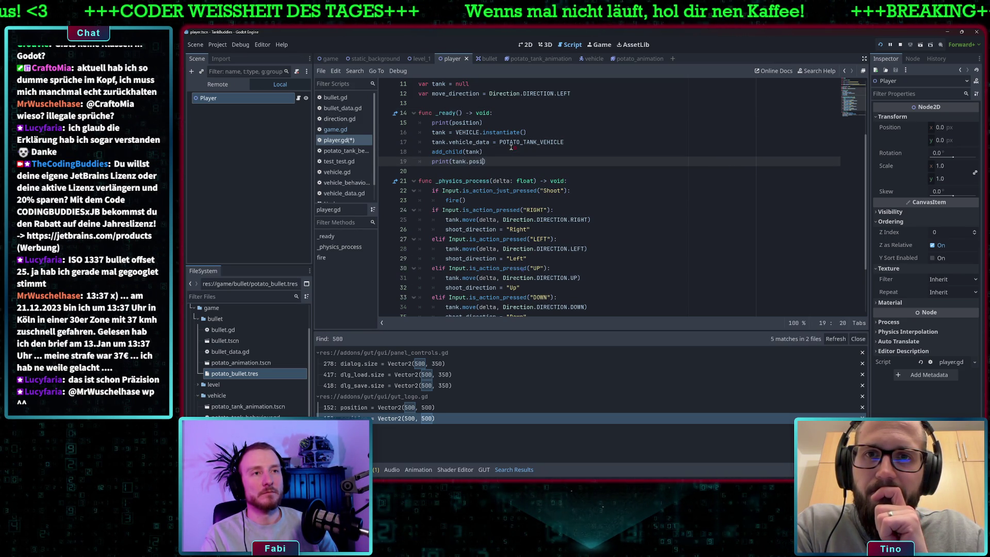
{"action": "mouse_move", "coordinate": [523, 152]}
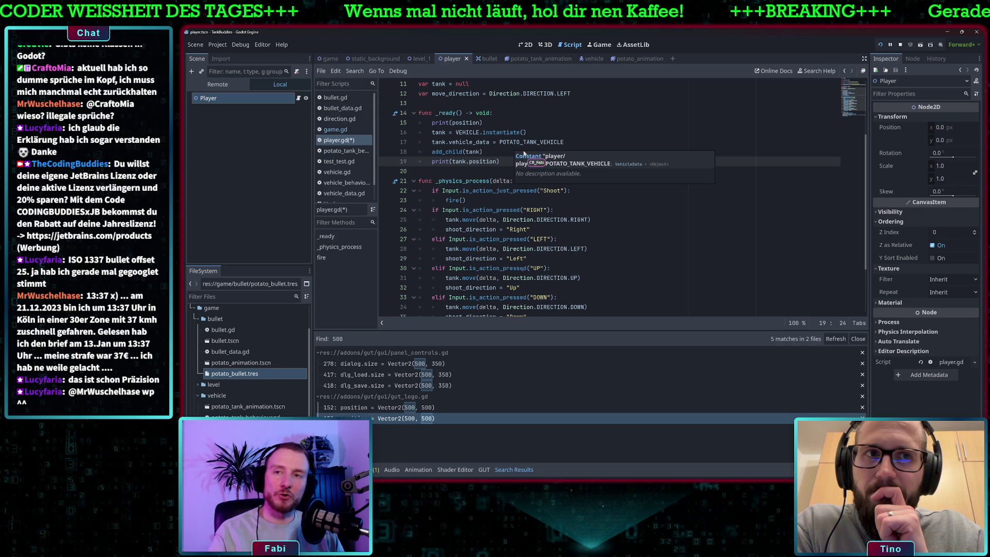
{"action": "key", "text": "ctrl+s"}
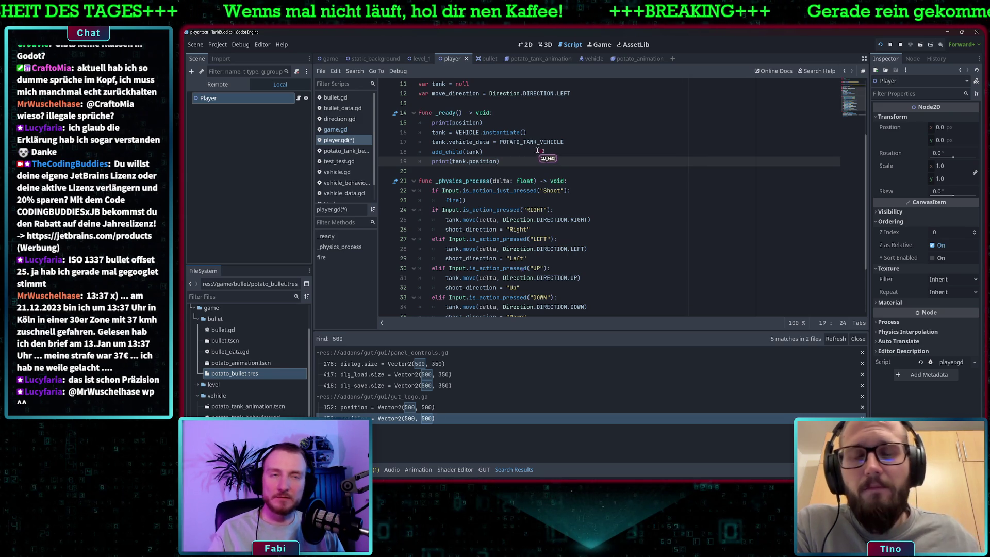
{"action": "left_click", "coordinate": [880, 45]}
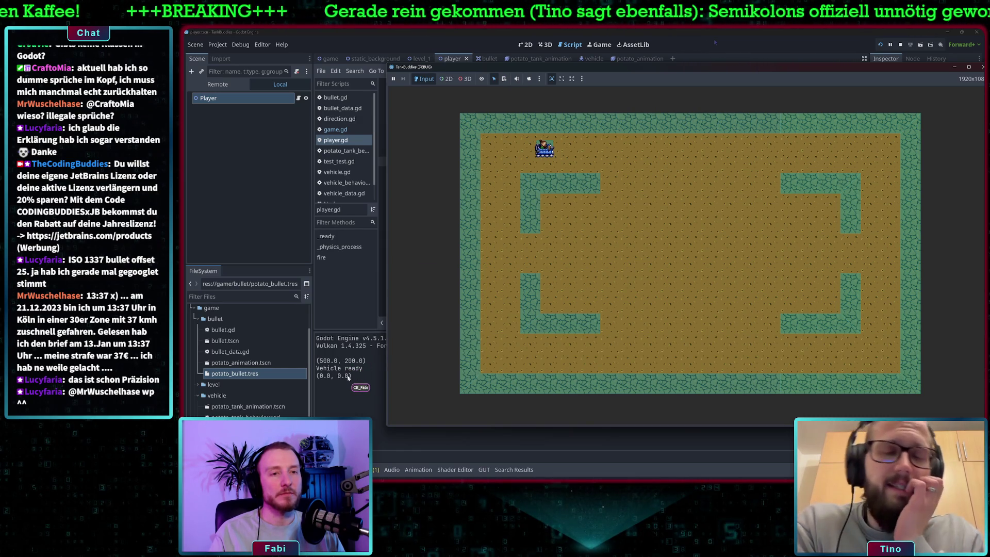
{"action": "key", "text": "F8"}
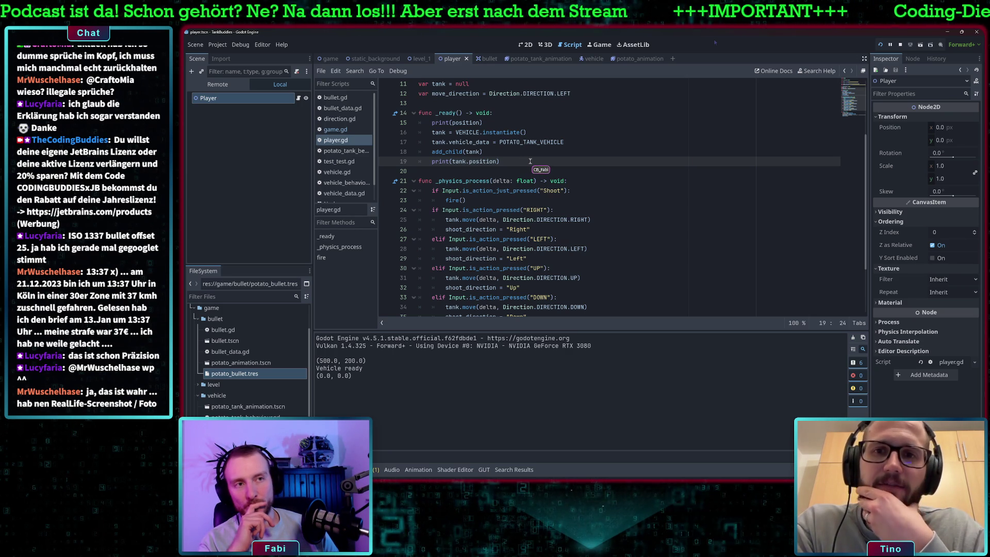
{"action": "scroll", "coordinate": [580, 175], "scroll_direction": "down", "scroll_amount": 2}
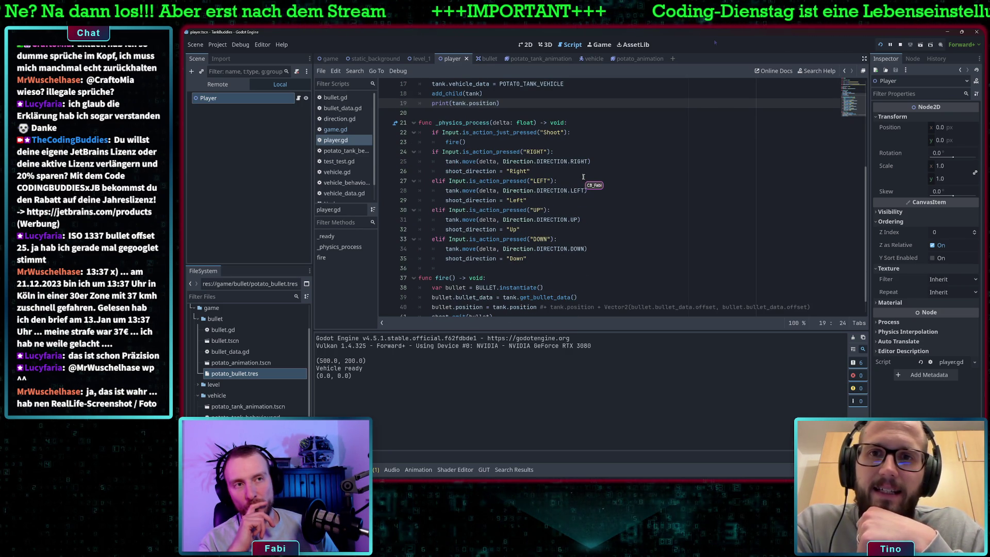
{"action": "scroll", "coordinate": [583, 177], "scroll_direction": "up", "scroll_amount": 1}
{"action": "scroll", "coordinate": [582, 177], "scroll_direction": "up", "scroll_amount": 1}
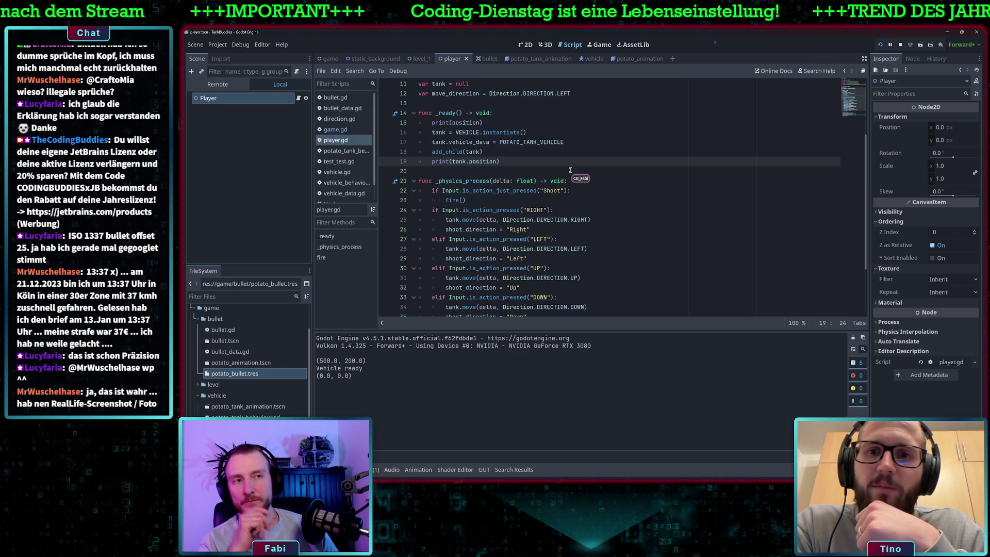
{"action": "scroll", "coordinate": [570, 172], "scroll_direction": "down", "scroll_amount": 1}
{"action": "scroll", "coordinate": [569, 173], "scroll_direction": "down", "scroll_amount": 1}
{"action": "left_click", "coordinate": [468, 173]}
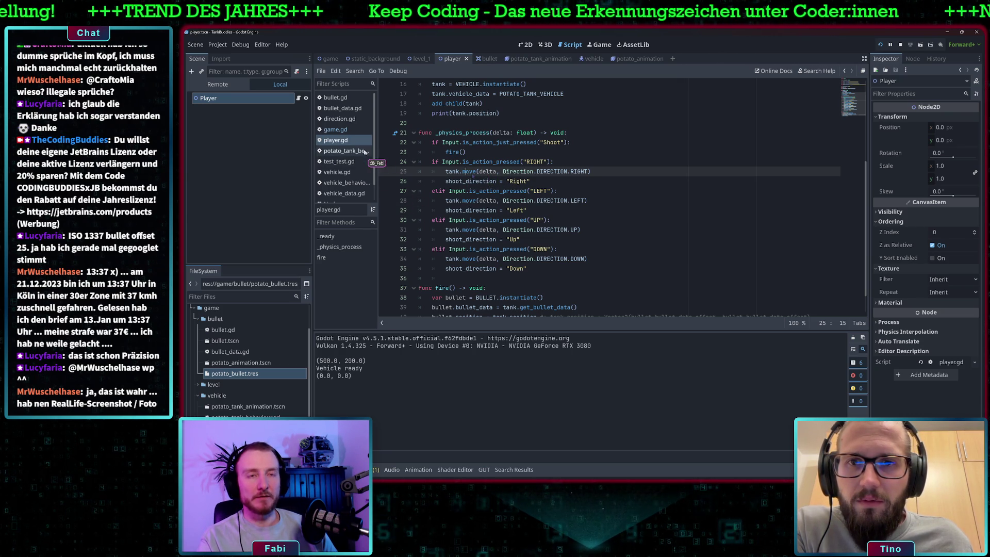
Review the vehicle.gd script extending CharacterBody2D, then switch to the game scene
{"action": "left_click", "coordinate": [342, 172]}
{"action": "scroll", "coordinate": [516, 170], "scroll_direction": "up", "scroll_amount": 5}
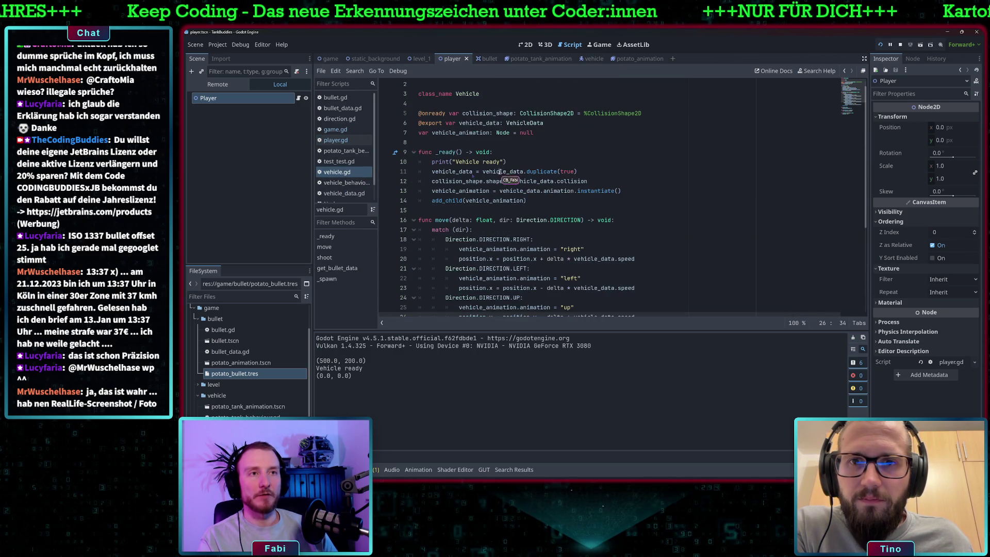
{"action": "double_click", "coordinate": [495, 85]}
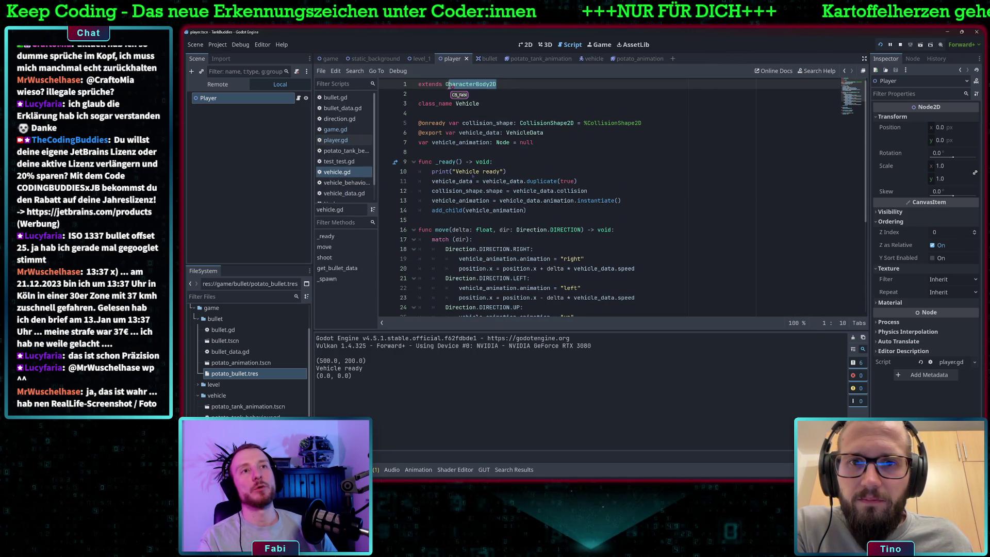
{"action": "left_click", "coordinate": [502, 84]}
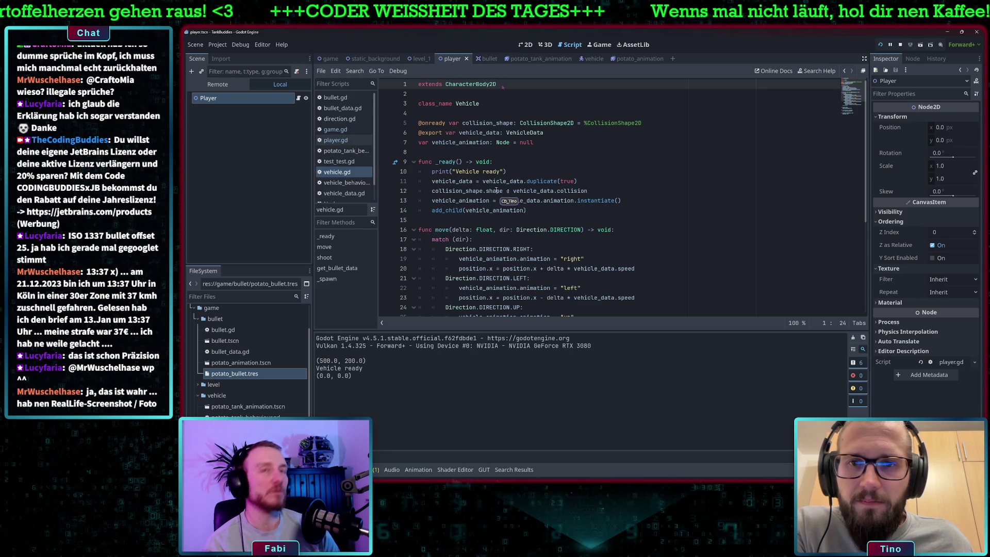
{"action": "scroll", "coordinate": [580, 195], "scroll_direction": "down", "scroll_amount": 1}
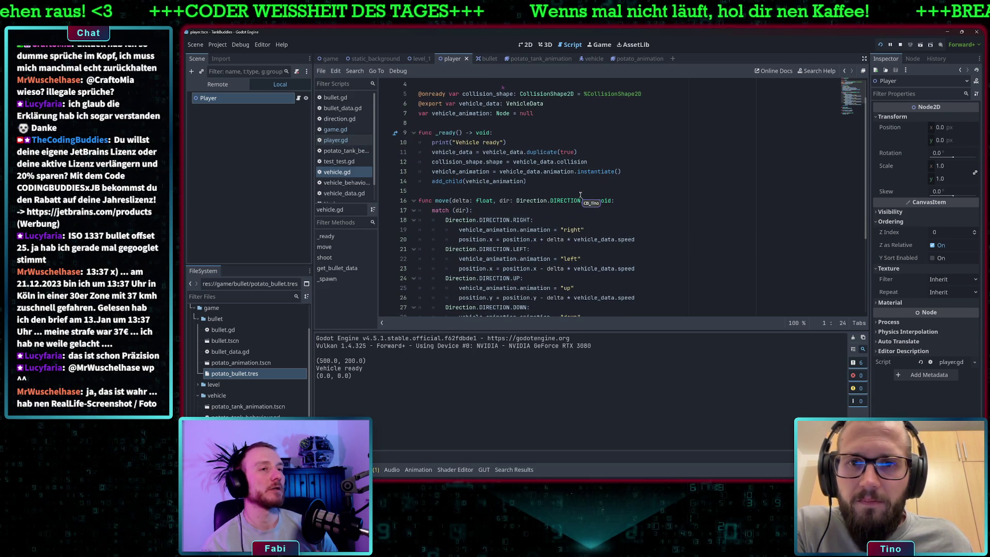
{"action": "scroll", "coordinate": [581, 195], "scroll_direction": "down", "scroll_amount": 1}
{"action": "scroll", "coordinate": [580, 195], "scroll_direction": "down", "scroll_amount": 1}
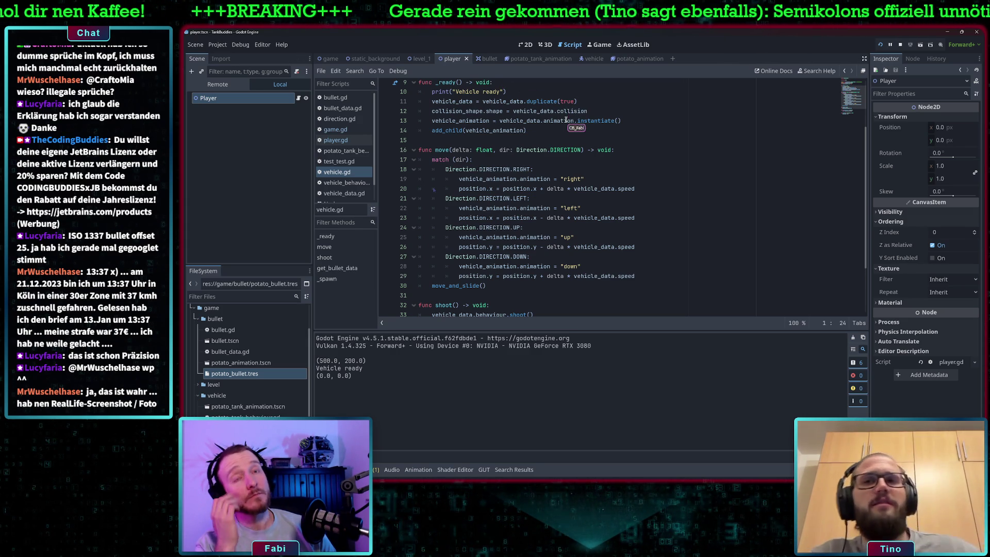
{"action": "scroll", "coordinate": [550, 188], "scroll_direction": "up", "scroll_amount": 3}
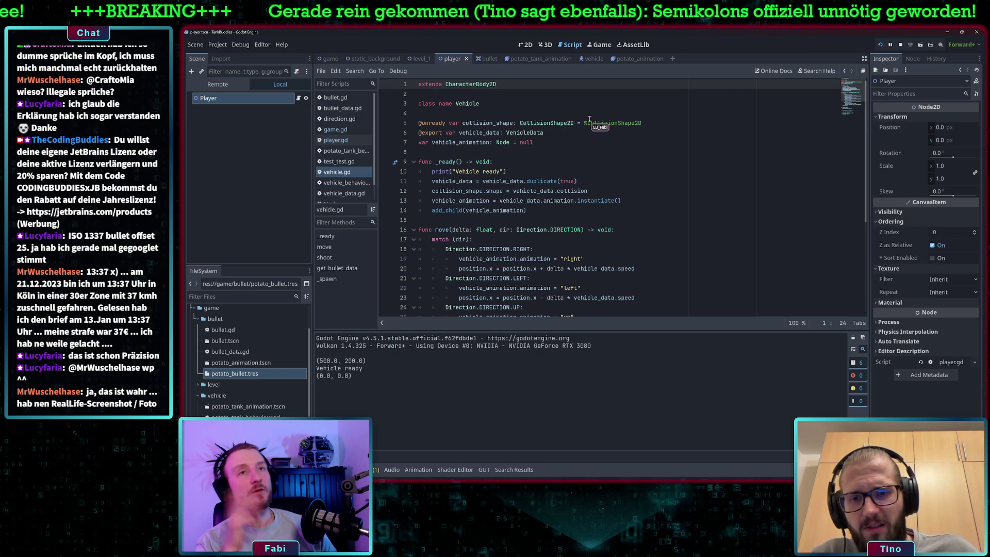
{"action": "left_click", "coordinate": [331, 60]}
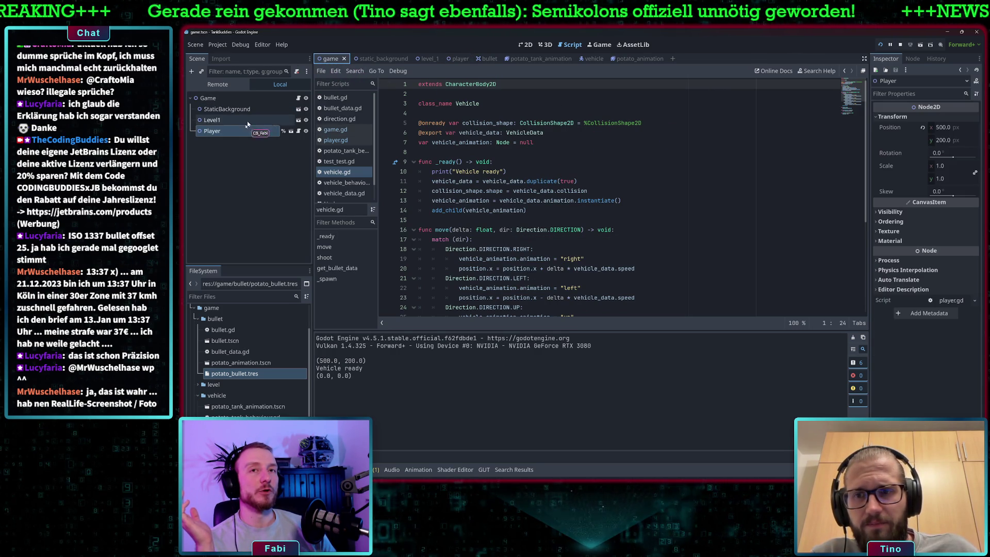
Set the Game scene's Player position to 0, 0, save the scene, and show it in 2D
{"action": "left_click", "coordinate": [943, 128]}
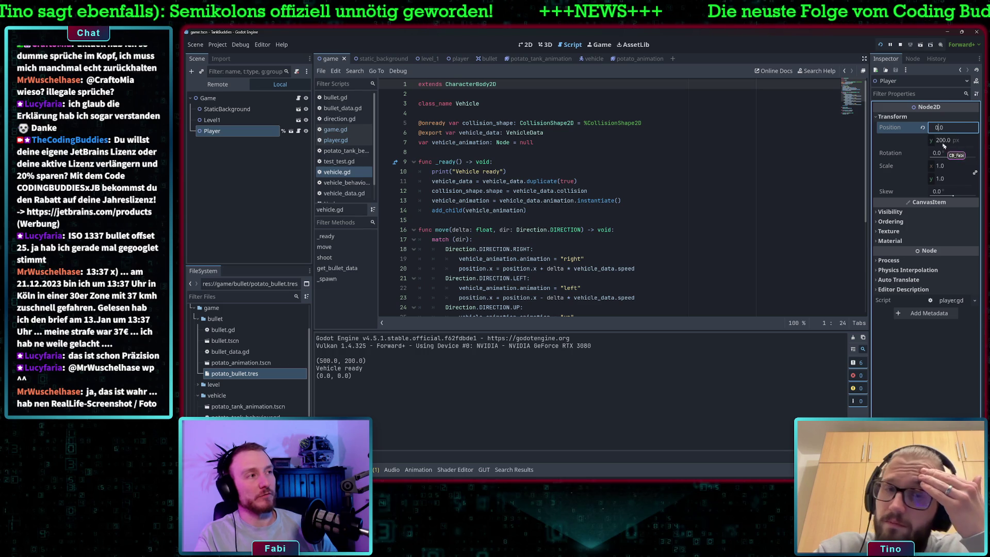
{"action": "left_click", "coordinate": [943, 145]}
{"action": "left_click", "coordinate": [797, 152]}
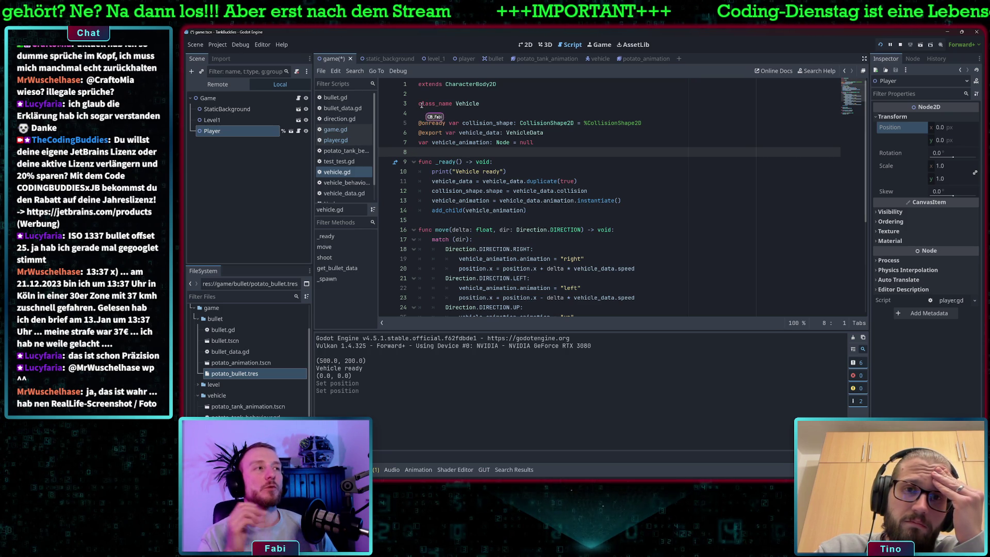
{"action": "key", "text": "ctrl+s"}
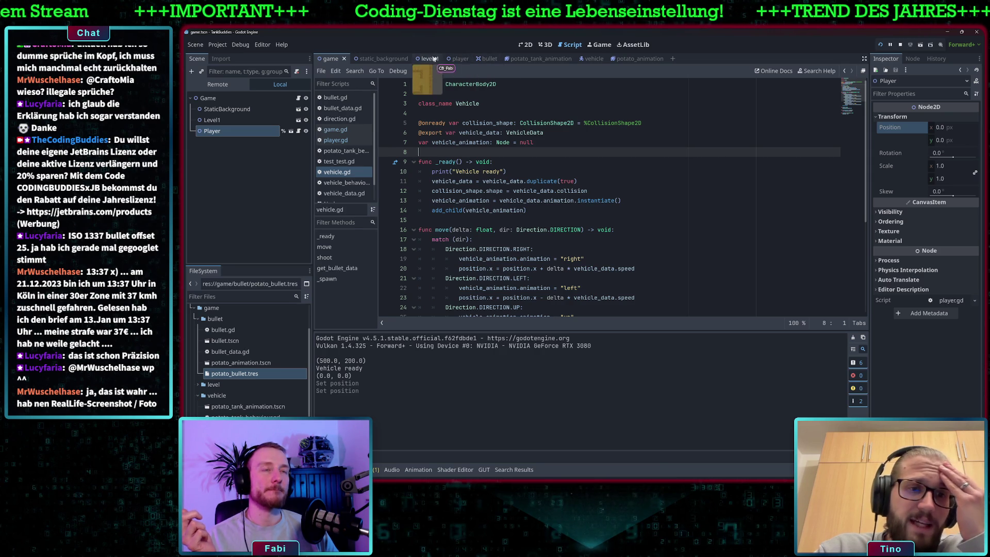
{"action": "left_click", "coordinate": [526, 45]}
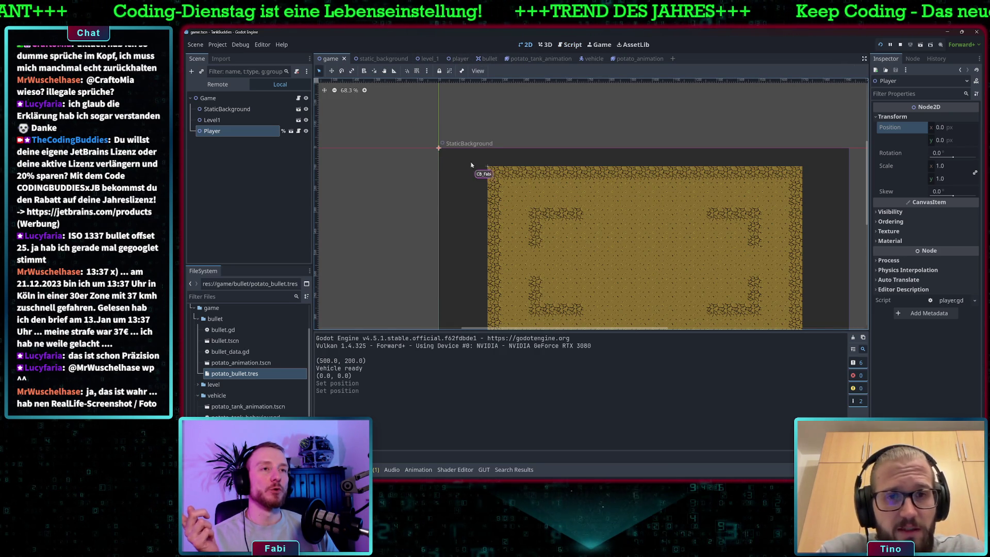
Inspect the Level1 and Player nodes in the Game scene
{"action": "left_click", "coordinate": [488, 168]}
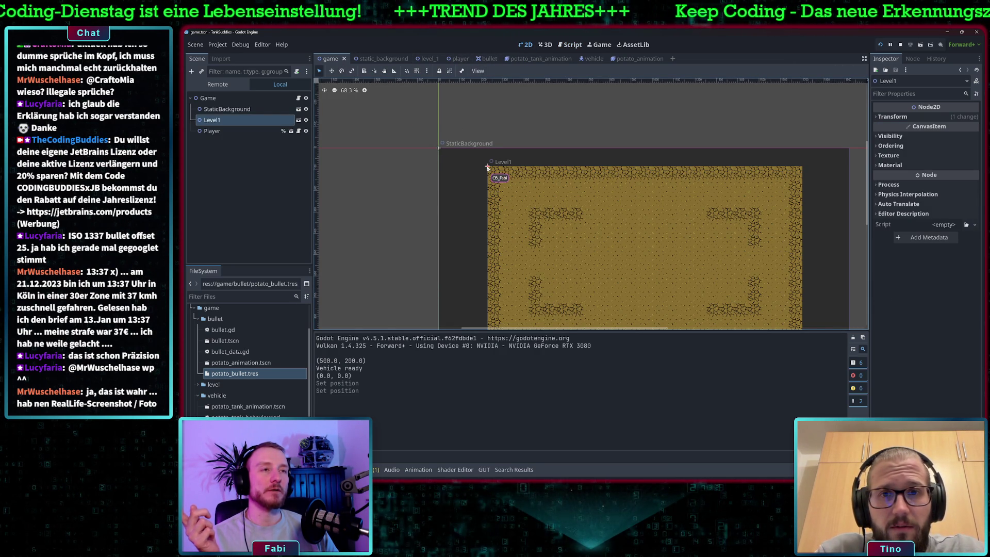
{"action": "left_click", "coordinate": [212, 131]}
{"action": "scroll", "coordinate": [519, 163], "scroll_direction": "up", "scroll_amount": 6}
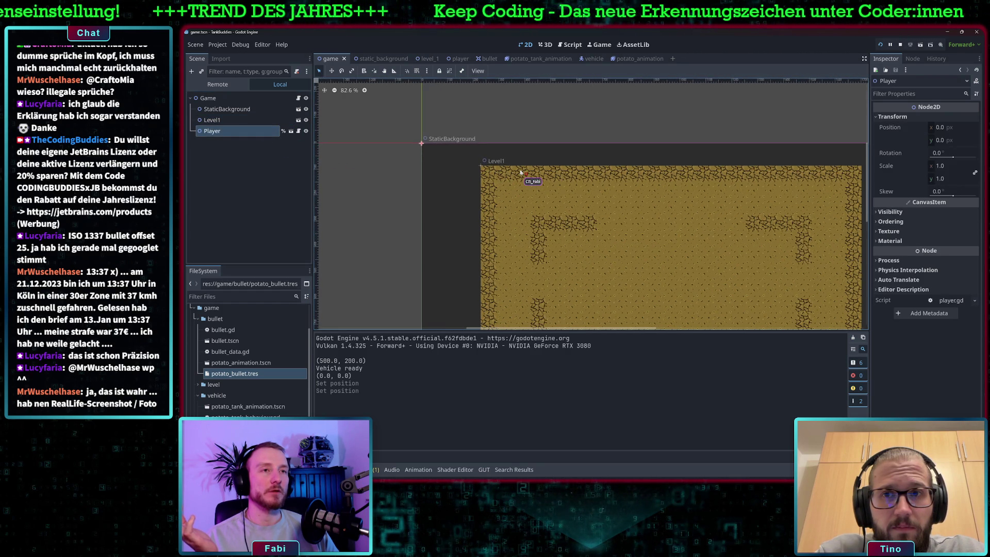
{"action": "scroll", "coordinate": [469, 168], "scroll_direction": "down", "scroll_amount": 2}
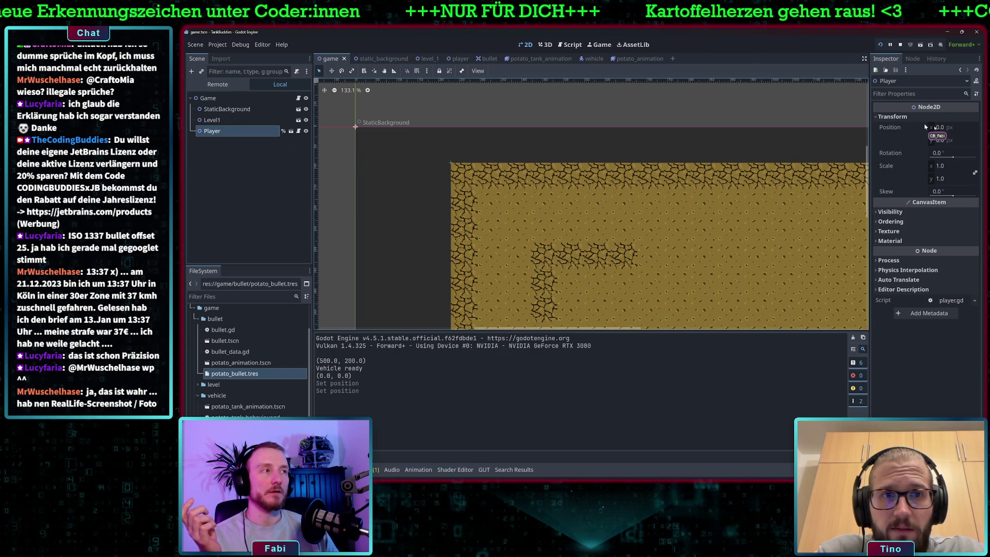
{"action": "scroll", "coordinate": [465, 165], "scroll_direction": "down", "scroll_amount": 4}
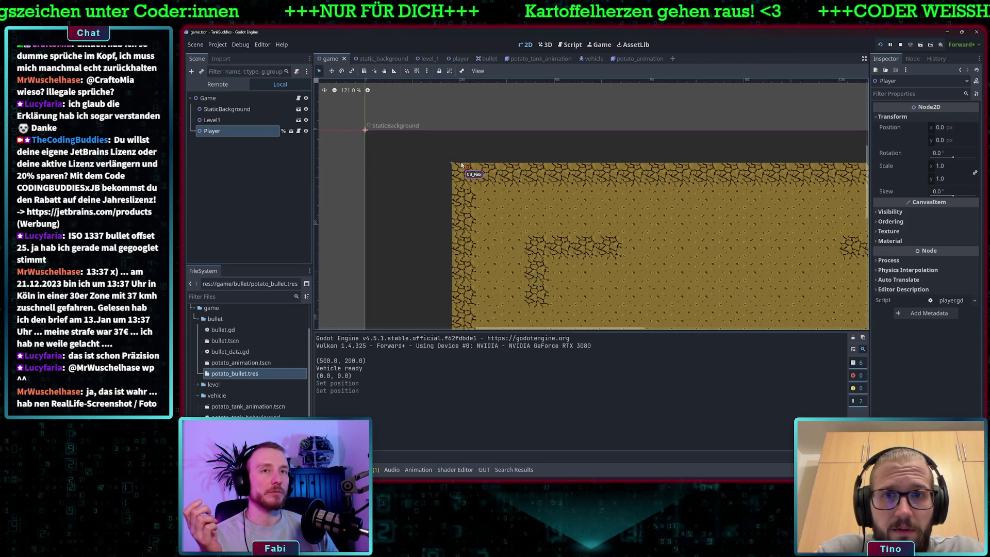
{"action": "left_click", "coordinate": [253, 136]}
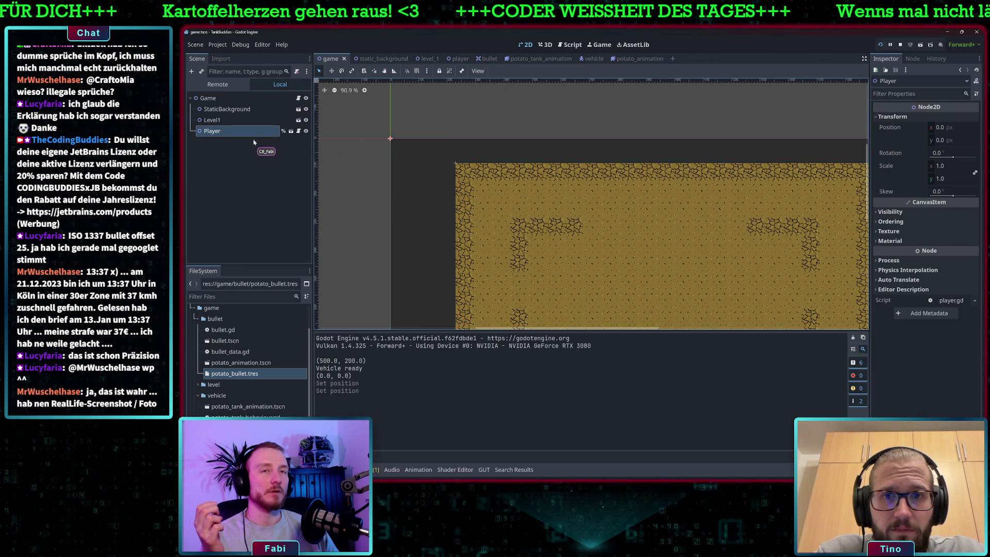
Read StaticBackground's and Level1's positions, Level1 at 229, 86, then run the project
{"action": "left_click", "coordinate": [227, 110]}
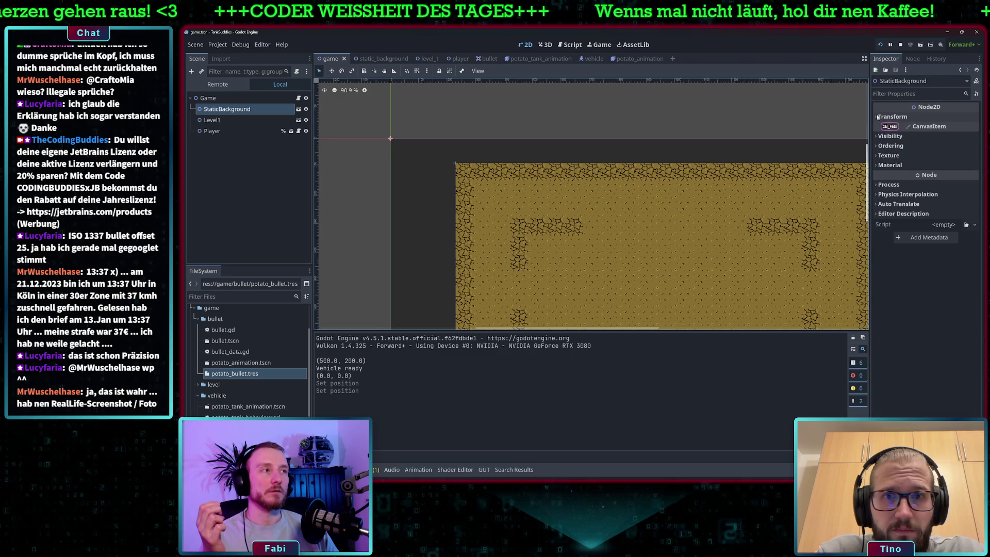
{"action": "left_click", "coordinate": [902, 116]}
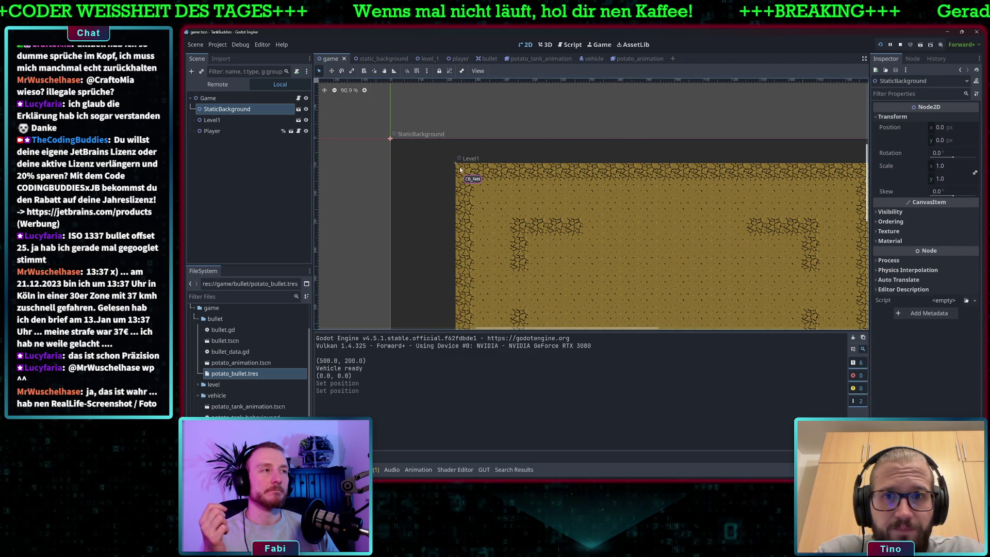
{"action": "left_click", "coordinate": [212, 120]}
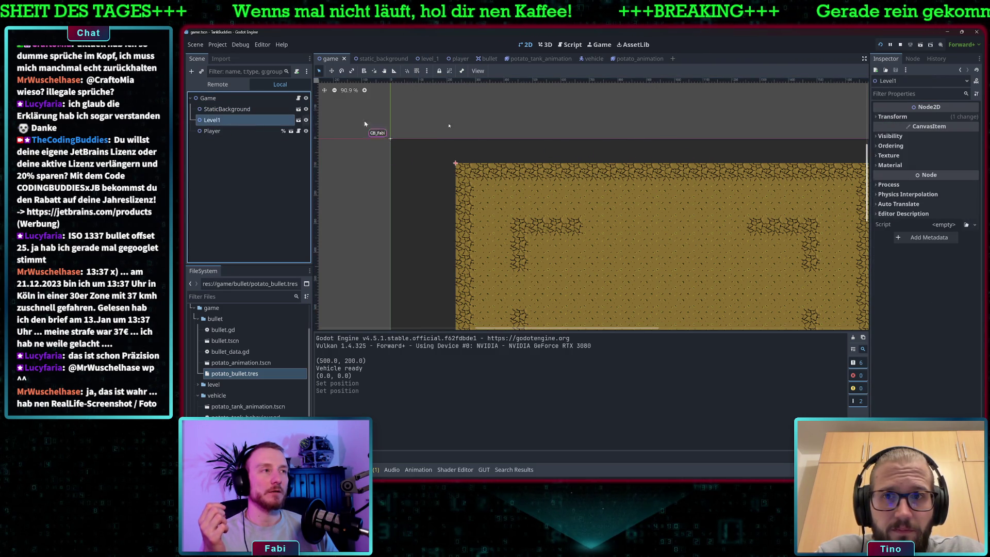
{"action": "left_click", "coordinate": [878, 117]}
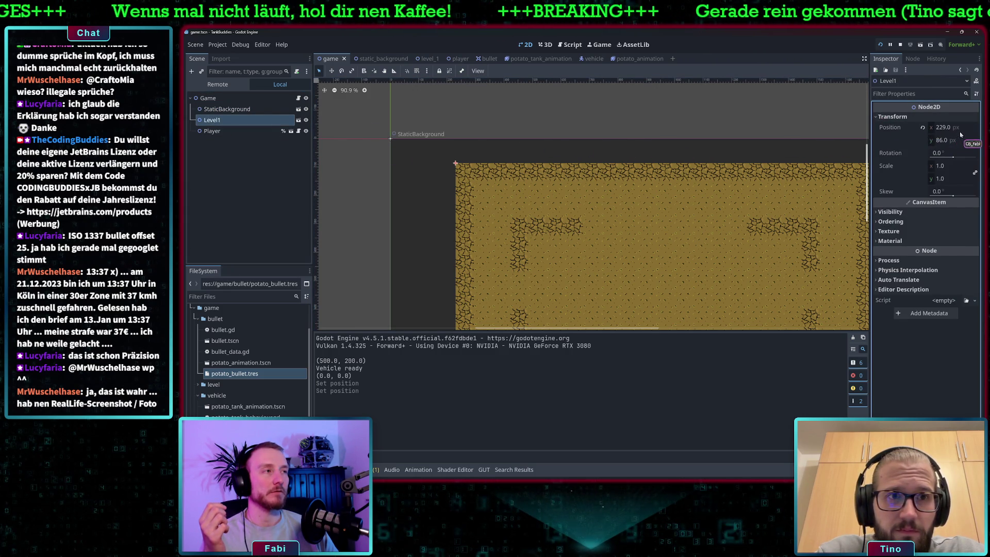
{"action": "left_click", "coordinate": [944, 127]}
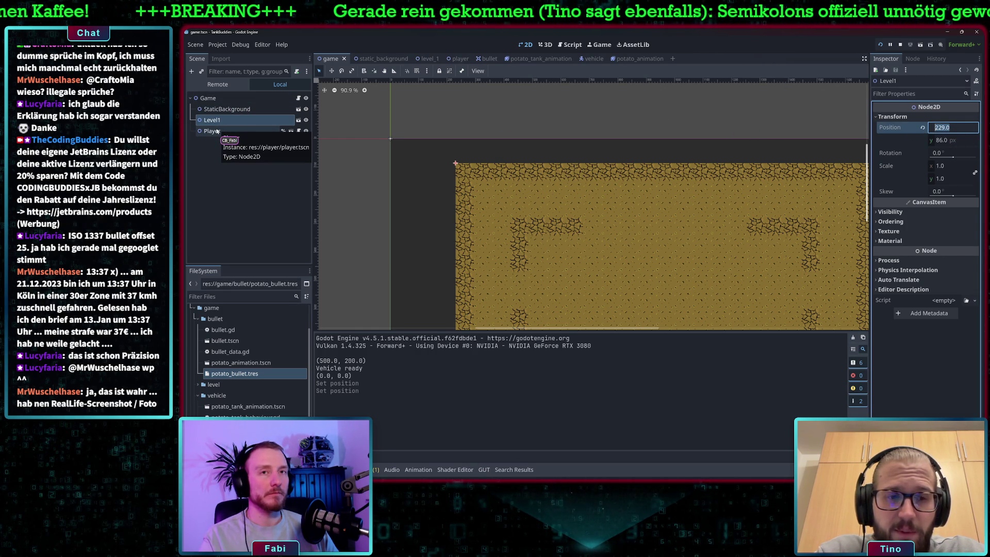
{"action": "scroll", "coordinate": [608, 149], "scroll_direction": "down", "scroll_amount": 6}
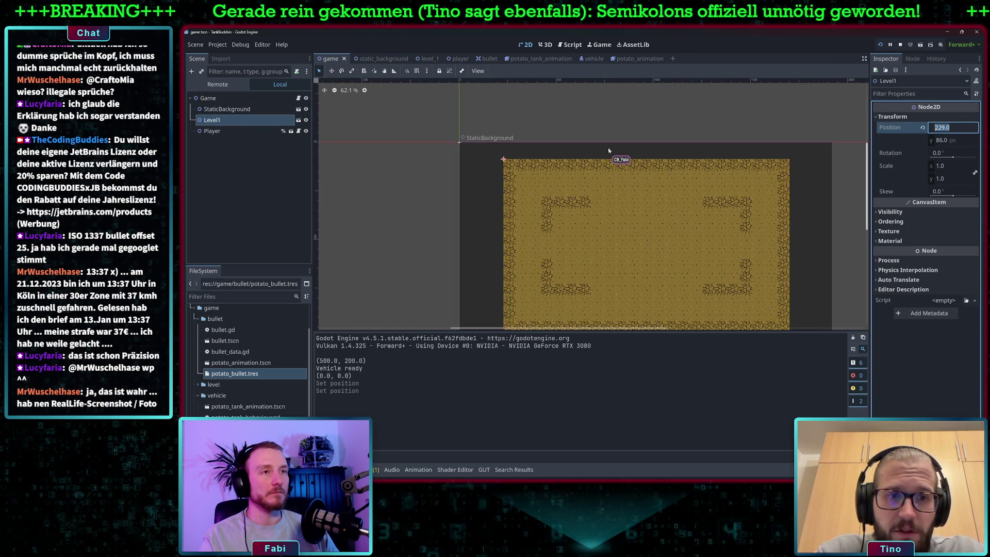
{"action": "left_click", "coordinate": [880, 44]}
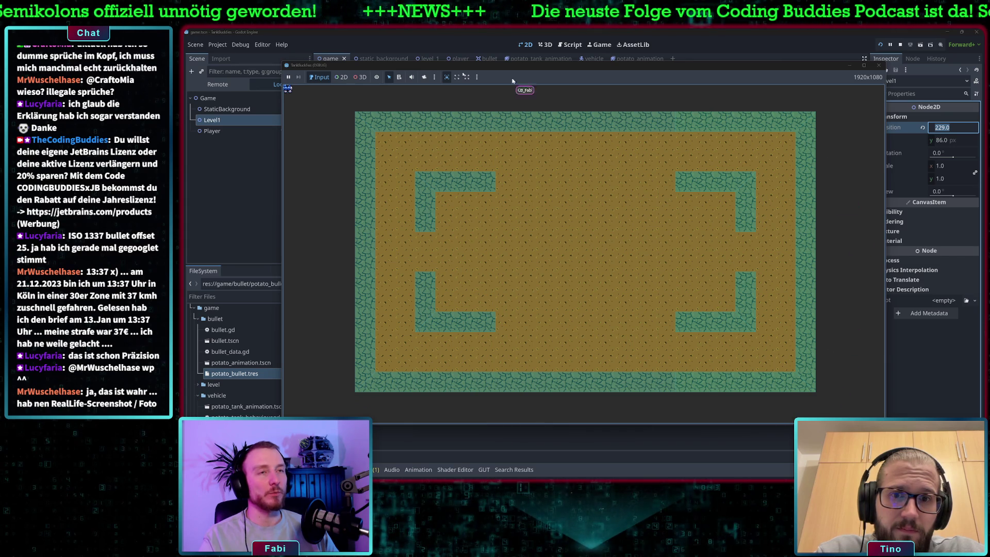
Close the running game and reparent Player under Level1, shifting its x position to -229
{"action": "key", "text": "F8"}
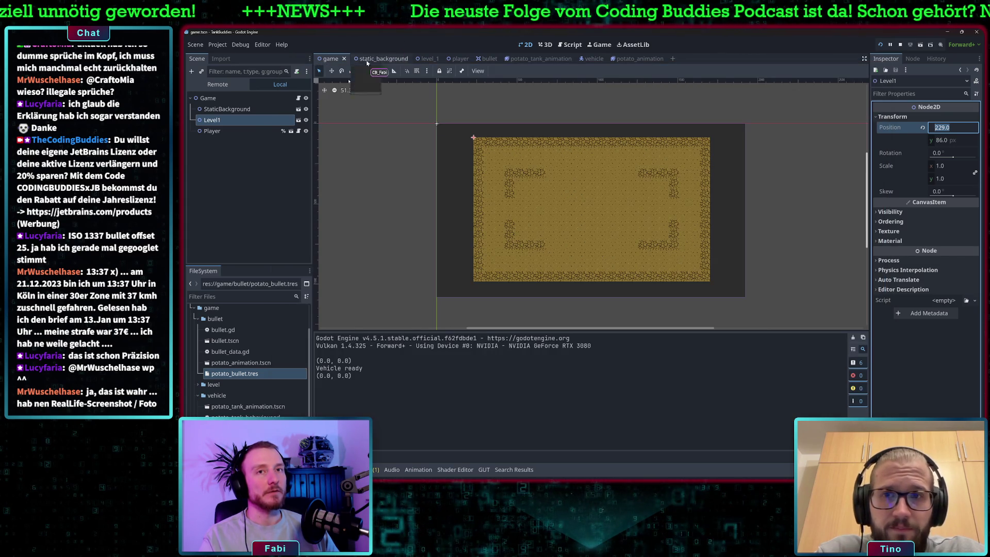
{"action": "left_click", "coordinate": [212, 131]}
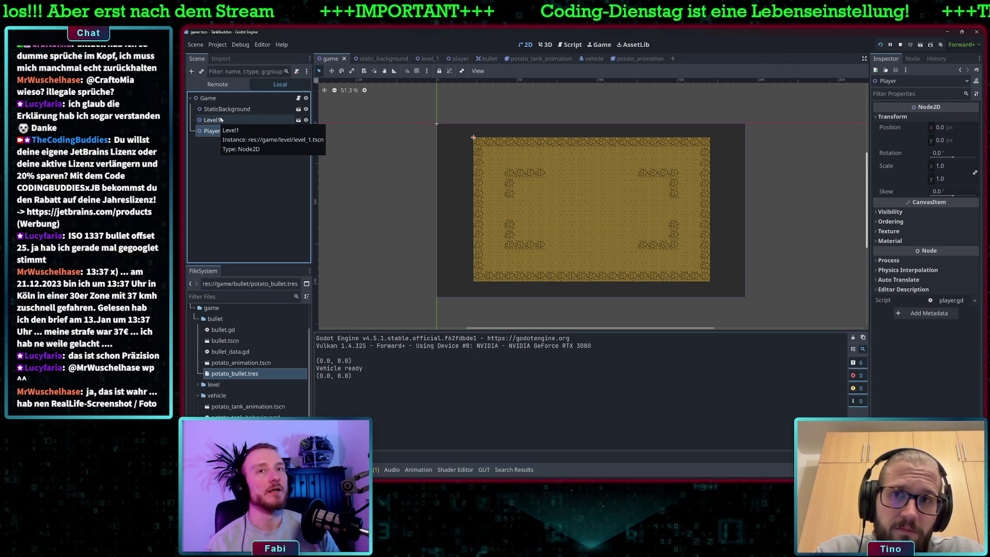
{"action": "left_click_drag", "start_coordinate": [217, 132], "coordinate": [214, 120]}
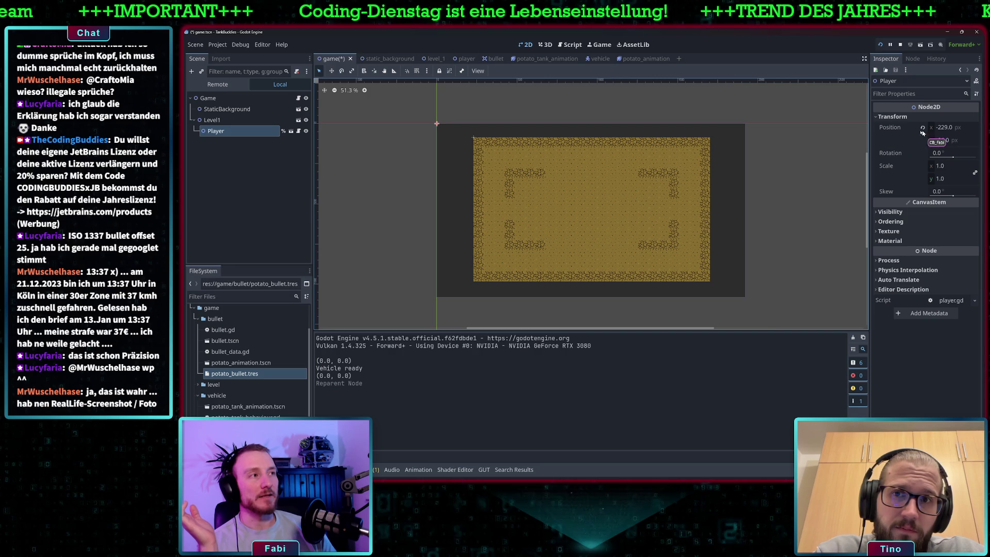